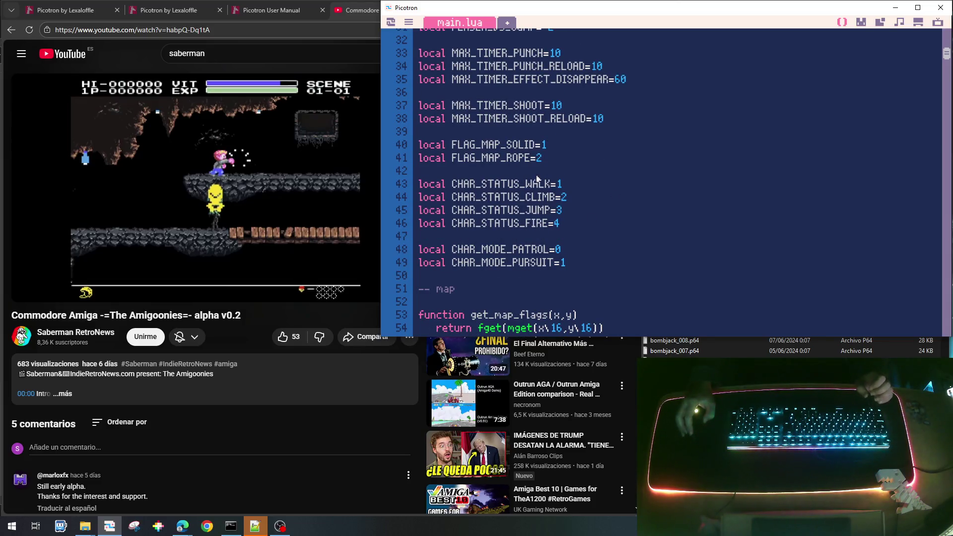
Step: Change the reload check on line 142 from timer_punch_reload to timer_fire_reload
scroll(610, 227, "down", 1)
scroll(609, 227, "down", 5)
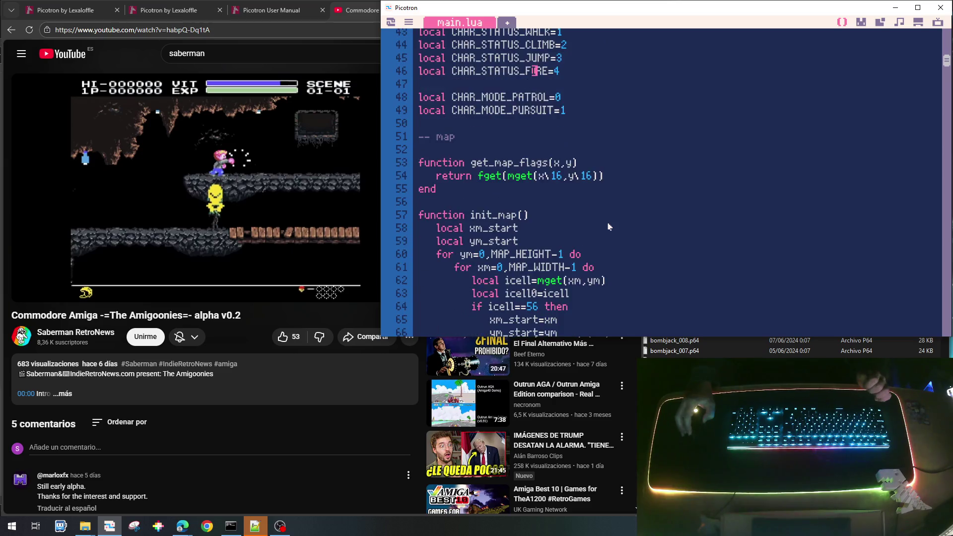
scroll(612, 210, "down", 3)
scroll(612, 210, "down", 3)
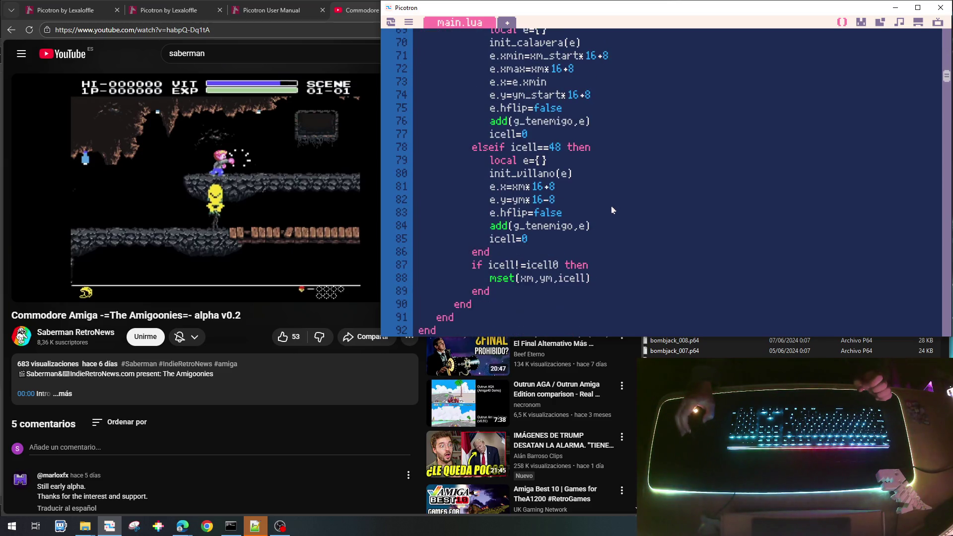
scroll(612, 210, "down", 9)
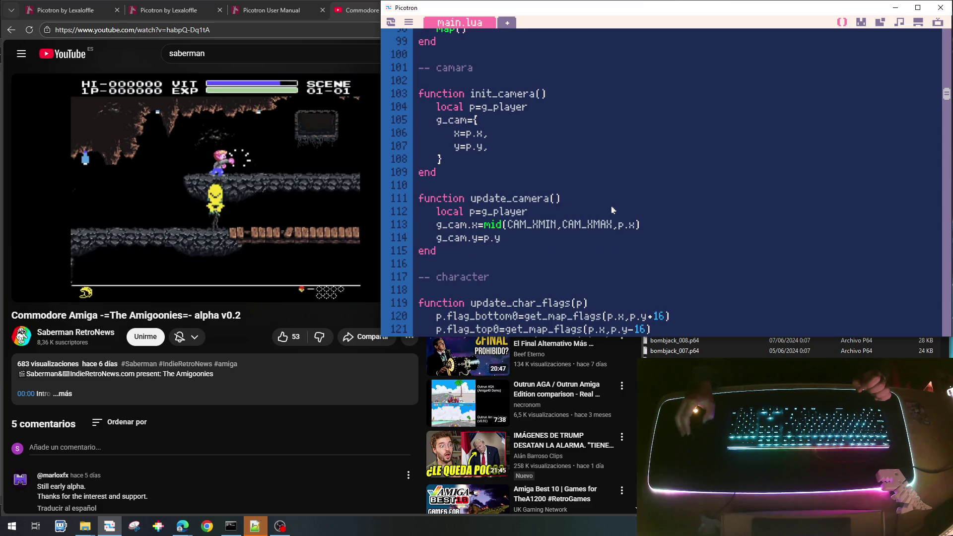
scroll(613, 209, "down", 7)
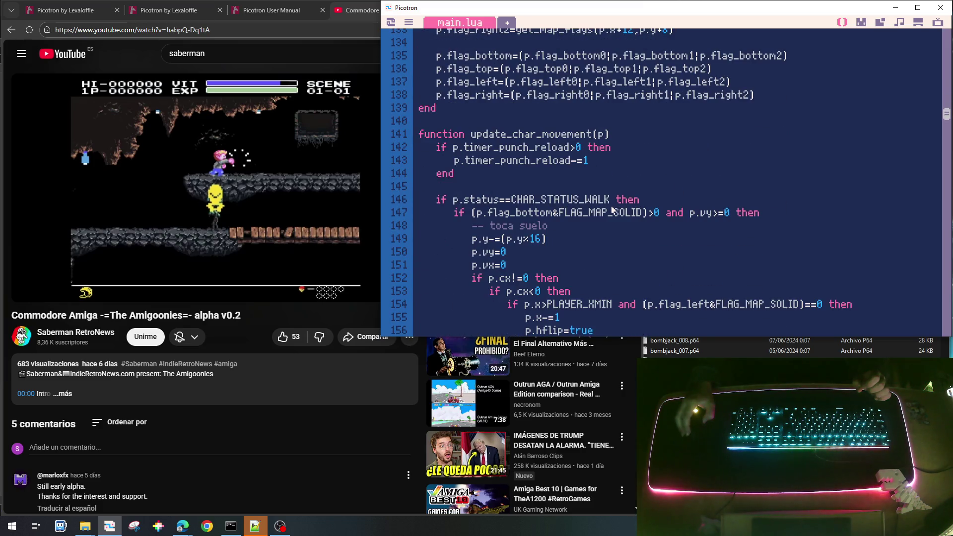
scroll(615, 194, "down", 2)
scroll(677, 206, "down", 2)
scroll(676, 206, "up", 4)
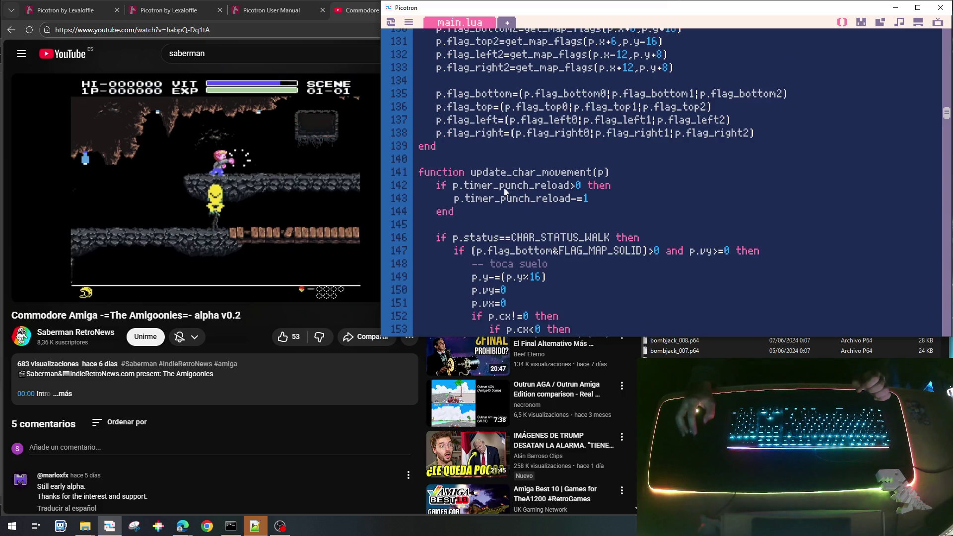
left_click_drag(504, 188, 526, 187)
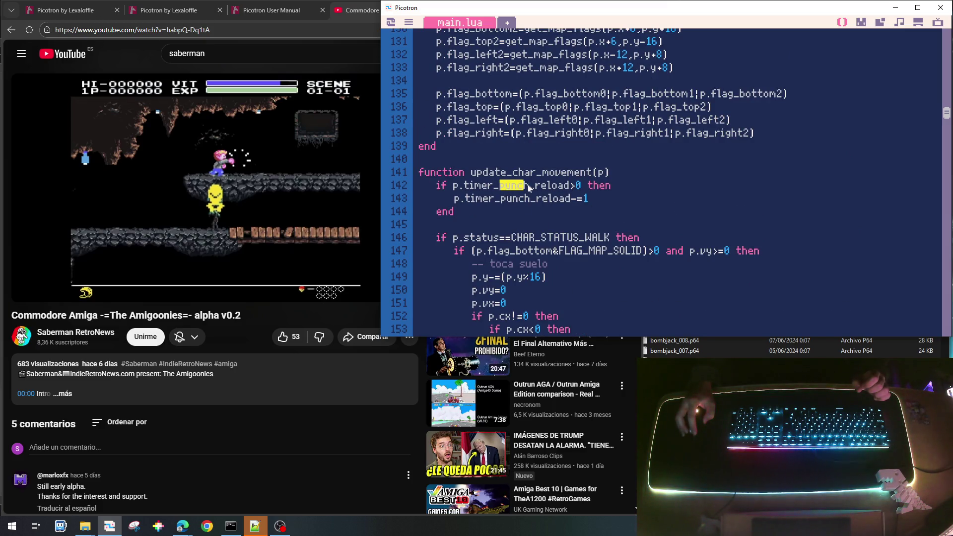
type("fire")
Step: Change the decrement on line 143 to p.timer_fire_reload
key("Down")
key("BackSpace")
key("BackSpace")
key("BackSpace")
key("Delete")
type("fi")
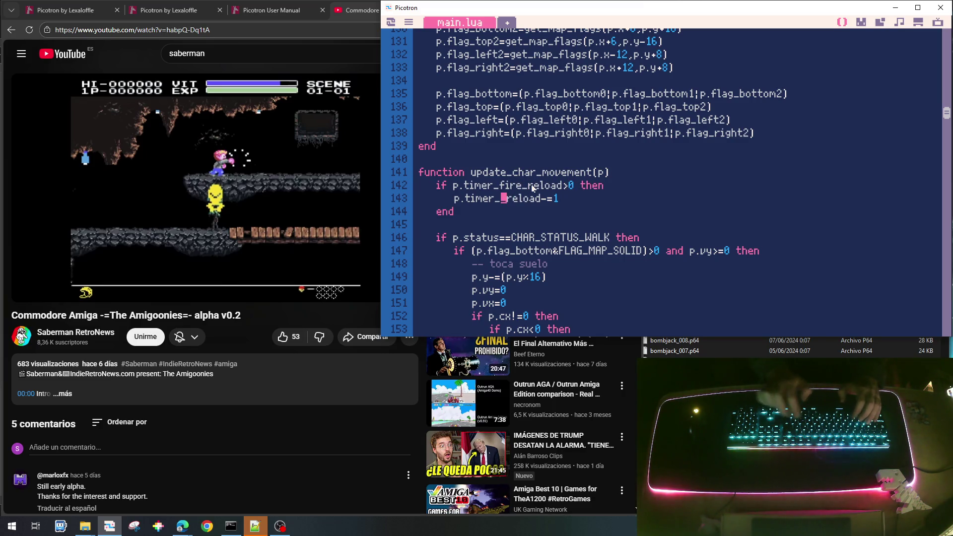
type("re")
scroll(570, 160, "down", 2)
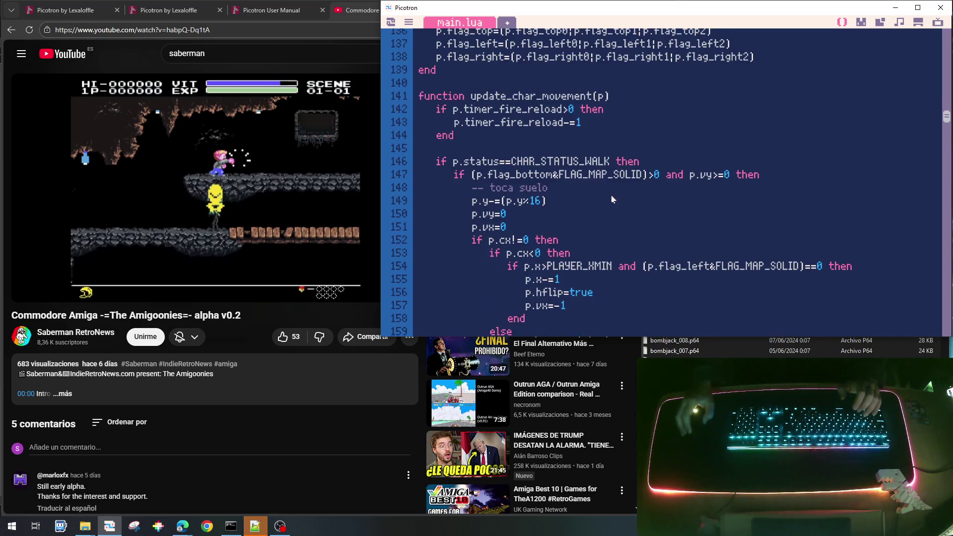
Step: Change p.bpunch and p.bpunch_last to p.bfire and p.bfire_last on line 181
scroll(570, 160, "down", 5)
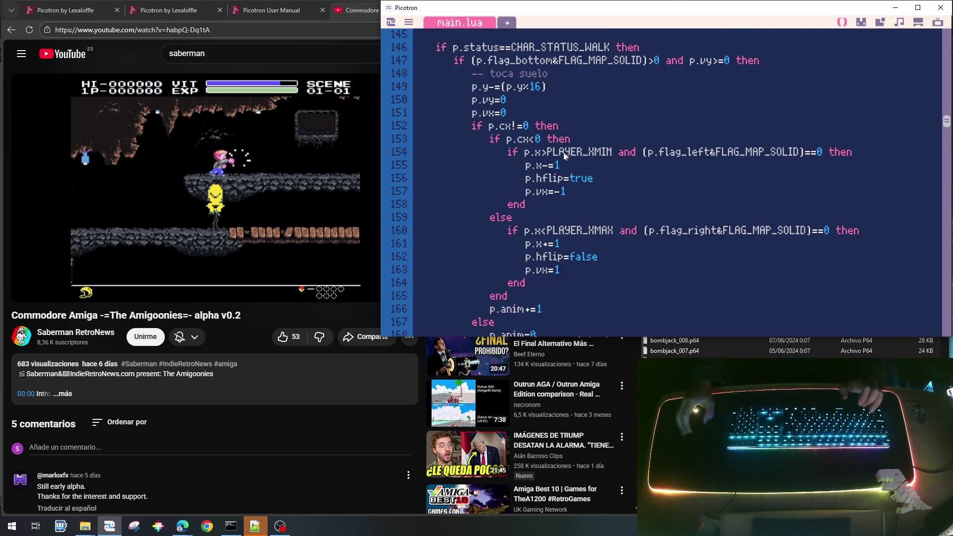
scroll(564, 156, "down", 2)
scroll(657, 255, "down", 2)
scroll(658, 254, "down", 2)
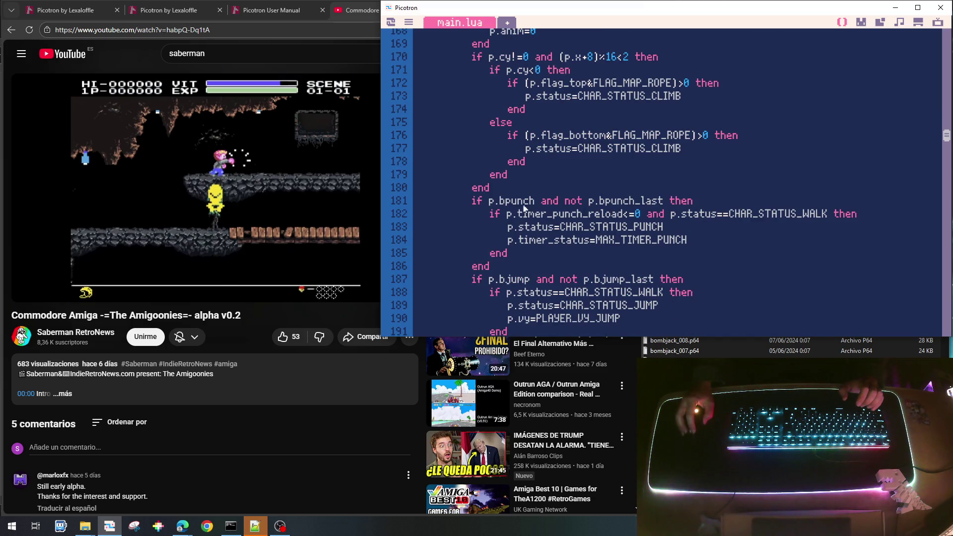
left_click_drag(508, 203, 540, 203)
type("fire")
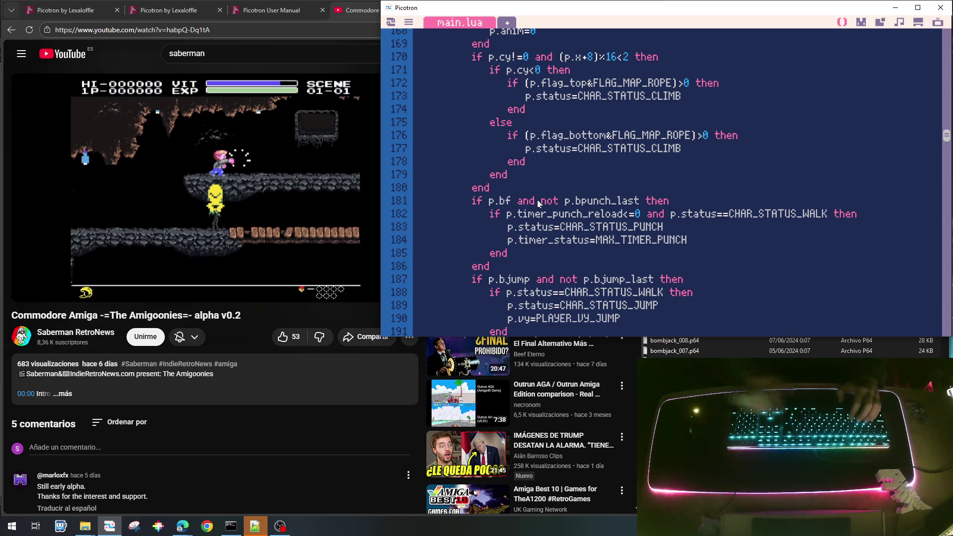
key("Delete")
key("Delete")
key("Delete")
type("fire")
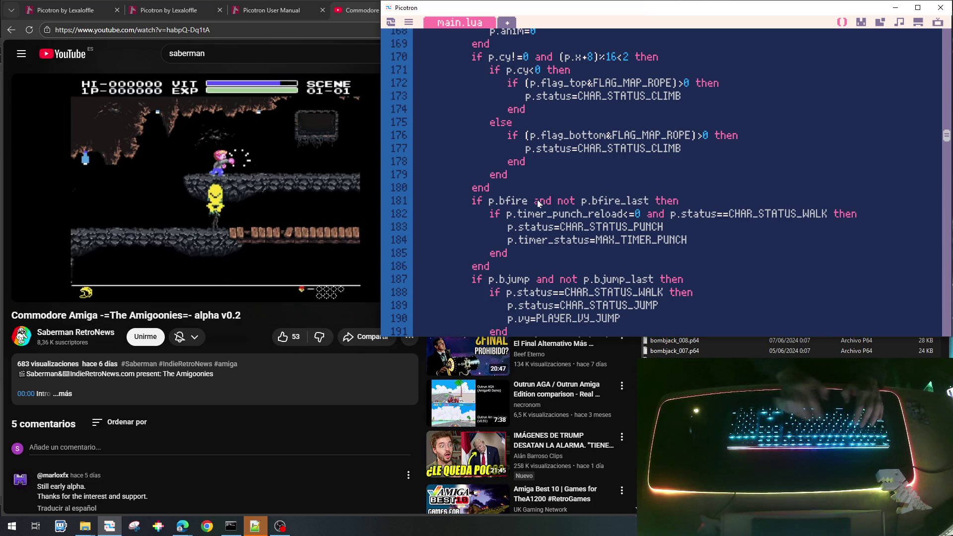
Step: Use timer_fire_reload in the line 182 check and set the status to CHAR_STATUS_FIRE
key("Down")
key("Delete")
key("Delete")
key("Delete")
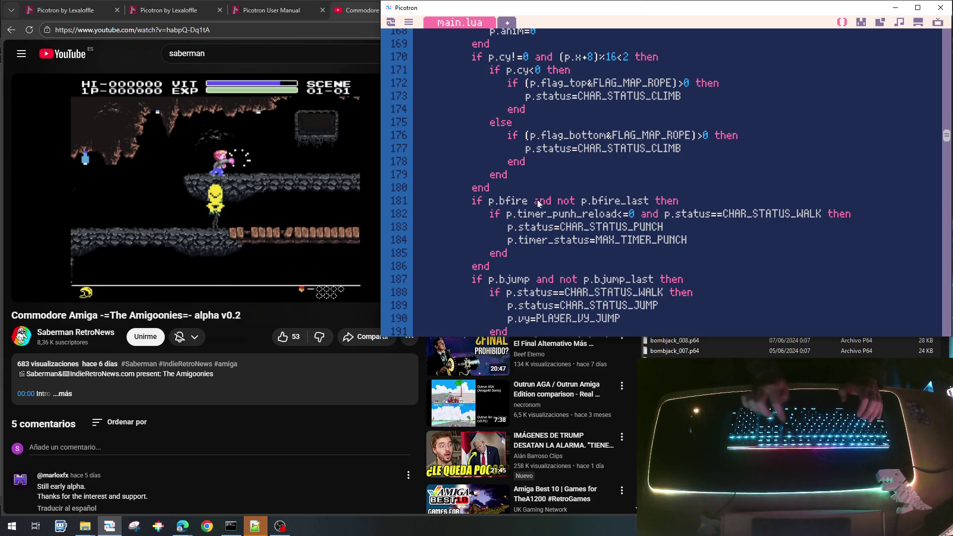
type("fire")
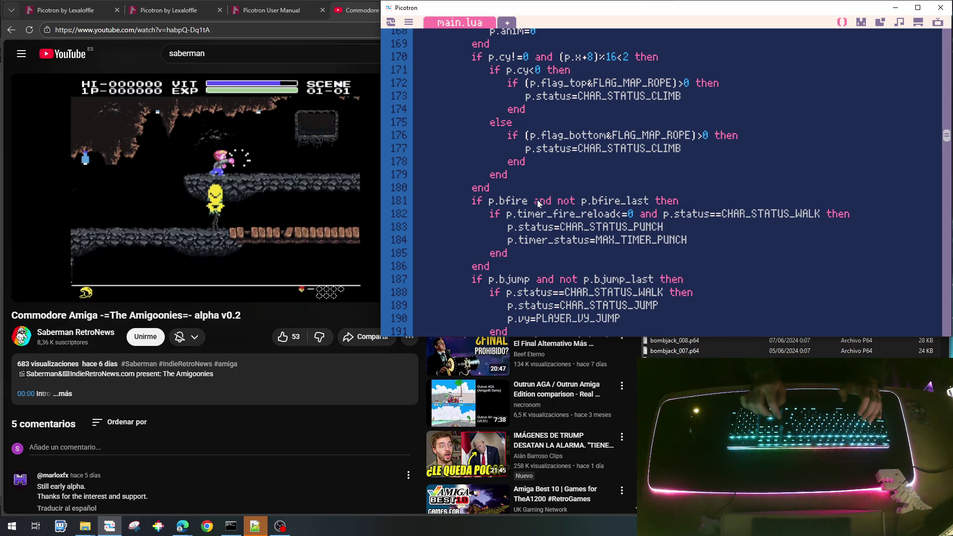
key("Down")
key("End")
key("ctrl+shift+Left")
type("FIRE")
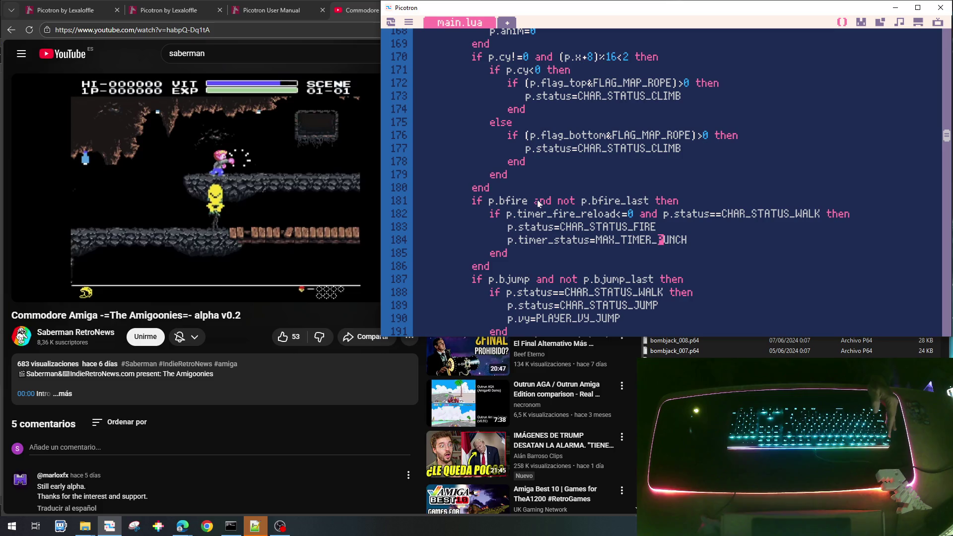
Step: Open a new line after the CHAR_STATUS_FIRE assignment
key("Down")
key("Down")
key("Down")
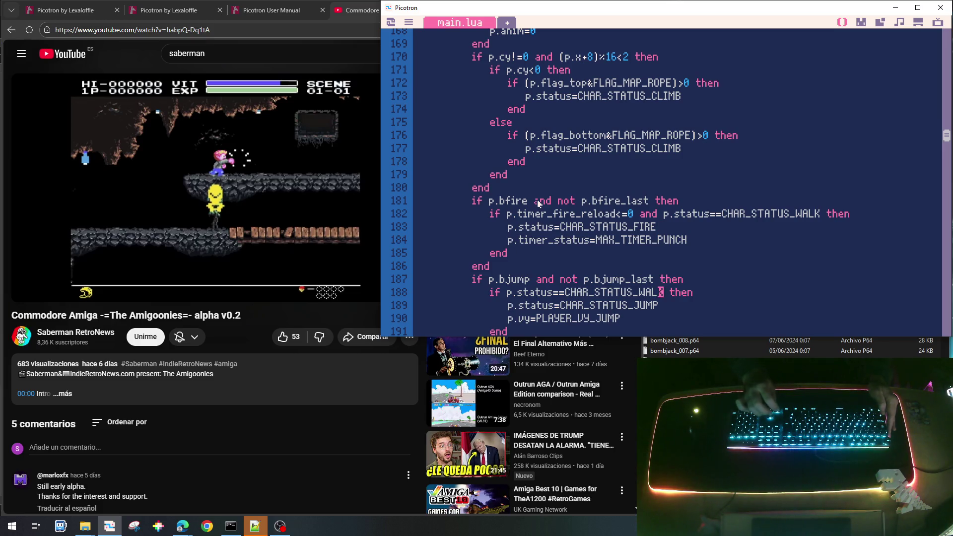
key("Down")
key("Down")
key("Up")
key("Up")
key("Up")
key("Up")
key("Return")
Step: Wrap the MAX_TIMER_PUNCH assignment in 'if p.bcan_punch then'
type("if p.hcan")
key("BackSpace")
type("n_")
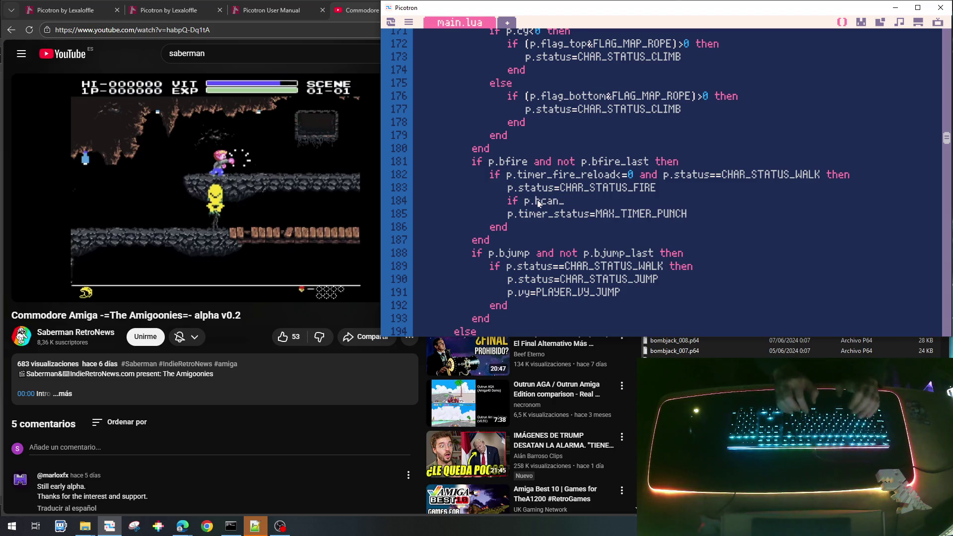
type("punch then")
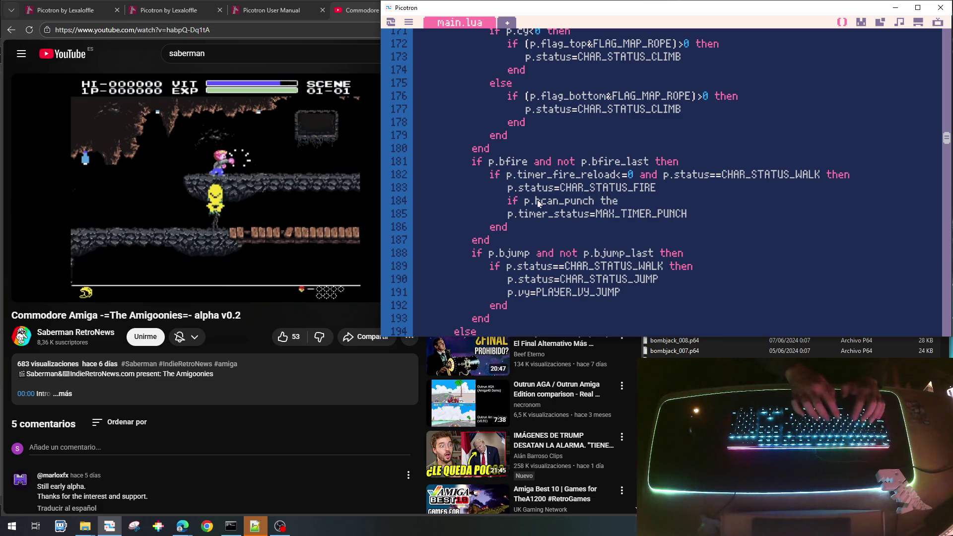
key("Down")
key("Home")
key("Tab")
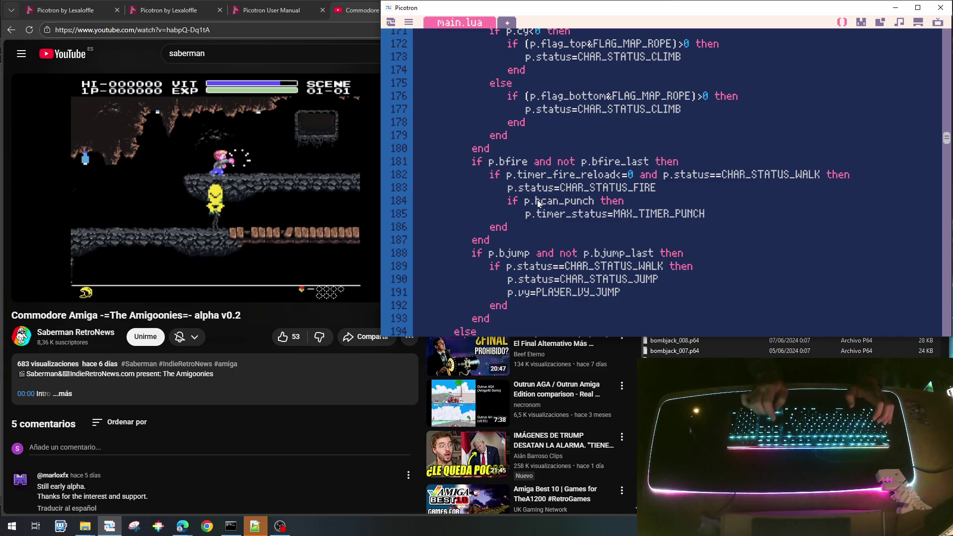
Step: Add p.timer_status=0 above the bcan_punch check
key("shift+Right")
key("shift+Right")
key("shift+Right")
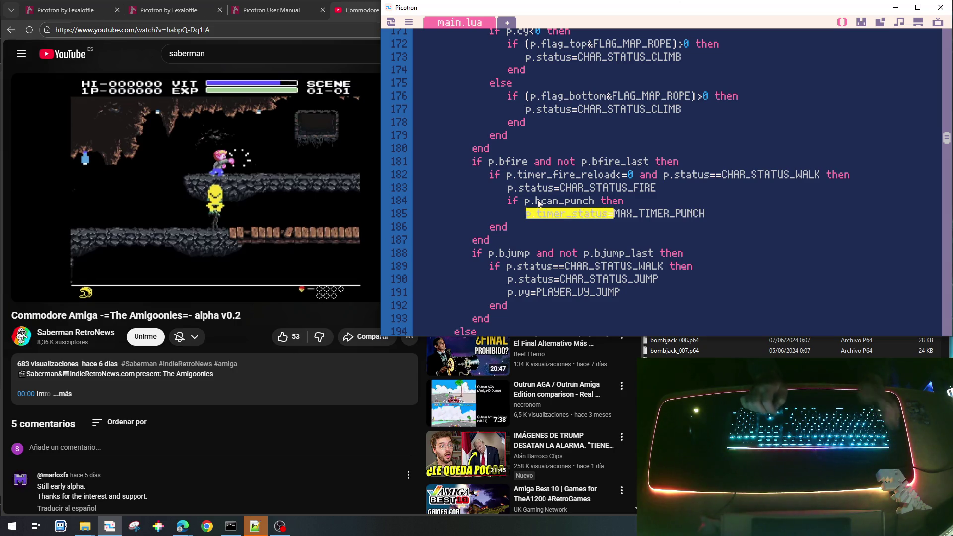
key("Right")
key("Return")
type("p.timer_status=")
type("0")
Step: Add an 'elseif b.bcan_shoot then' branch after the punch assignment
key("Down")
key("Down")
key("Up")
key("Down")
key("Return")
type("lseif b.bcan_shoot then")
Step: Set p.timer_status=MAX_TIMER_SHOOT inside the elseif branch
key("Up")
key("Home")
key("shift+Down")
key("ctrl+c")
key("Down")
key("ctrl+v")
key("End")
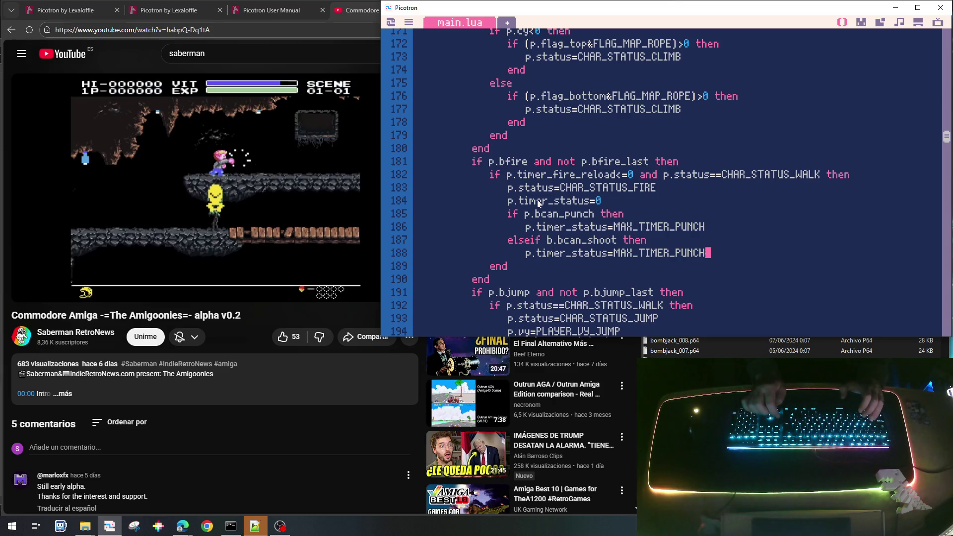
key("BackSpace")
key("BackSpace")
key("BackSpace")
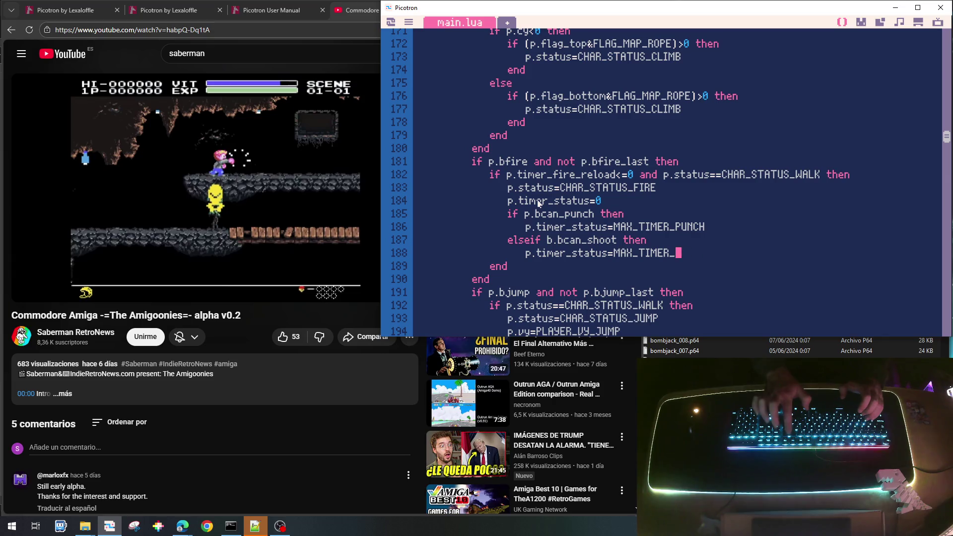
type("SHOPO")
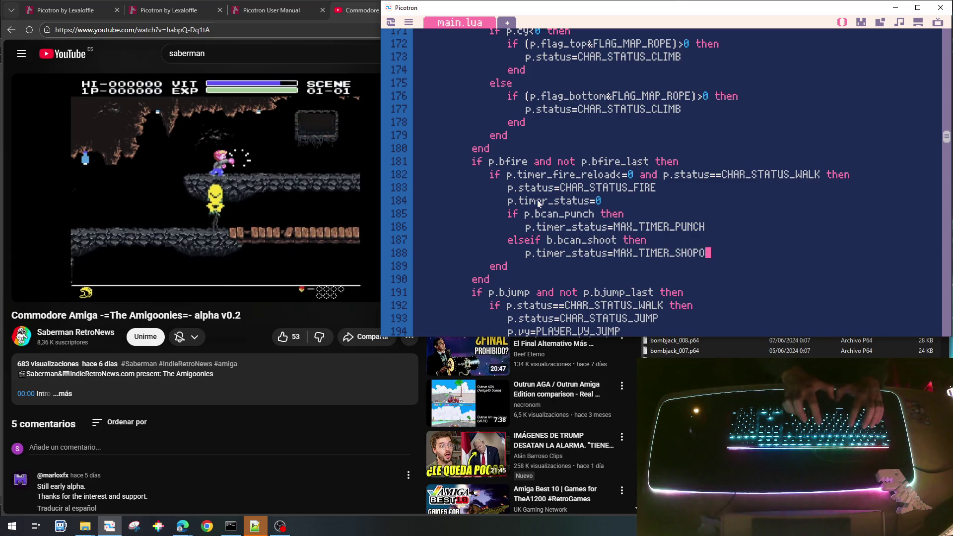
key("BackSpace")
key("BackSpace")
type("OT")
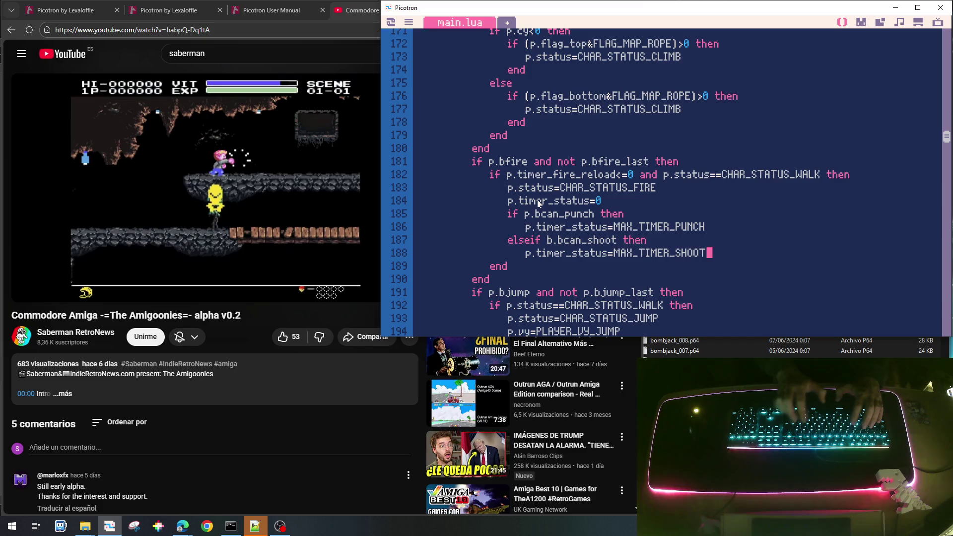
Step: Close the if block with end
key("Return")
type("end")
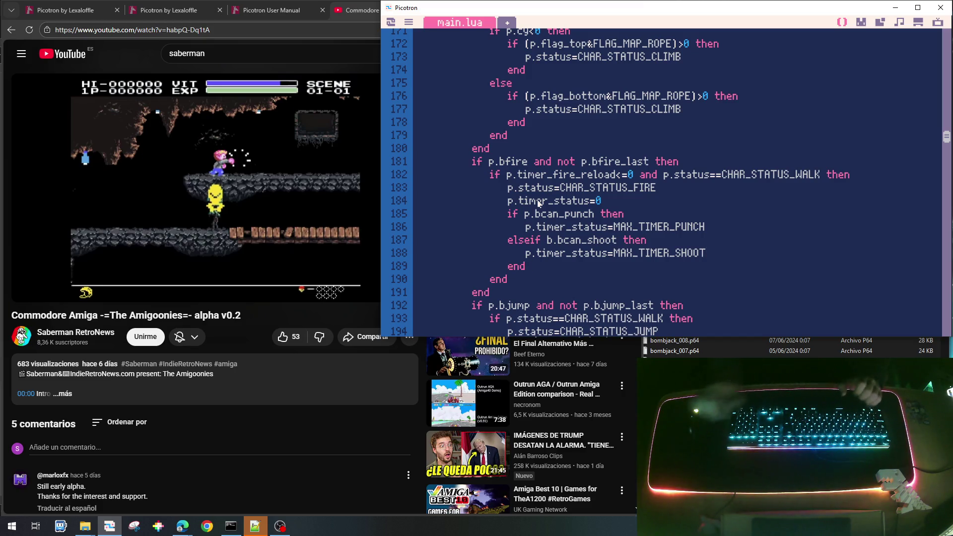
scroll(538, 202, "down", 2)
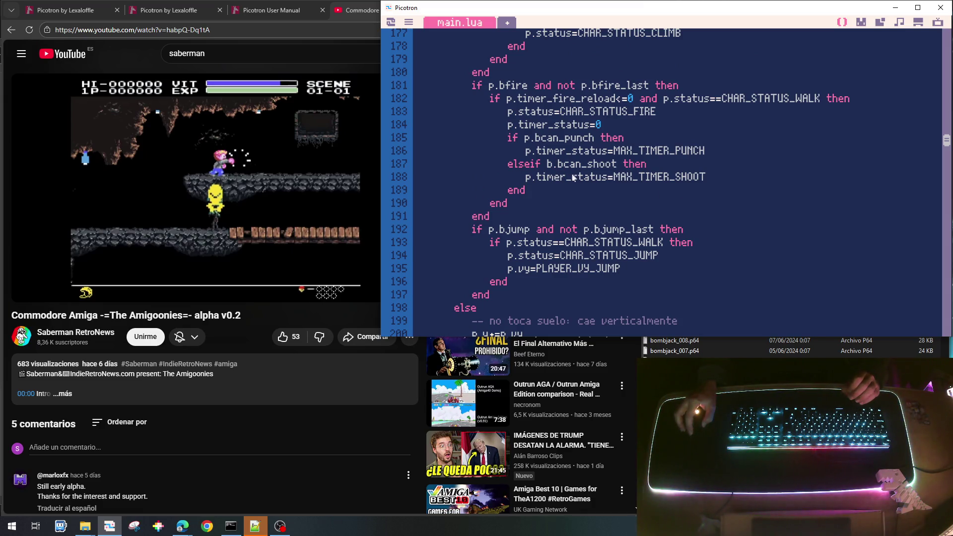
type("p")
Step: Insert an indented '-- Disparo' comment on line 189 after the MAX_TIMER_SHOOT line
key("Up")
key("Up")
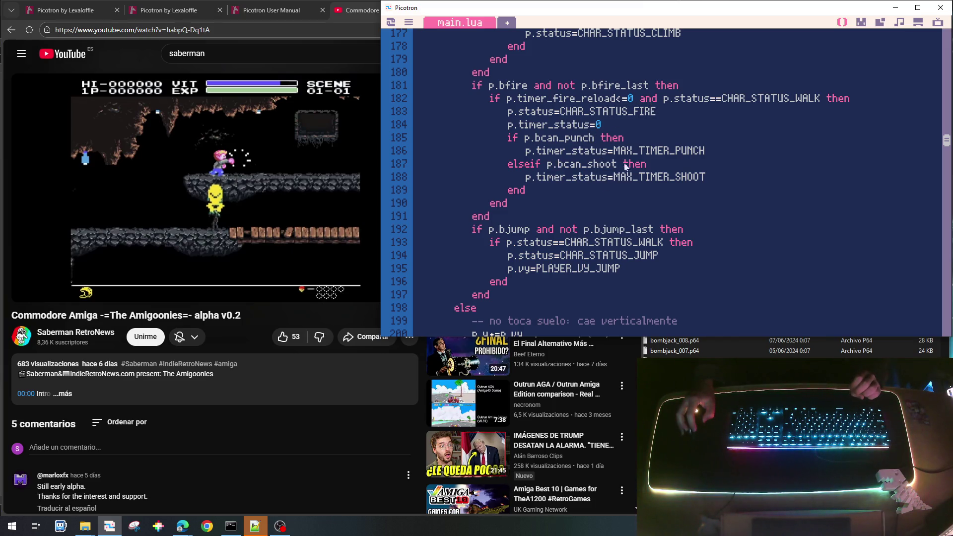
left_click(682, 150)
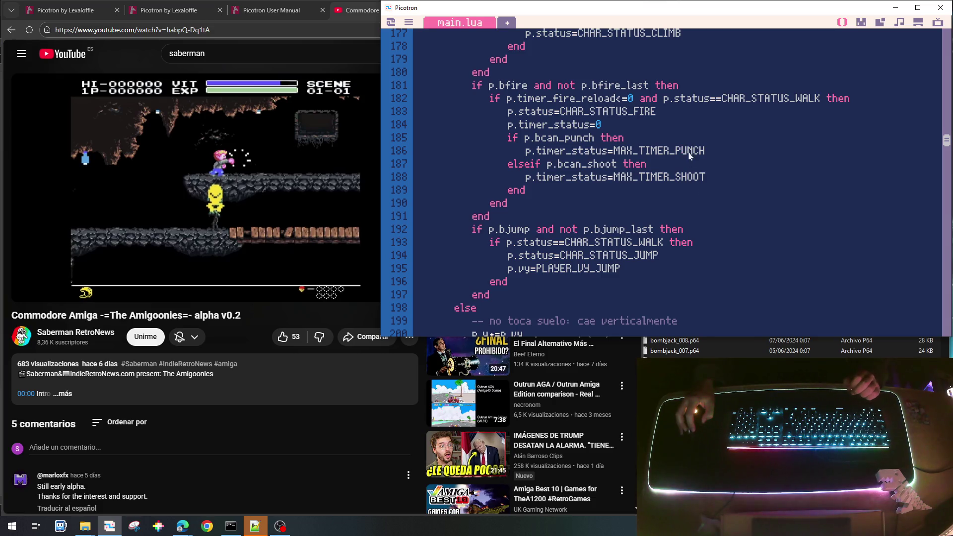
left_click_drag(706, 177, 617, 180)
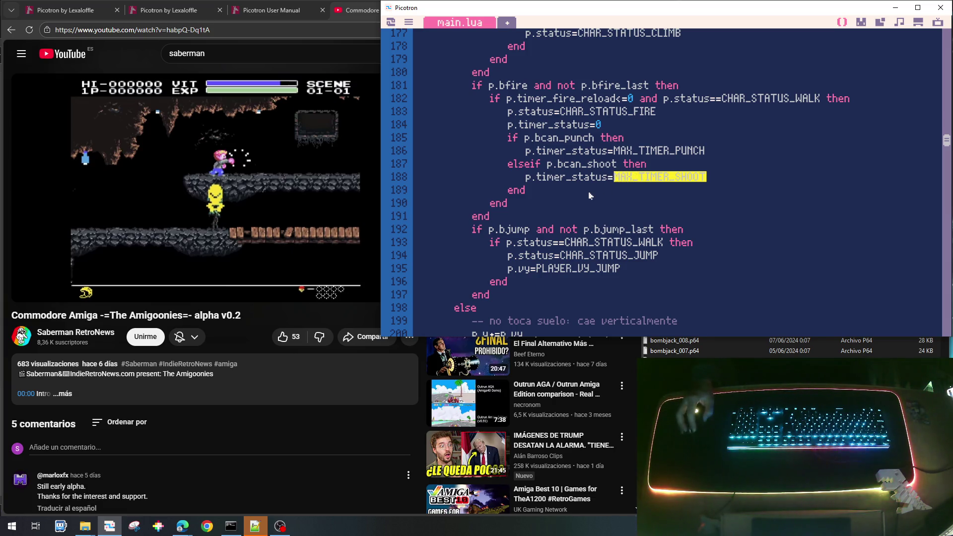
left_click(600, 178)
left_click(713, 180)
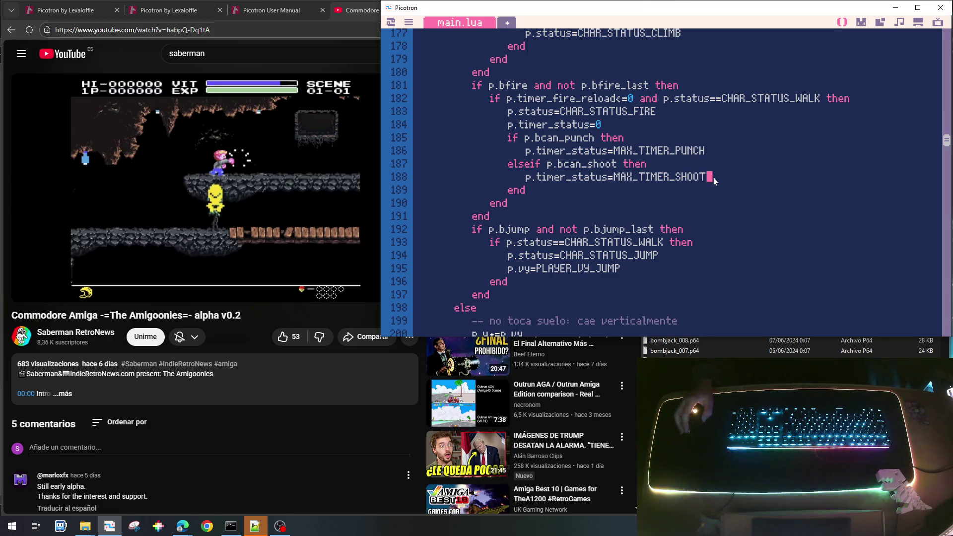
key("Return")
key("Return")
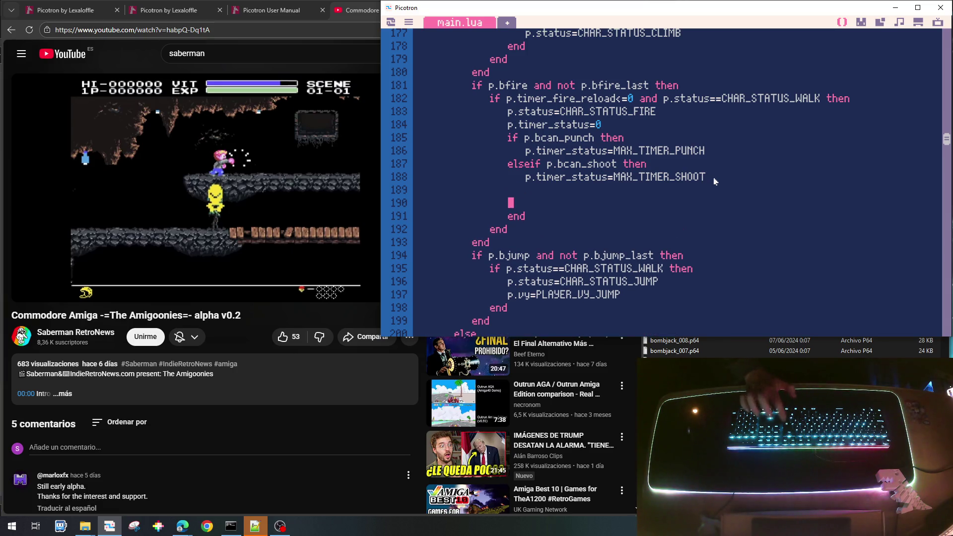
key("Tab")
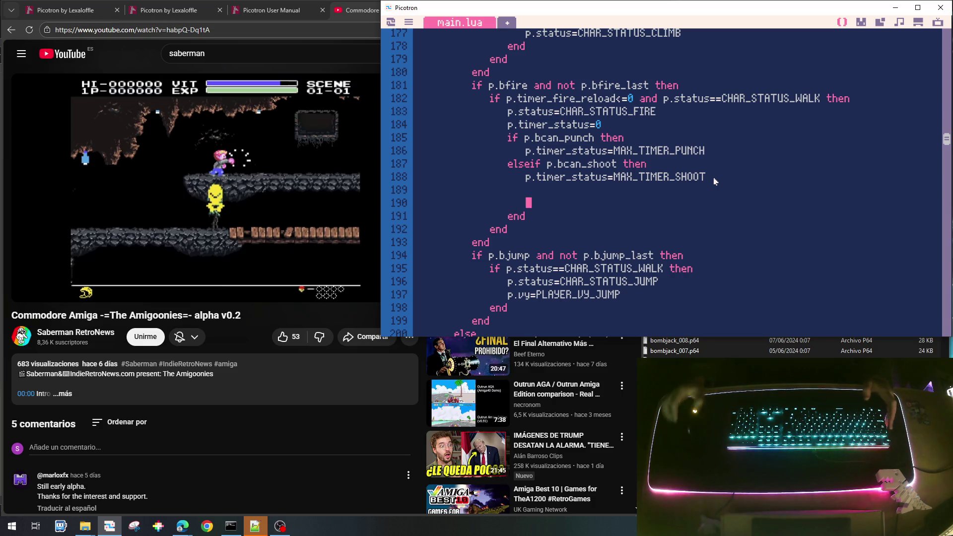
key("Up")
type("-- ")
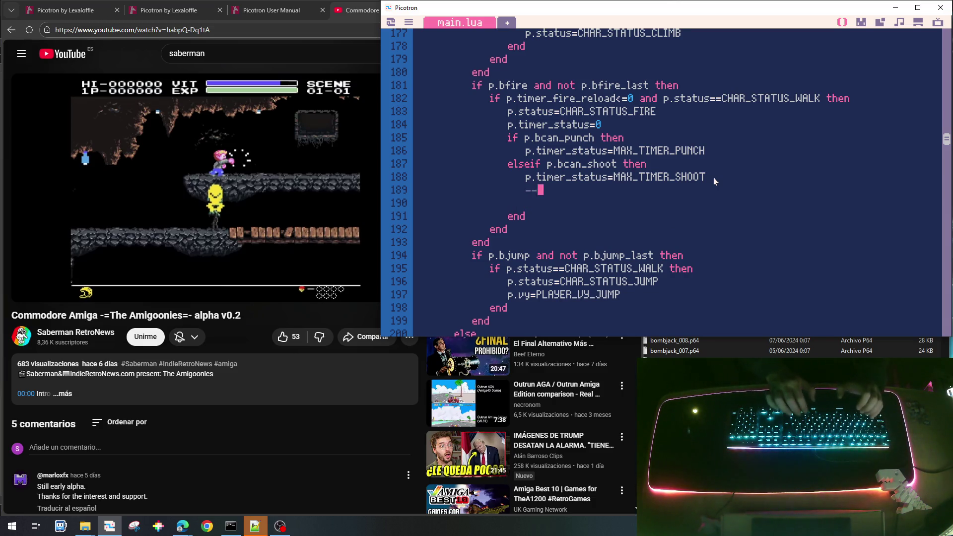
type("Duis")
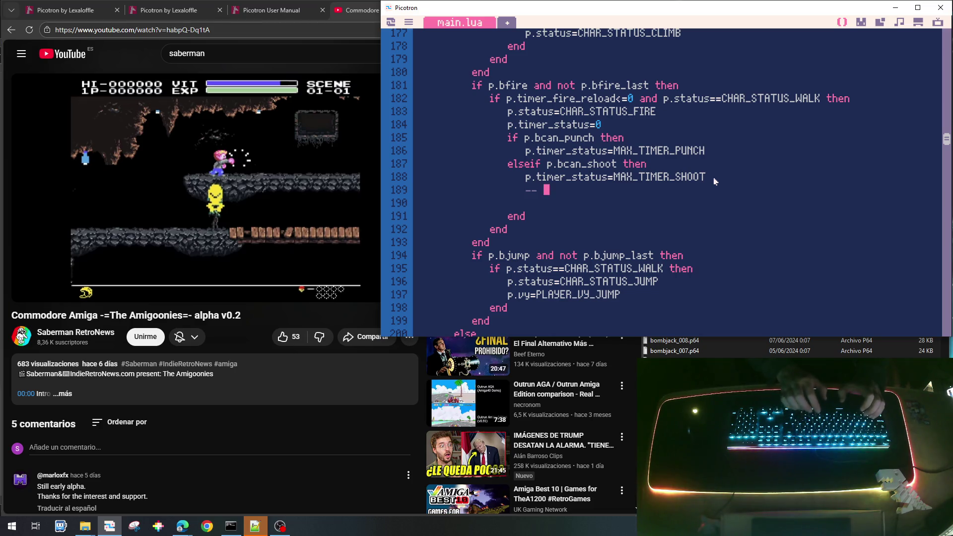
key("BackSpace")
key("BackSpace")
key("BackSpace")
type("isp")
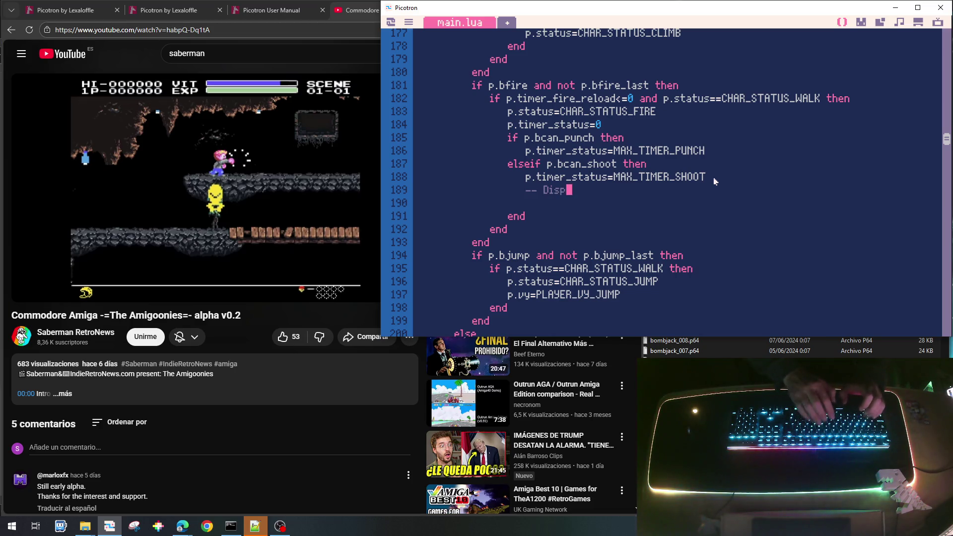
type("aro")
scroll(715, 182, "down", 3)
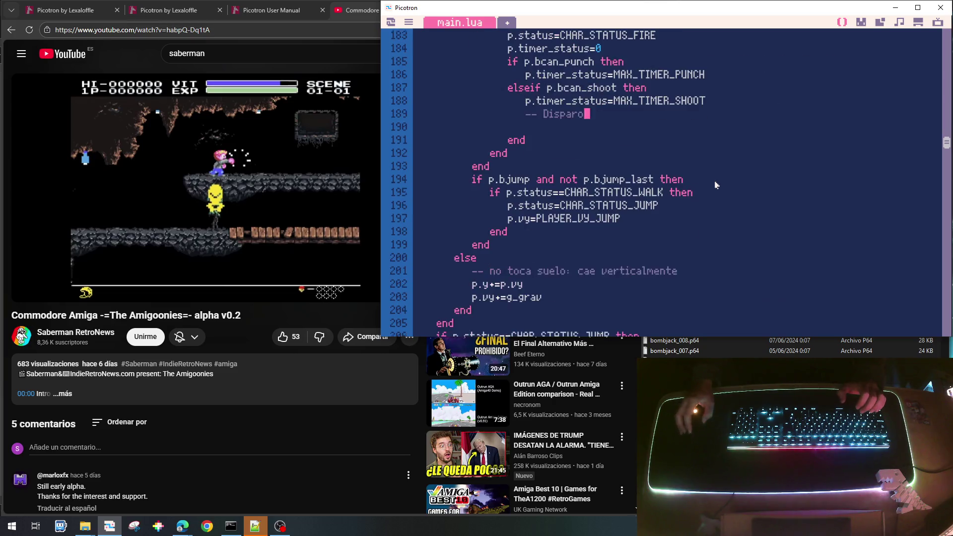
Step: Change CHAR_STATUS_PUNCH to CHAR_STATUS_FIRE on line 218
scroll(715, 185, "down", 7)
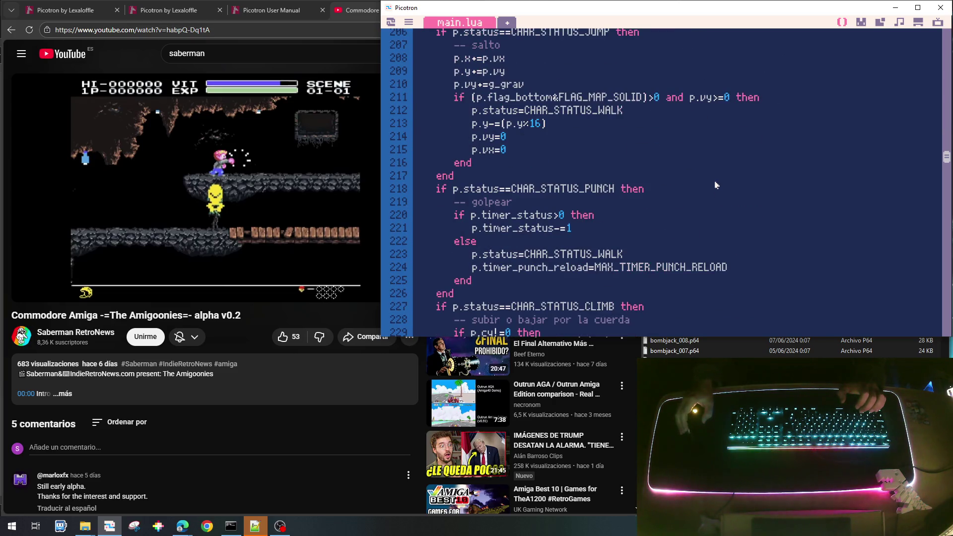
left_click_drag(616, 194, 587, 195)
key("BackSpace")
key("Delete")
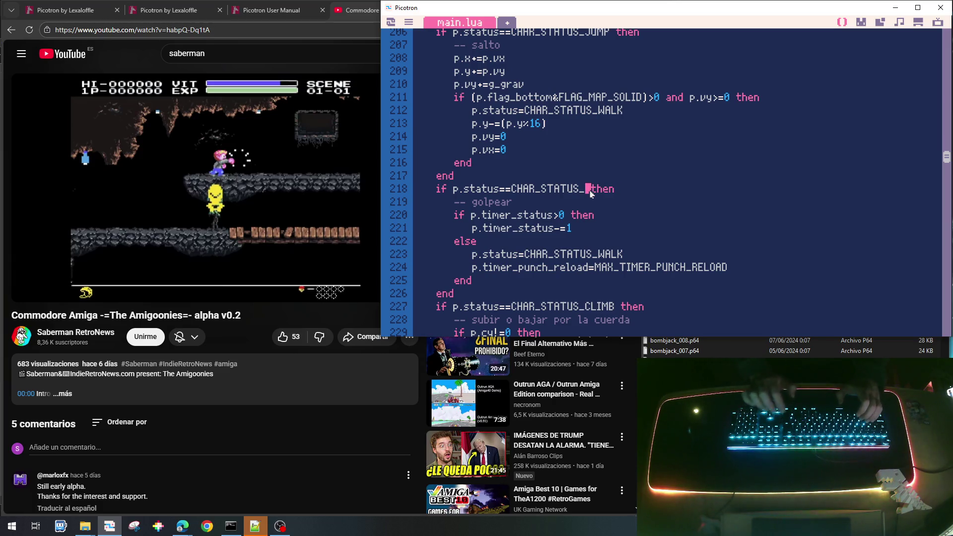
type("FIRE")
Step: Rewrite the comment on line 219 as 'golpear / disparar'
key("Up")
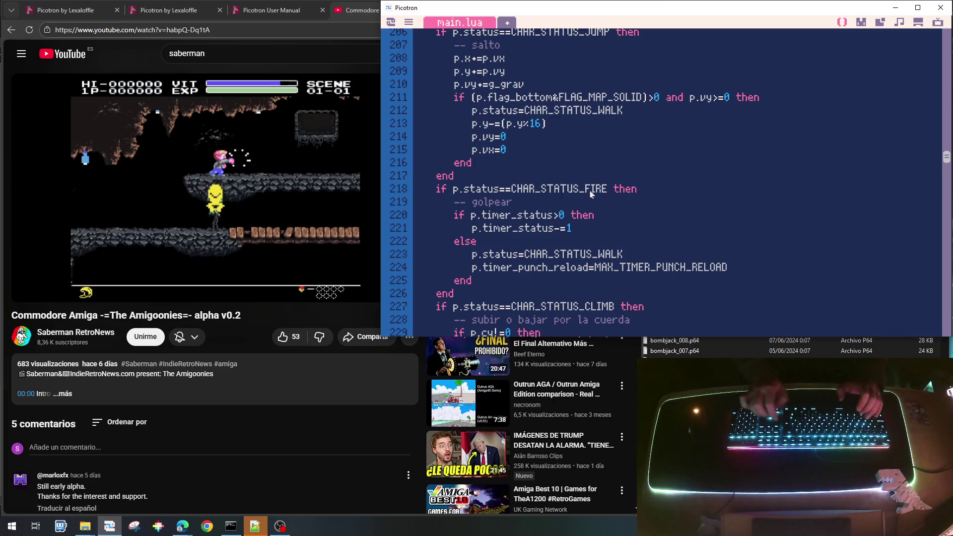
key("BackSpace")
type("disp")
key("BackSpace")
key("BackSpace")
key("BackSpace")
type("golpear / ")
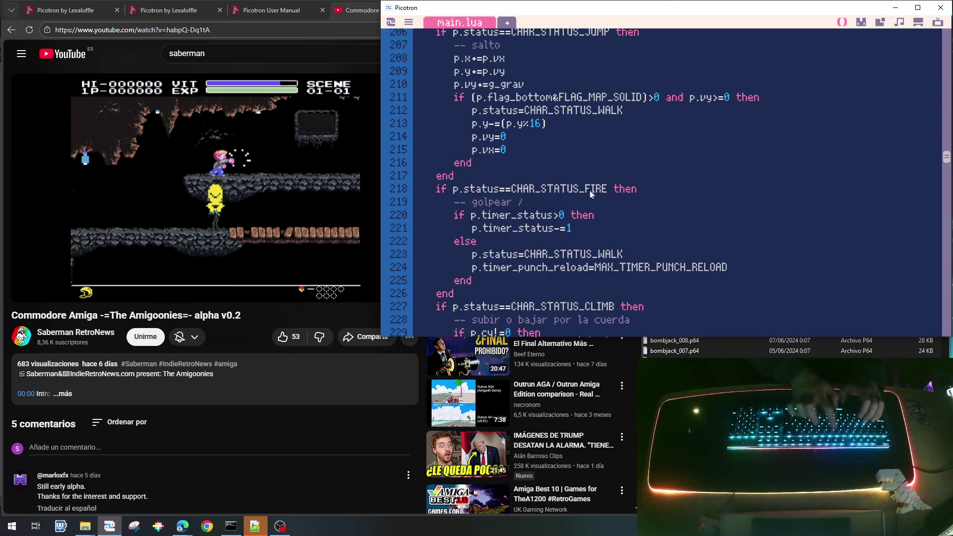
type("disparar")
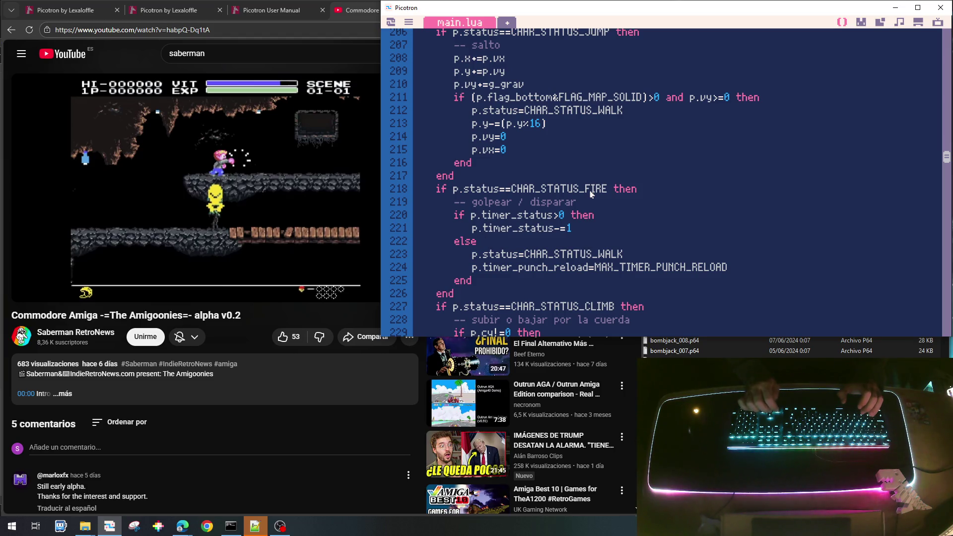
Step: Add an 'if p.bcan_punch then' check and rename the reload timer to timer_fire_reload
key("End")
key("Return")
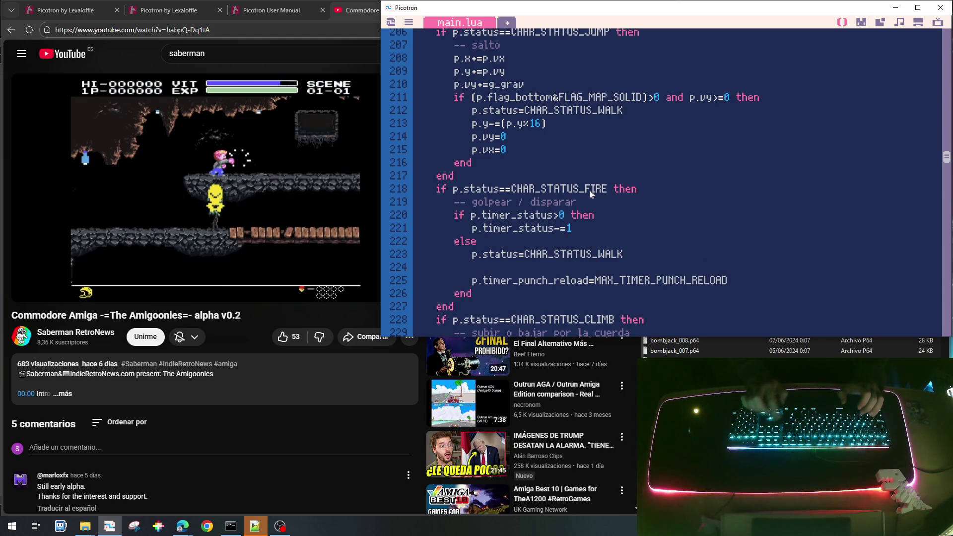
type("f")
key("Delete")
key("Delete")
key("Delete")
type("fire")
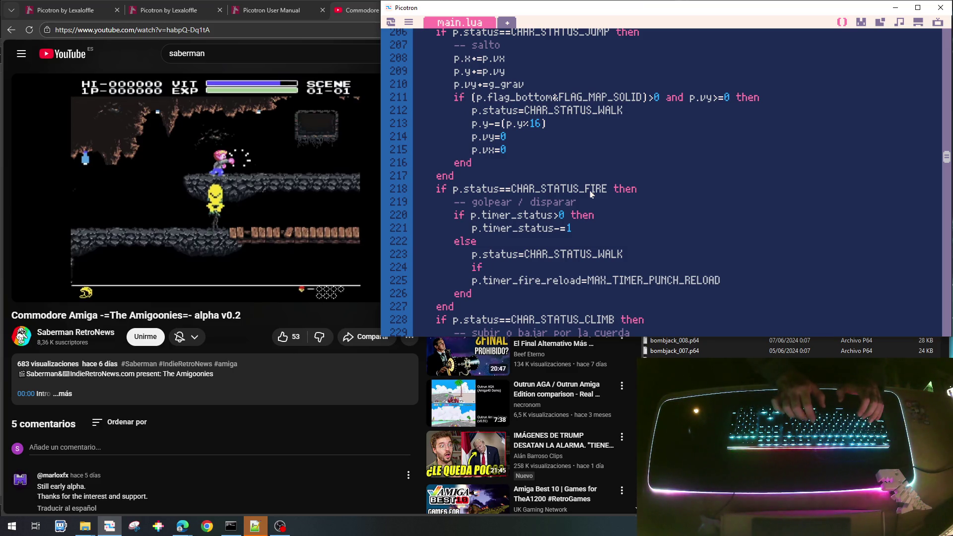
type(" p.bcan_")
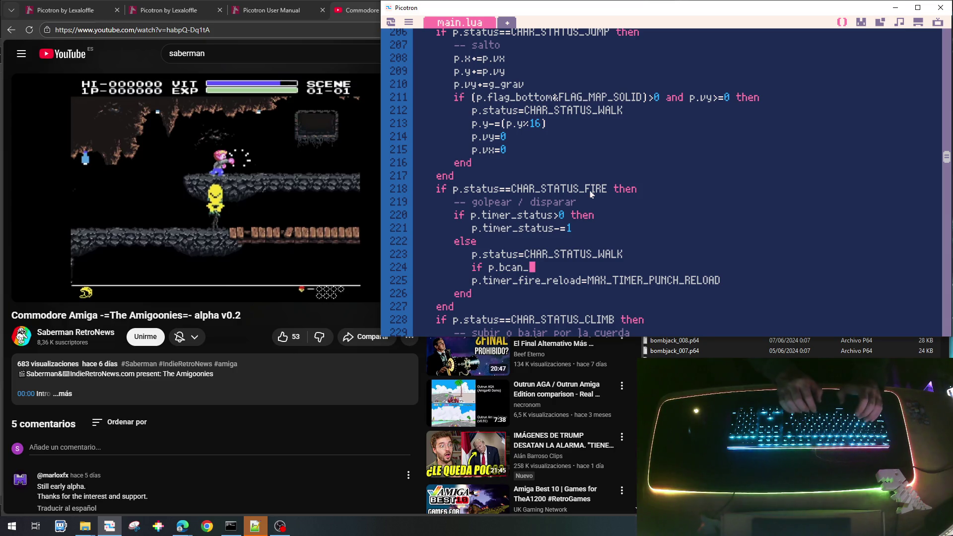
type("punch")
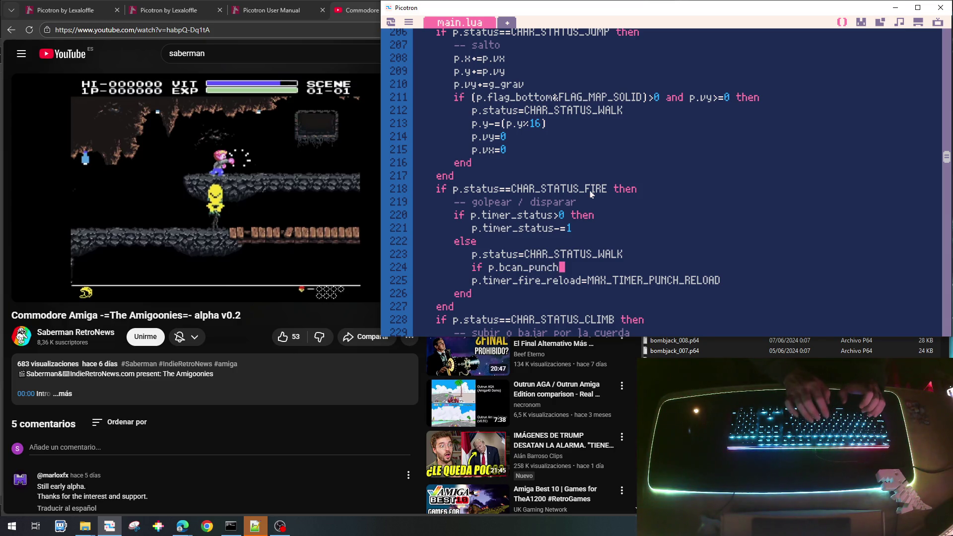
type(" then")
Step: Indent the punch reload assignment and start the else branch below it
key("Down")
key("Home")
key("Tab")
key("End")
key("Return")
type("se")
Step: Set p.timer_fire_reload=MAX_TIMER_SHOOT_RELOAD in the else branch
key("Up")
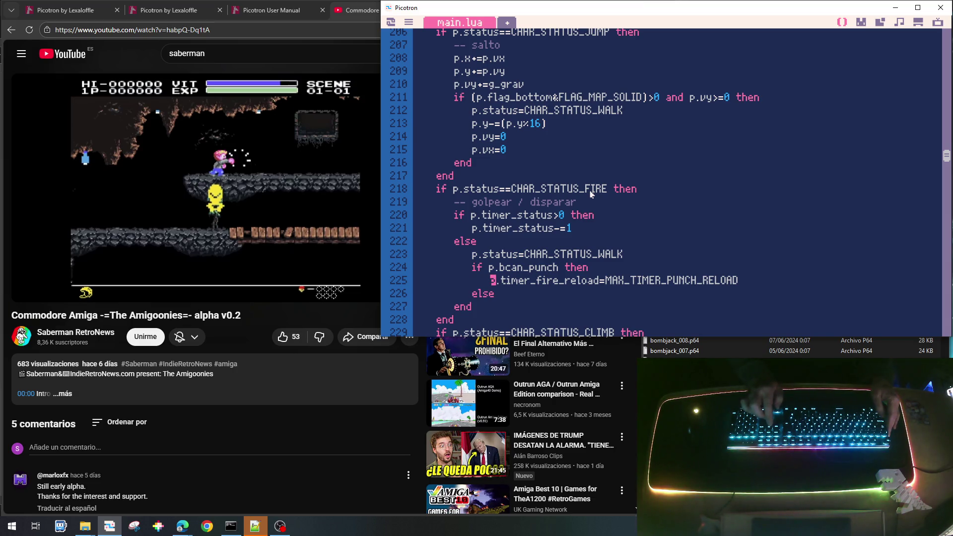
key("shift+Right")
key("shift+Right")
key("shift+Right")
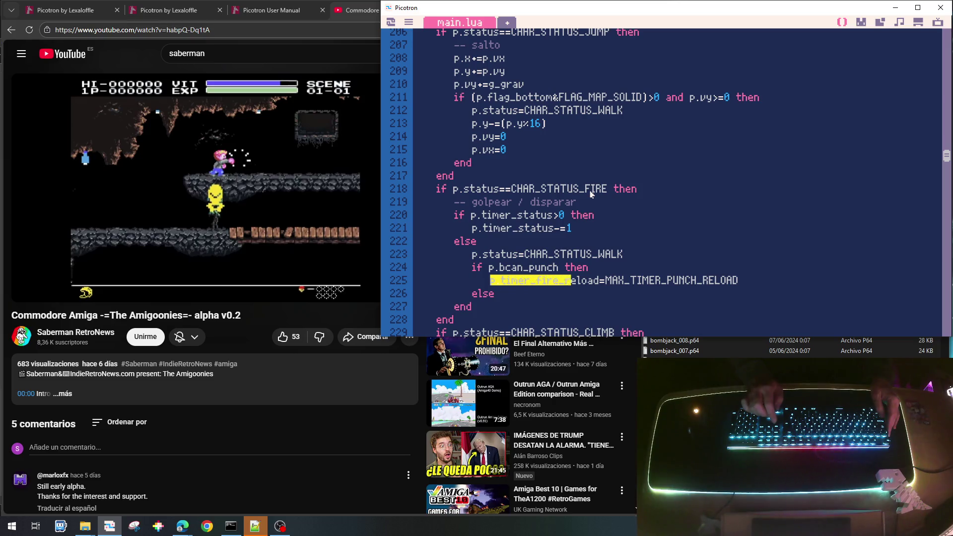
key("Down")
key("End")
key("Return")
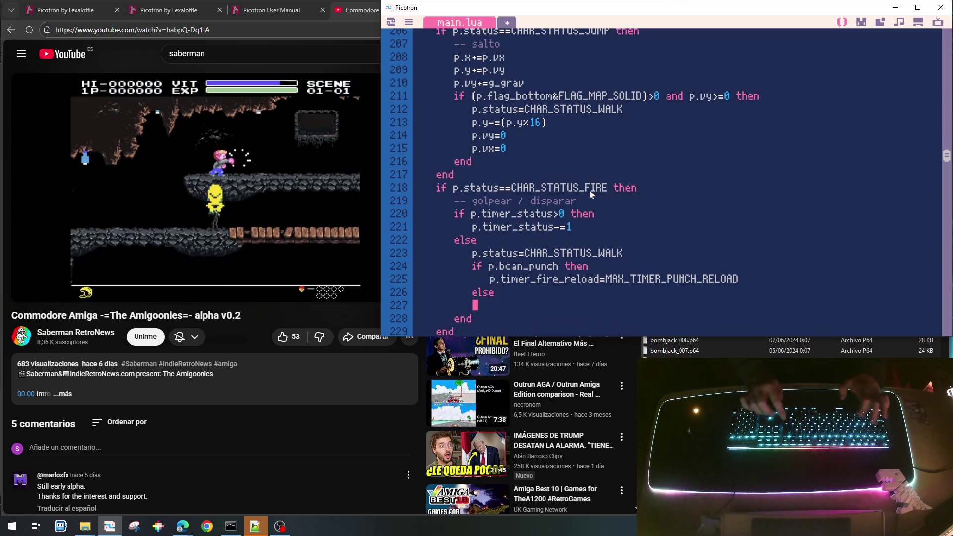
type("p.timer_fire_reload=")
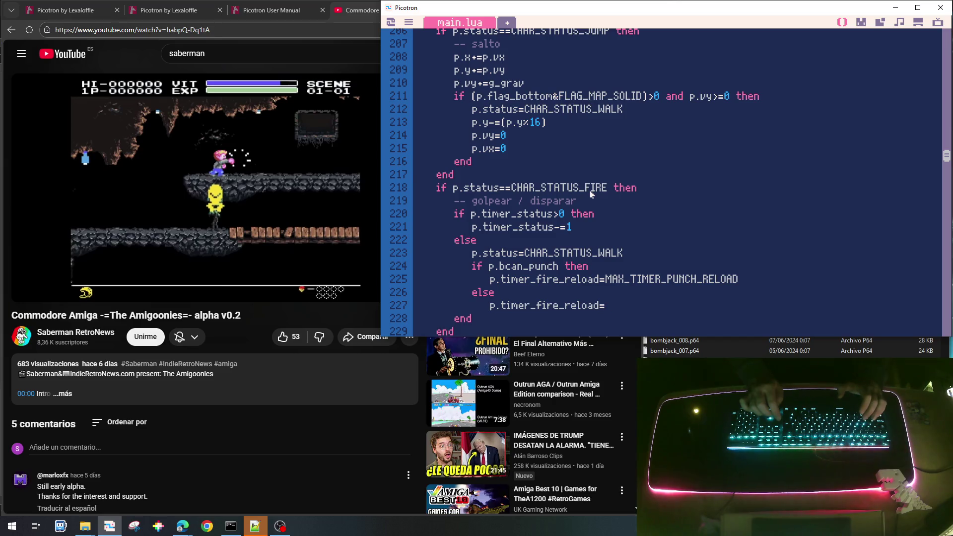
type("f p.bcan_shoot then")
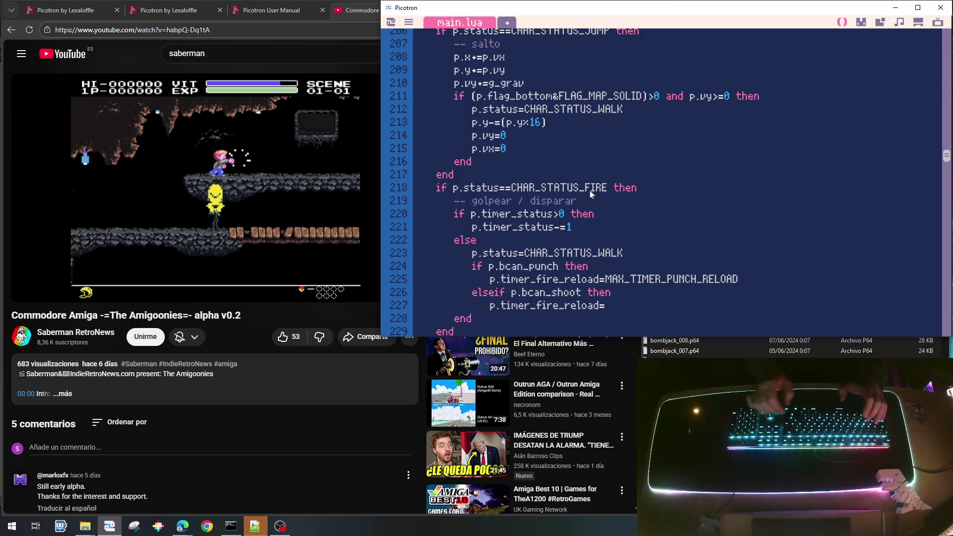
key("shift+End")
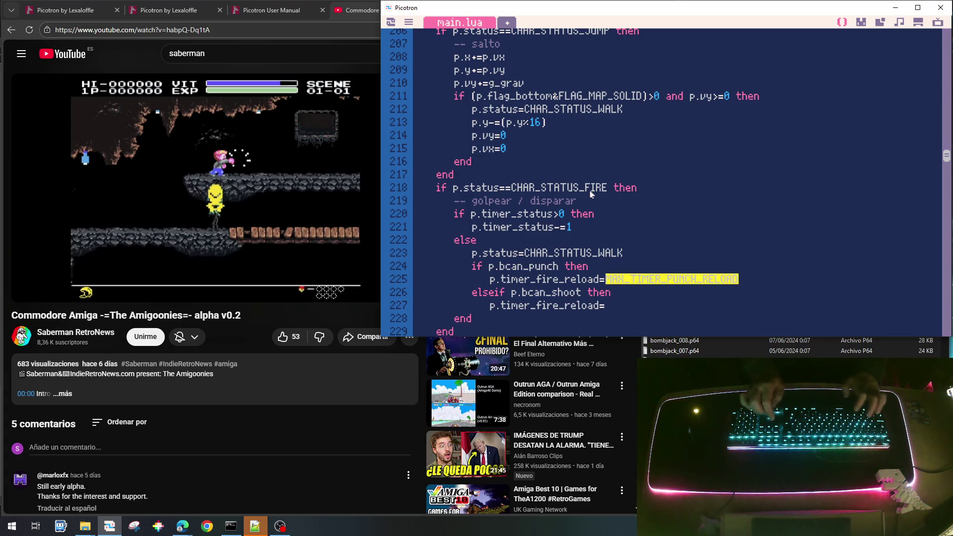
key("ctrl+c")
key("Down")
key("Down")
key("ctrl+v")
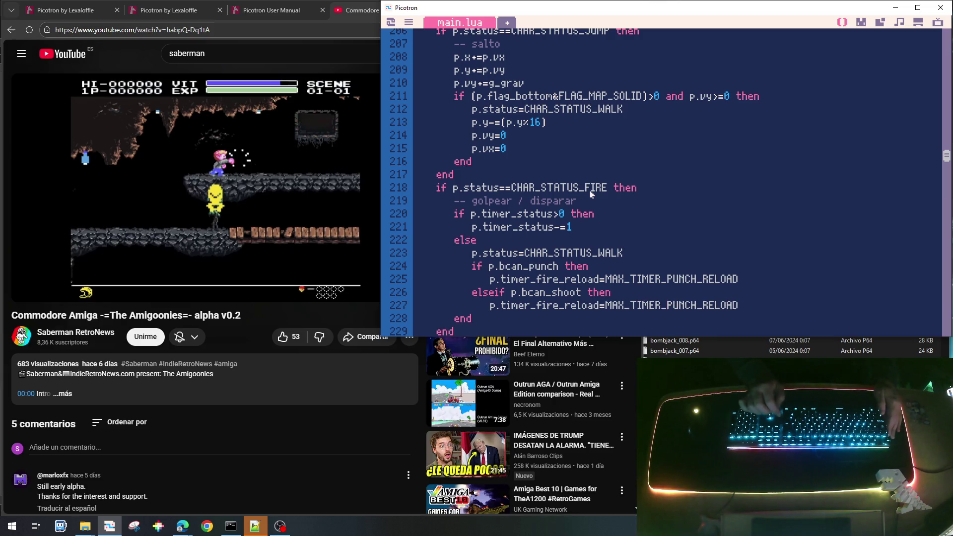
type("SHOOT")
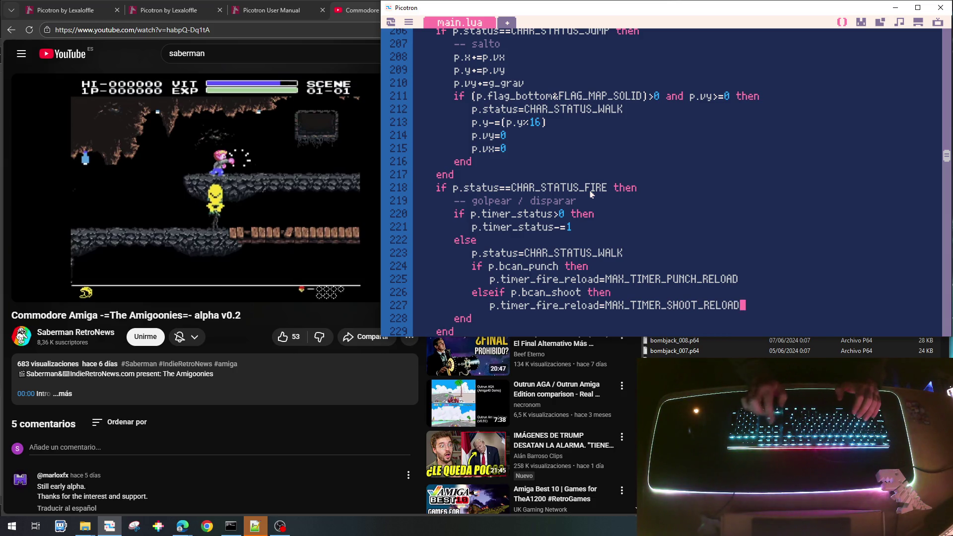
Step: Close the reload if block with end
key("Return")
type("end")
key("Down")
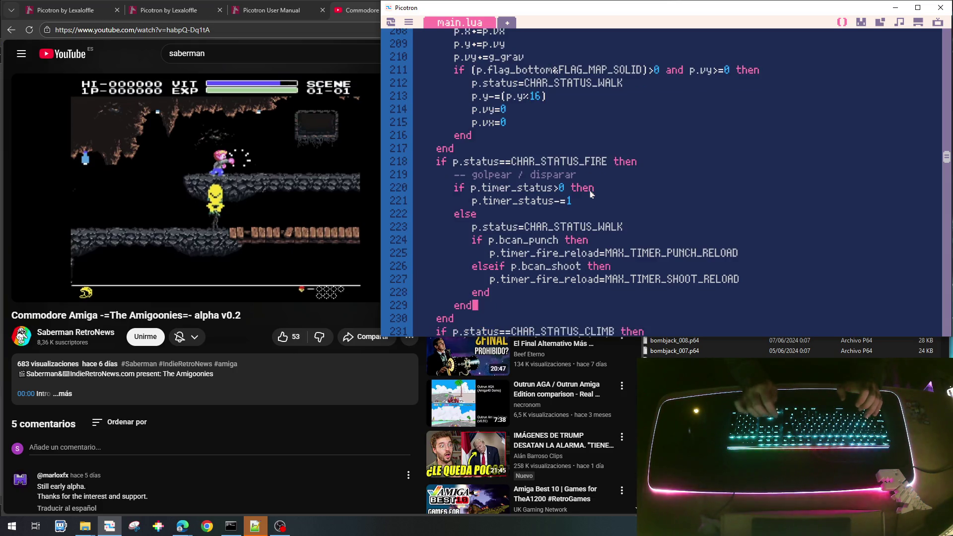
key("Down")
key("Down")
key("Down")
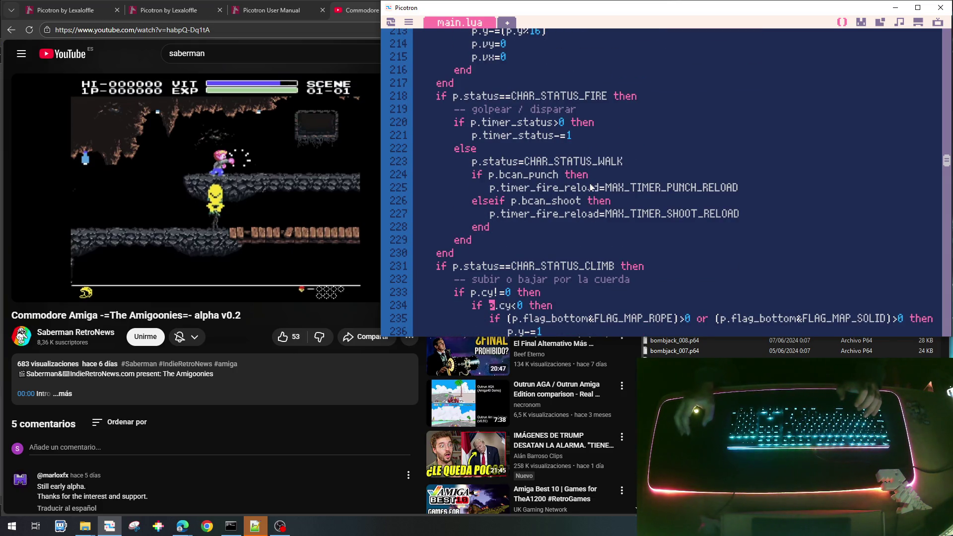
scroll(591, 186, "down", 6)
scroll(586, 188, "up", 20)
scroll(585, 189, "up", 12)
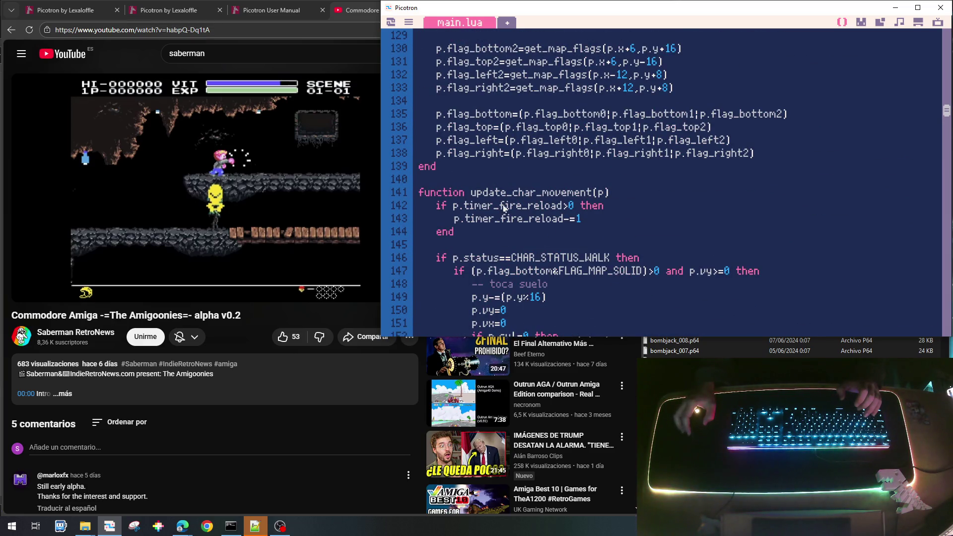
scroll(513, 204, "down", 20)
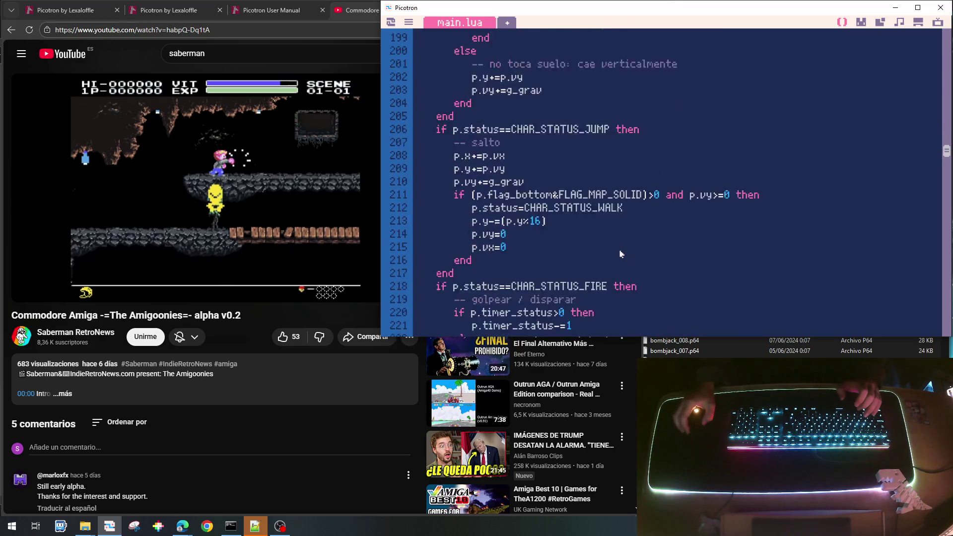
scroll(620, 254, "down", 3)
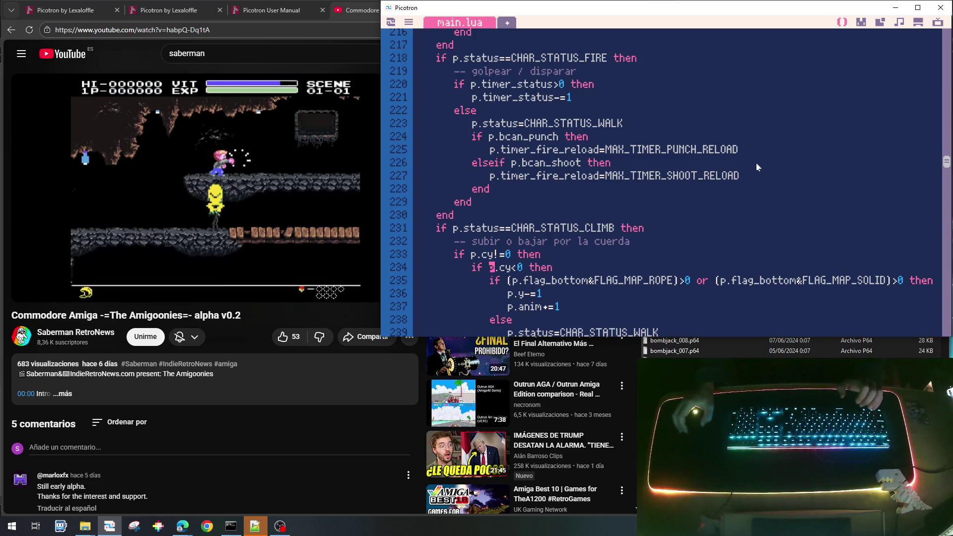
scroll(604, 147, "up", 1)
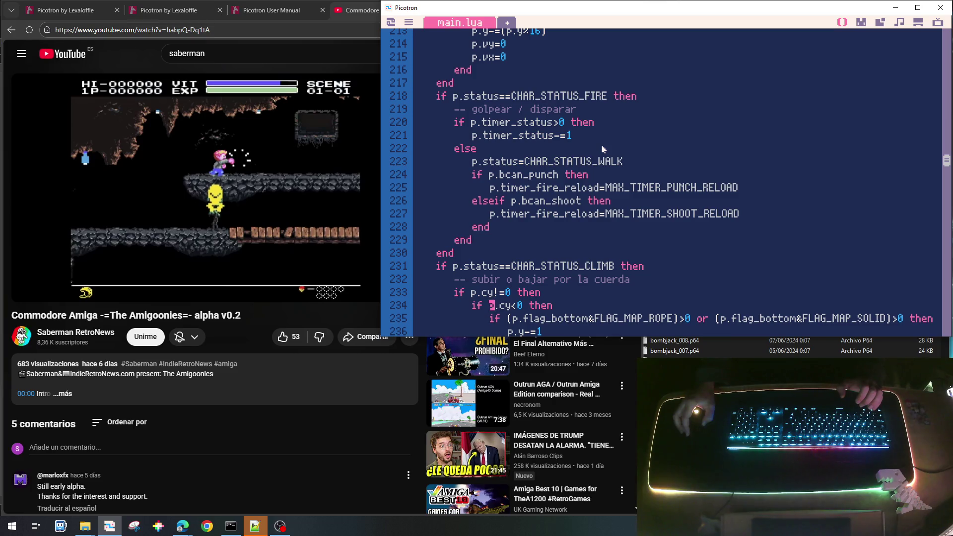
scroll(602, 149, "down", 7)
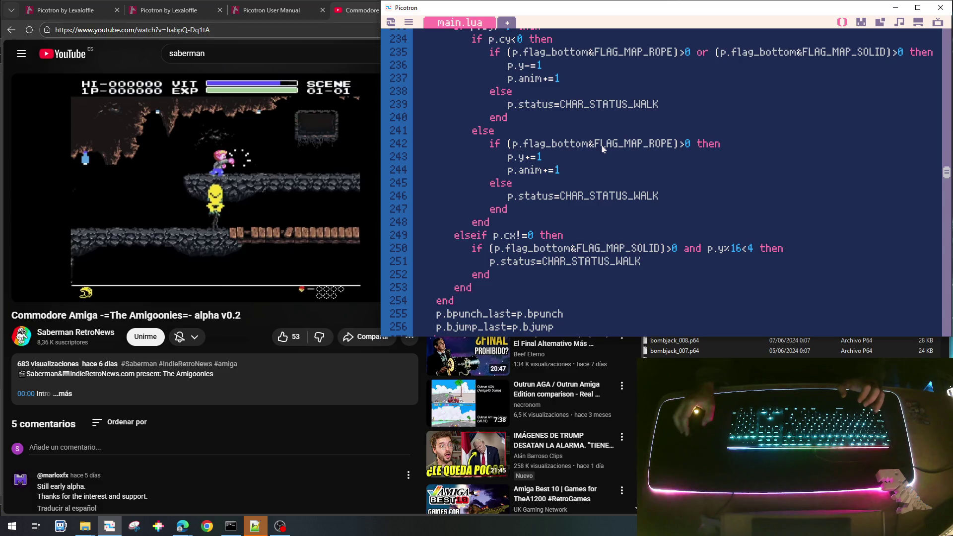
scroll(603, 149, "down", 5)
scroll(603, 149, "down", 17)
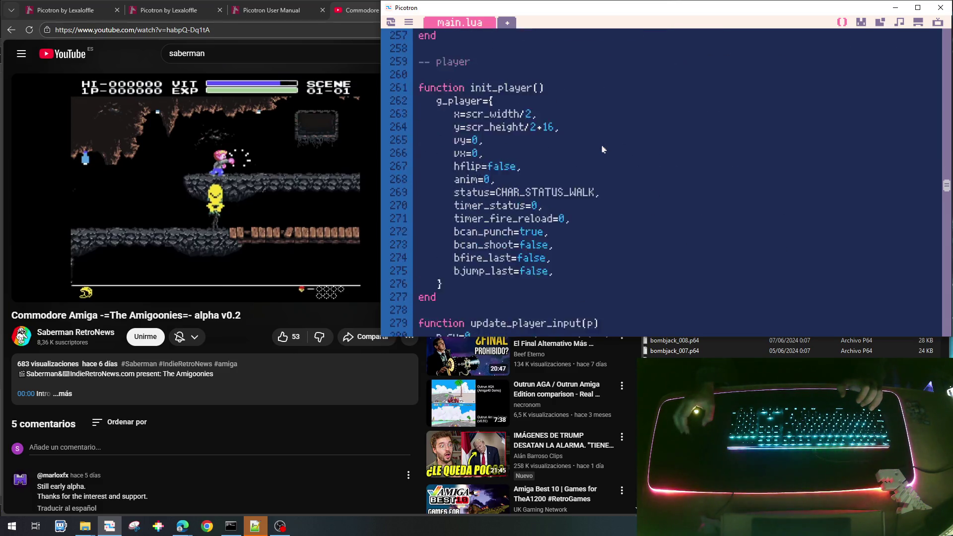
scroll(603, 149, "down", 6)
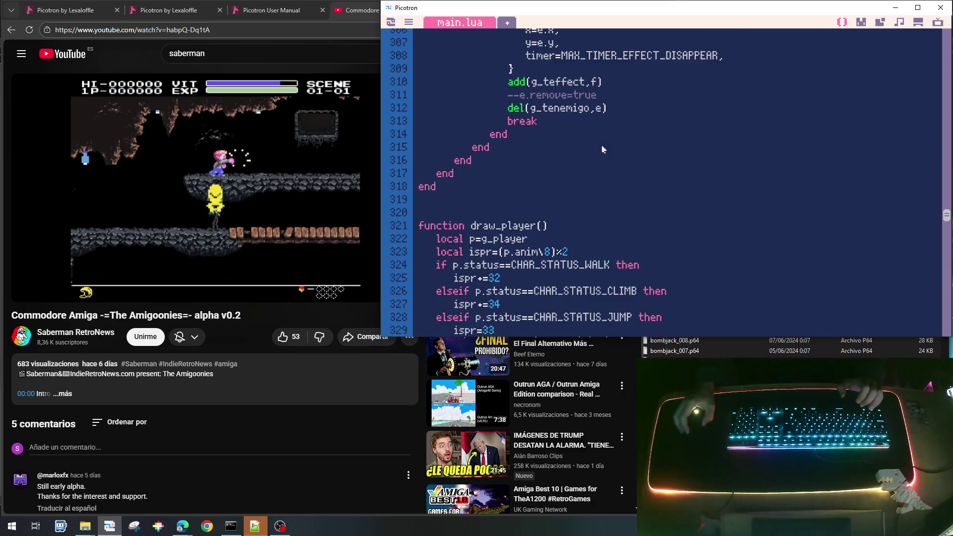
left_click(635, 231)
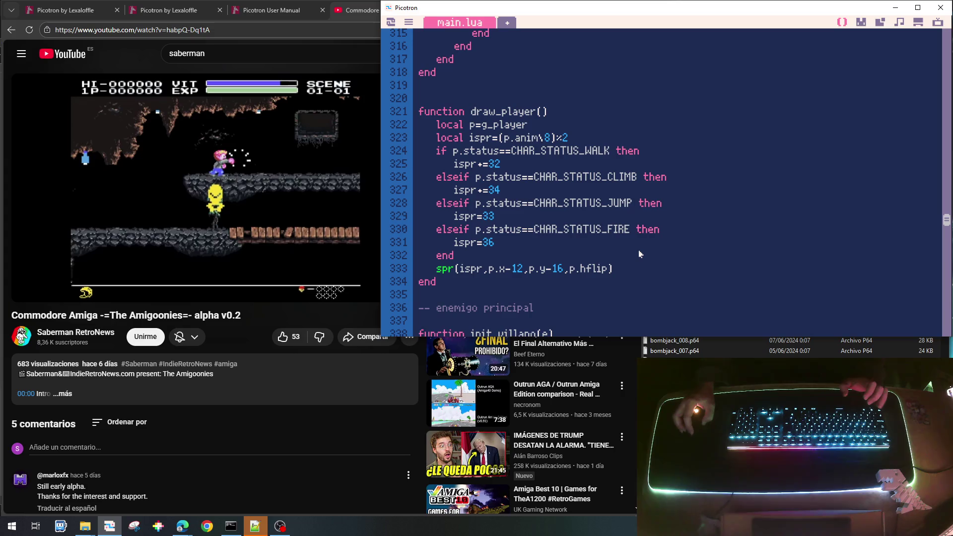
scroll(639, 254, "up", 20)
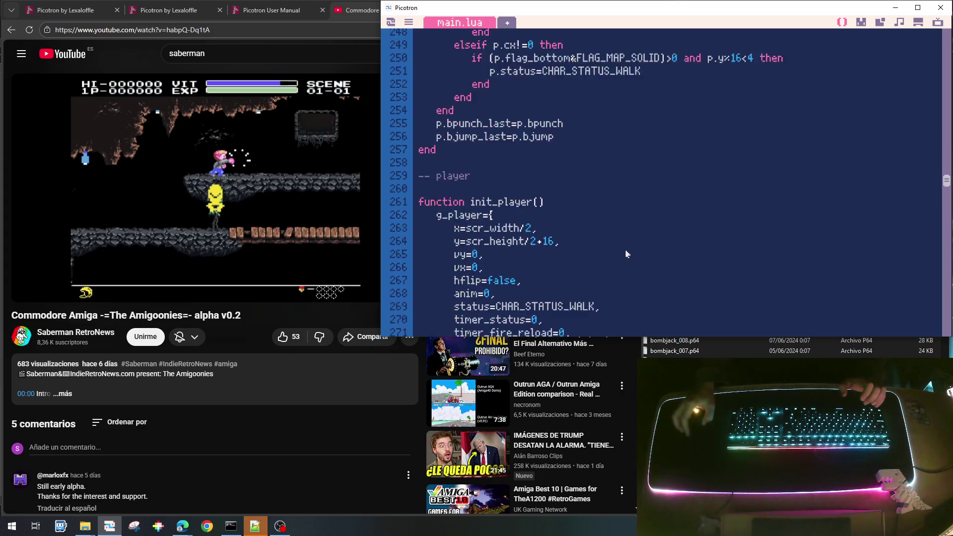
scroll(622, 255, "up", 20)
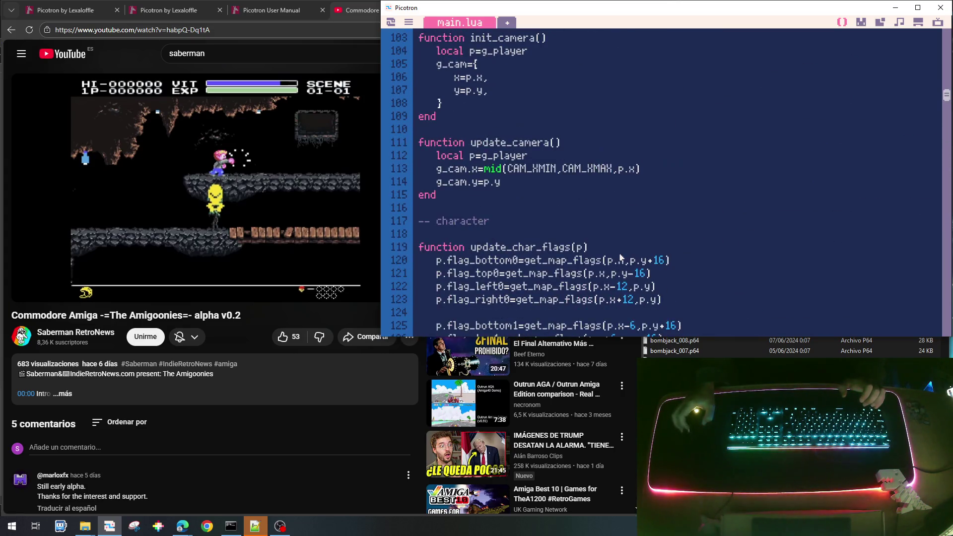
scroll(621, 258, "up", 7)
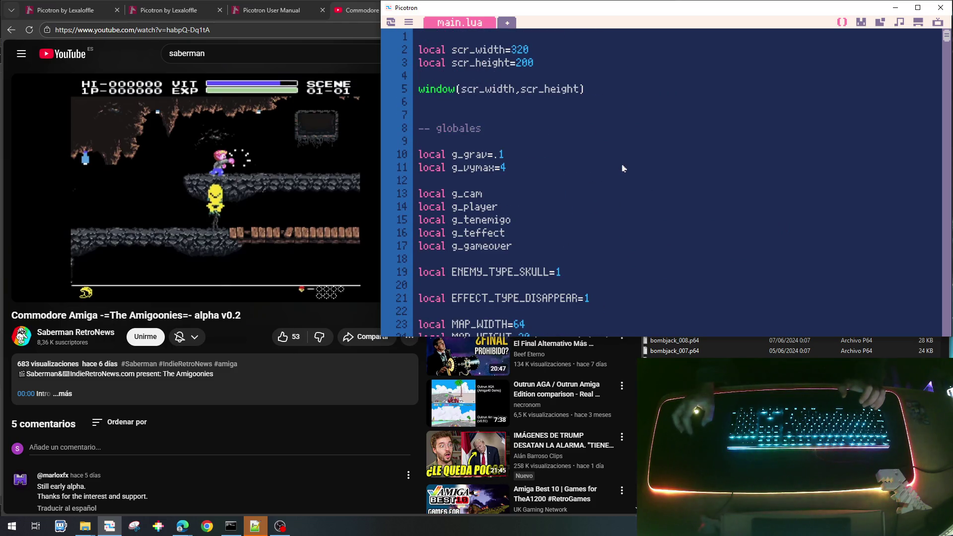
Step: Search main.lua for 'punch' and step to the match on line 255
key("ctrl+f")
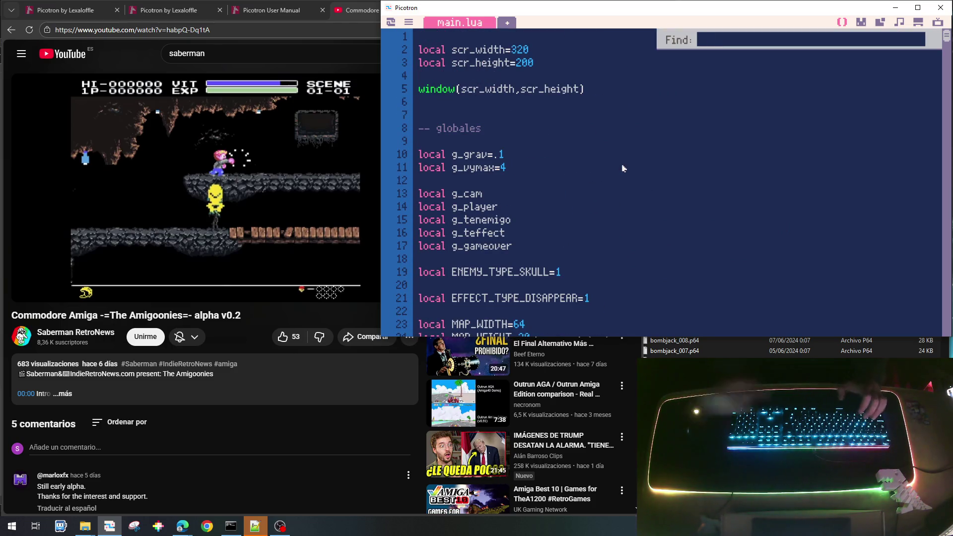
type("punch")
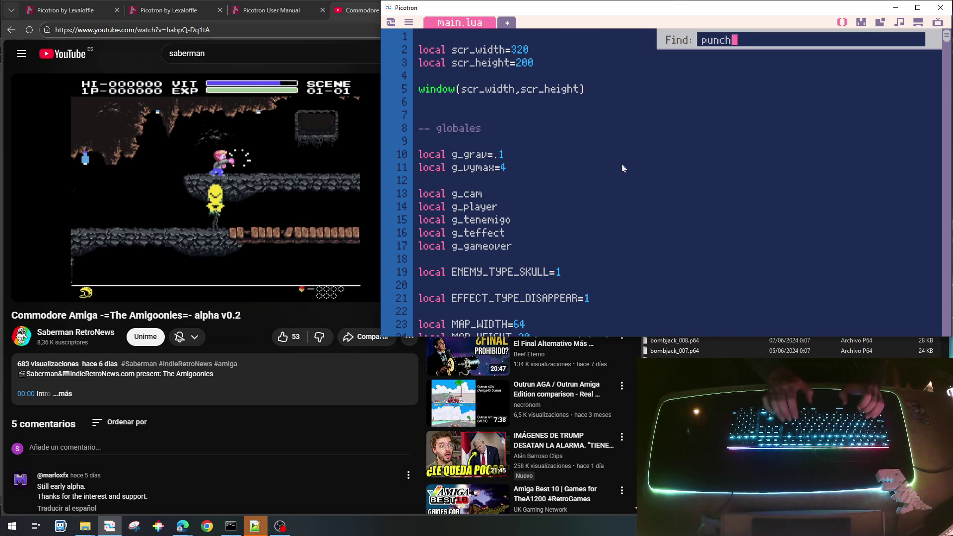
key("Return")
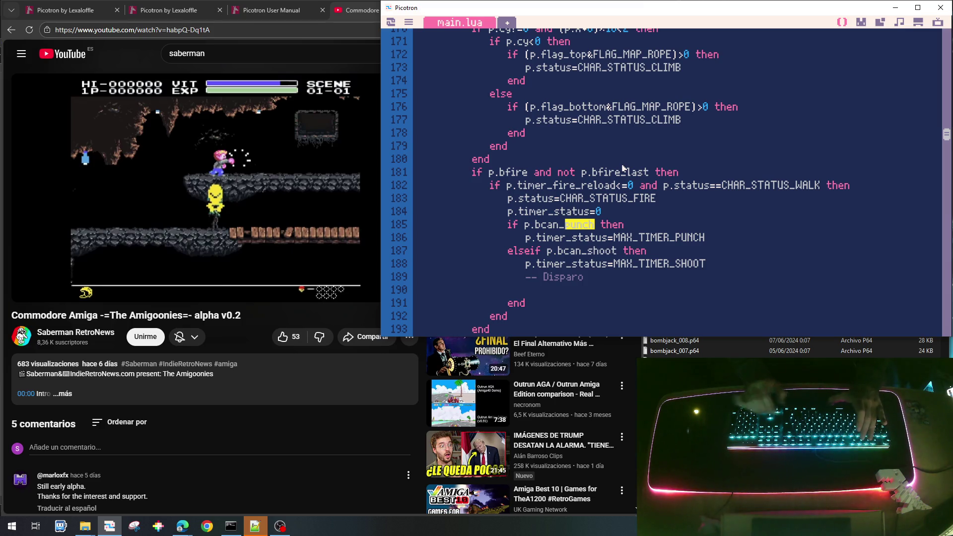
left_click(612, 173)
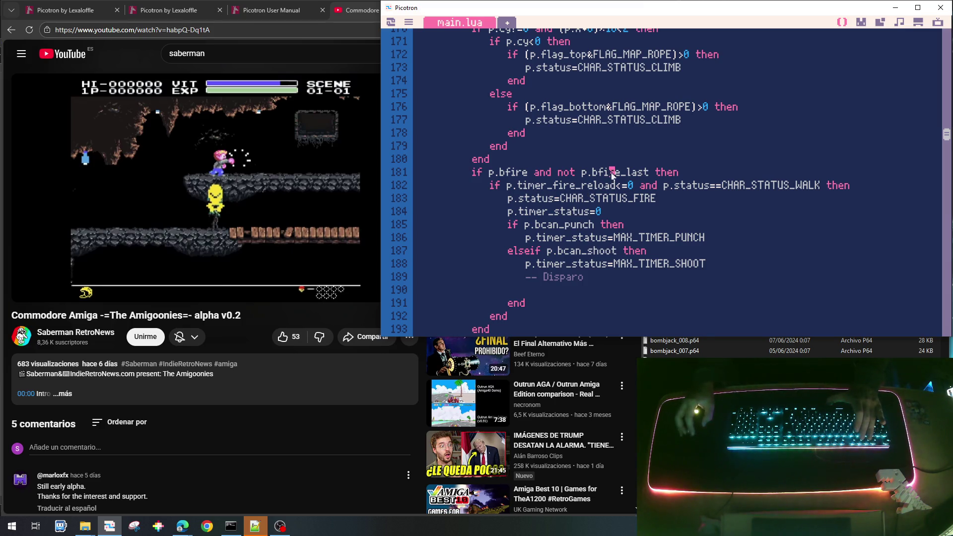
key("ctrl+f")
left_click(636, 209)
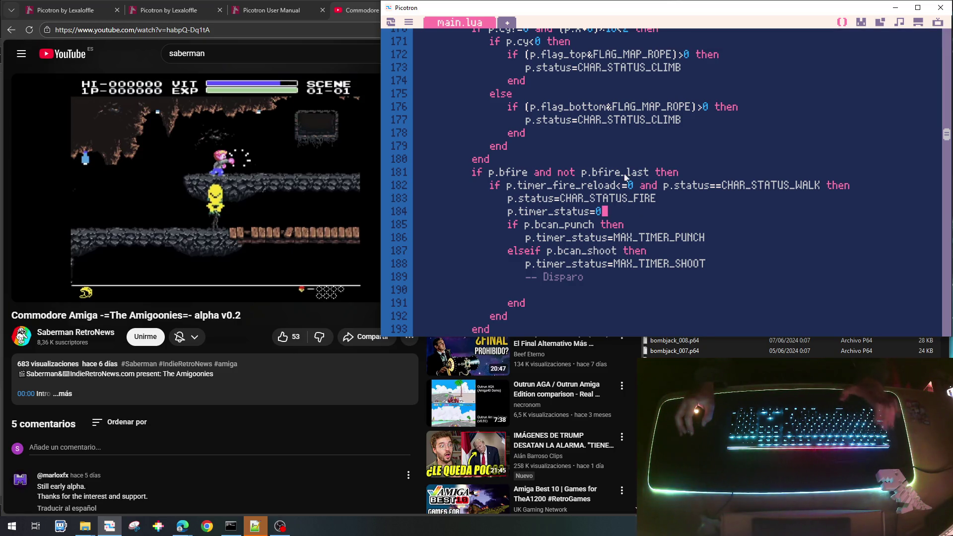
key("ctrl+g")
key("ctrl+g")
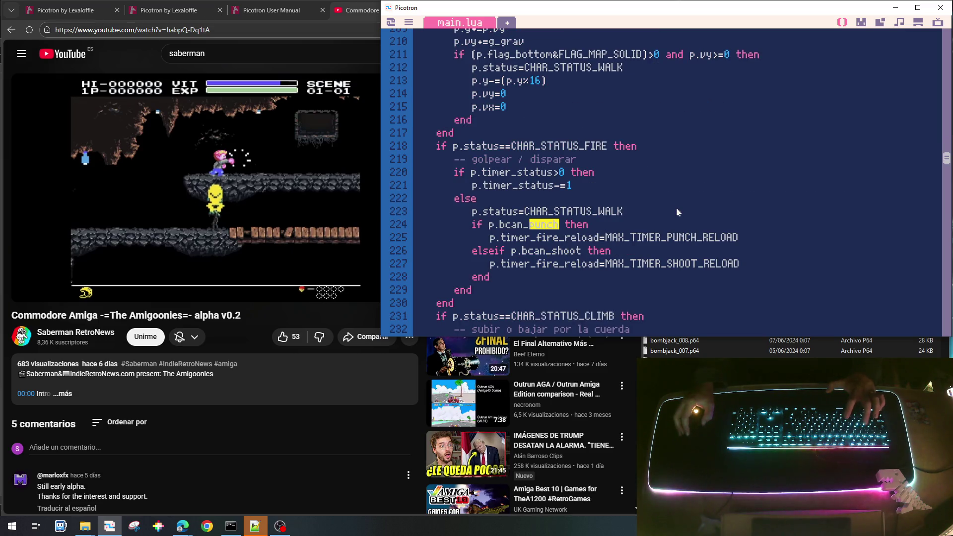
key("ctrl+g")
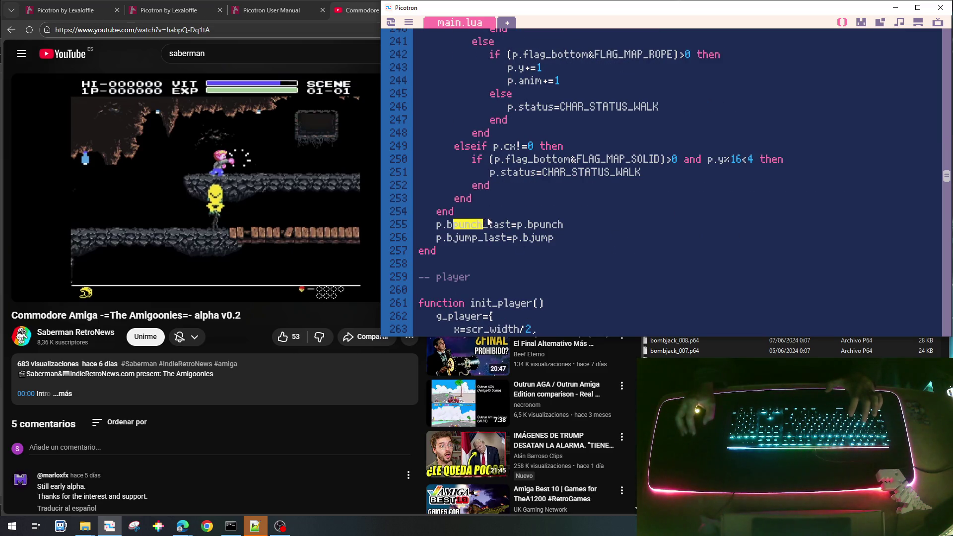
Step: Change p.bpunch_last=p.bpunch to p.bfire_last=p.bfire on line 255
key("Right")
key("BackSpace")
key("BackSpace")
key("BackSpace")
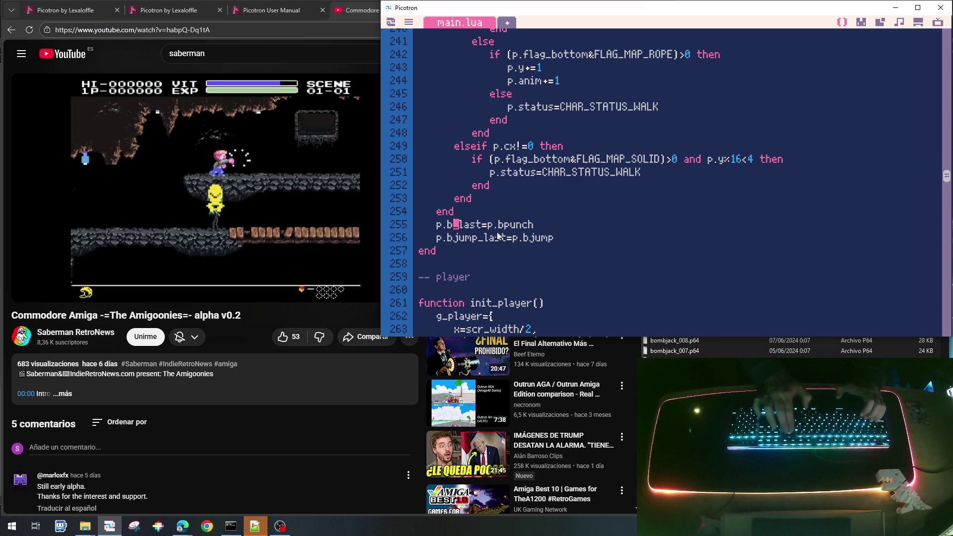
type("fire")
key("End")
key("BackSpace")
key("BackSpace")
key("BackSpace")
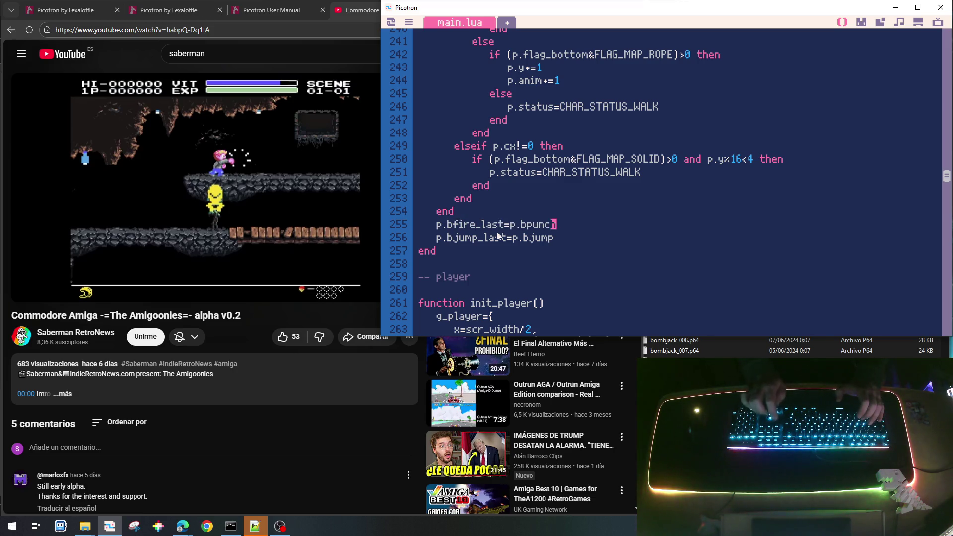
type("fire")
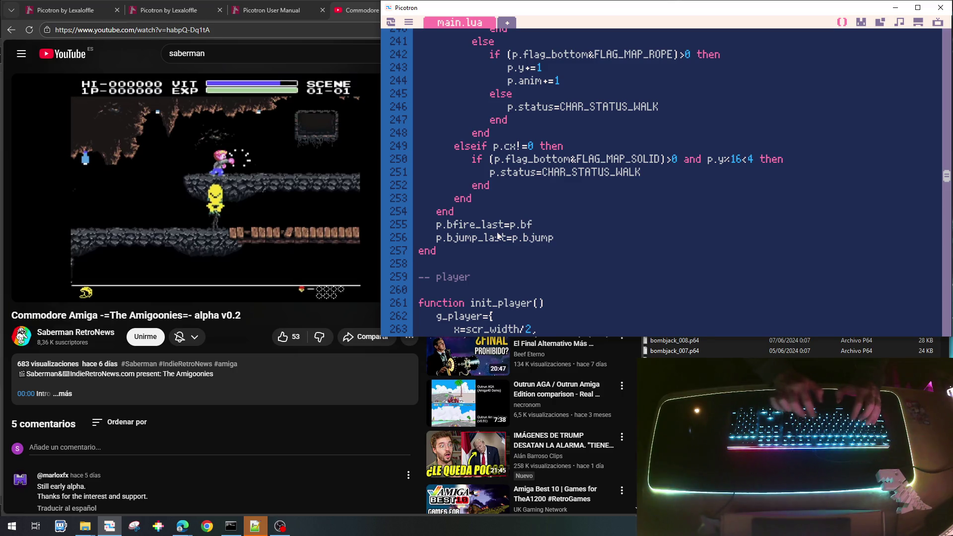
Step: Step through the remaining 'punch' matches in main.lua
key("ctrl+g")
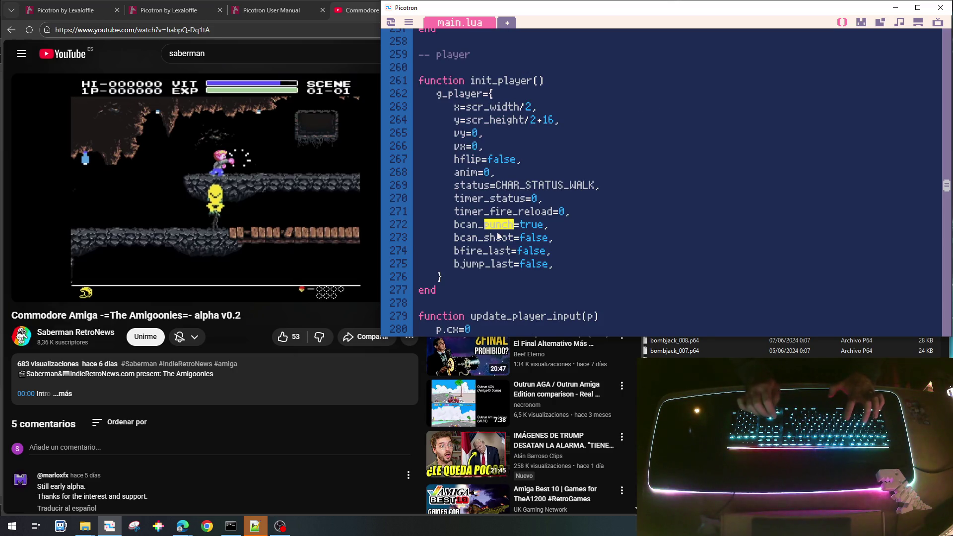
key("Escape")
key("ctrl+g")
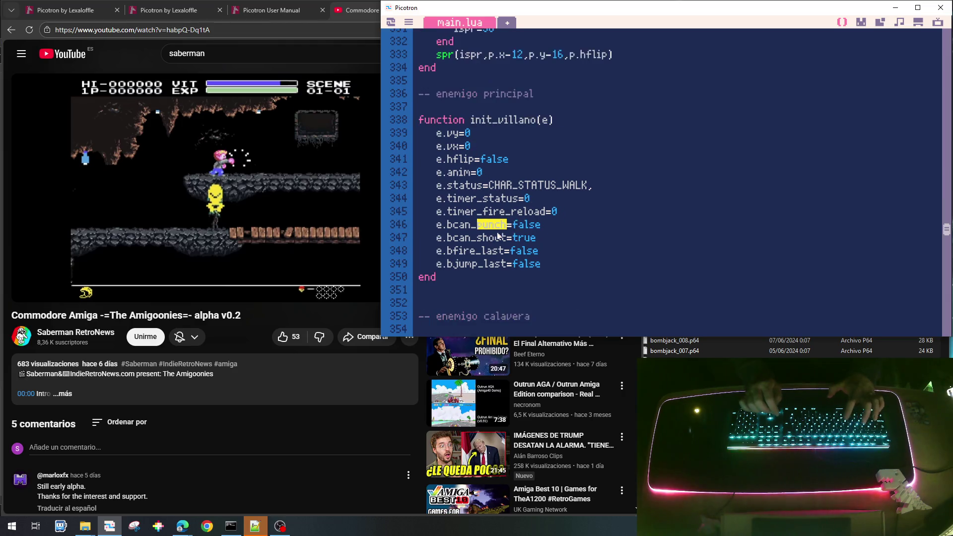
key("ctrl+g")
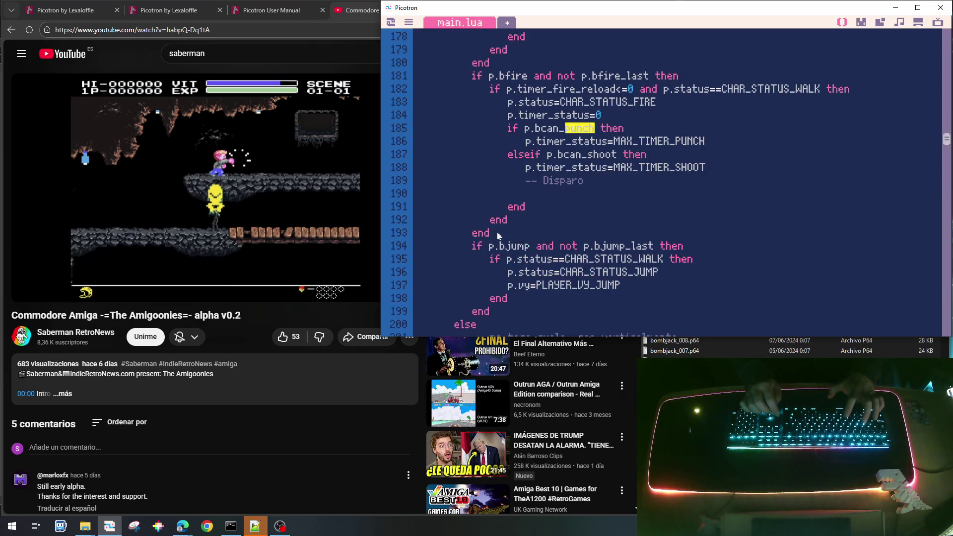
key("ctrl+g")
key("ctrl+g")
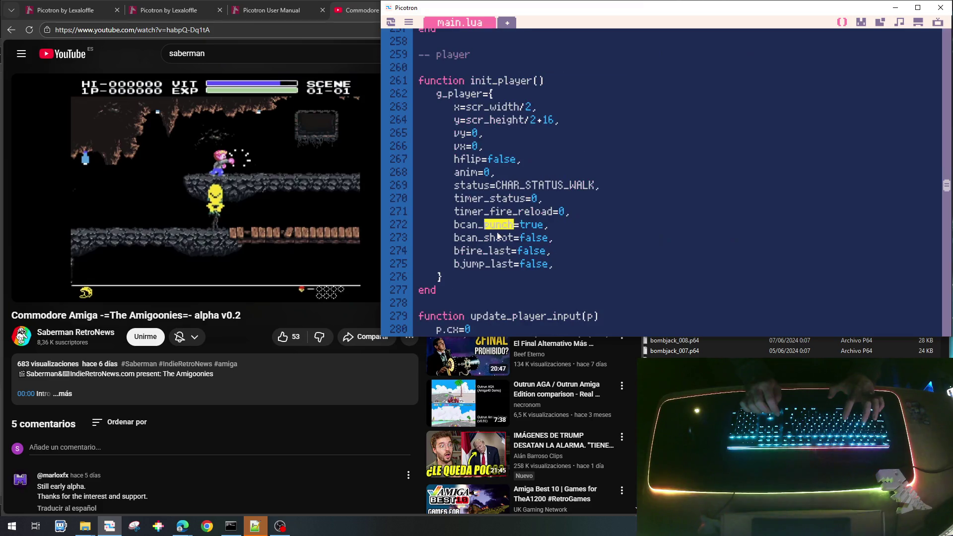
key("ctrl+g")
key("ctrl+g")
key("ctrl+g")
Step: Save the cart as goonies_lite_003.p64 and run it
key("Escape")
key("Escape")
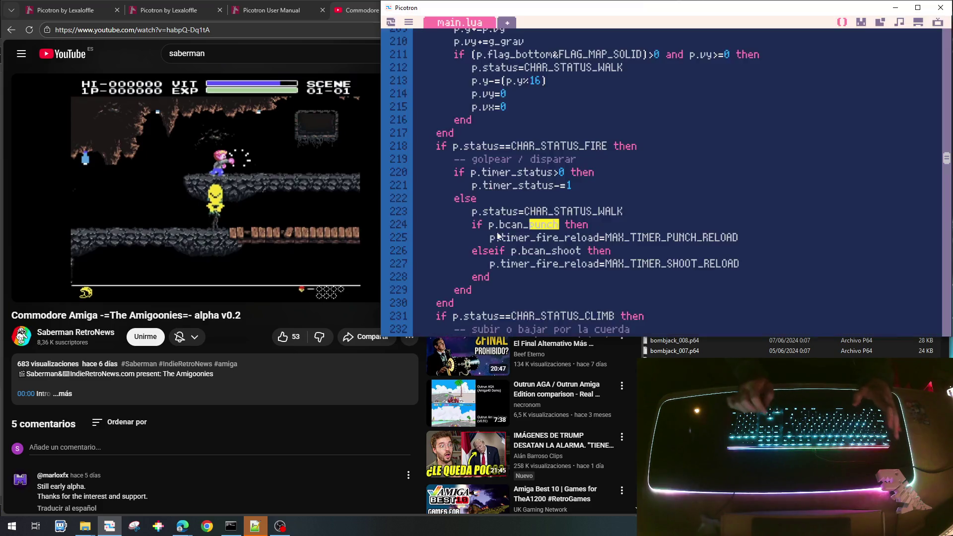
key("ctrl+s")
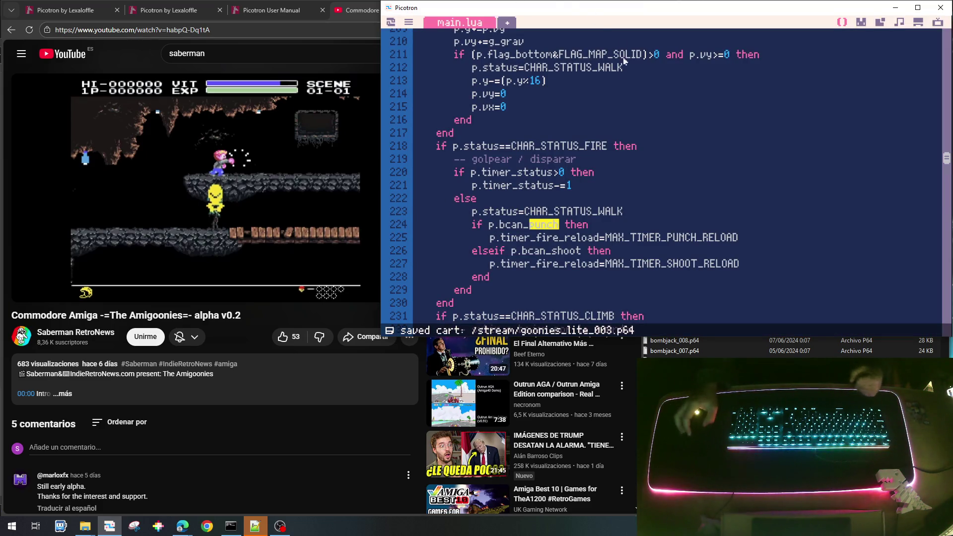
scroll(673, 207, "up", 3)
scroll(665, 244, "down", 3)
scroll(662, 249, "up", 5)
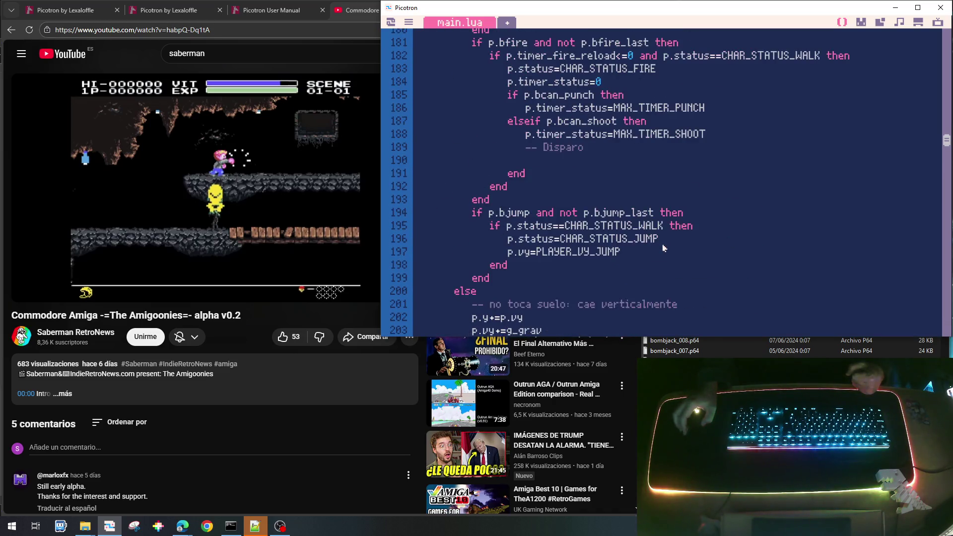
key("ctrl+r")
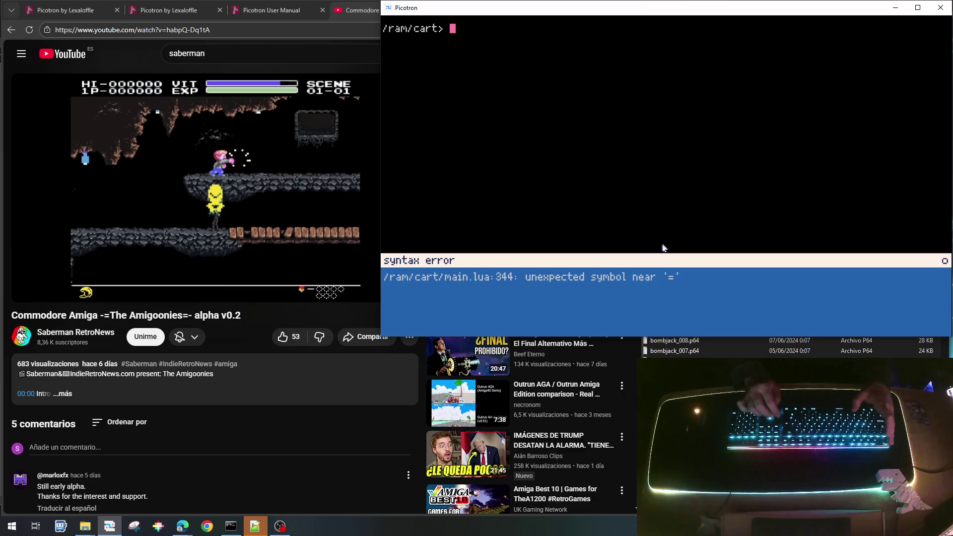
Step: Remove the stray comma so line 344 reads e.timer_status=0, then save the cartridge
key("Escape")
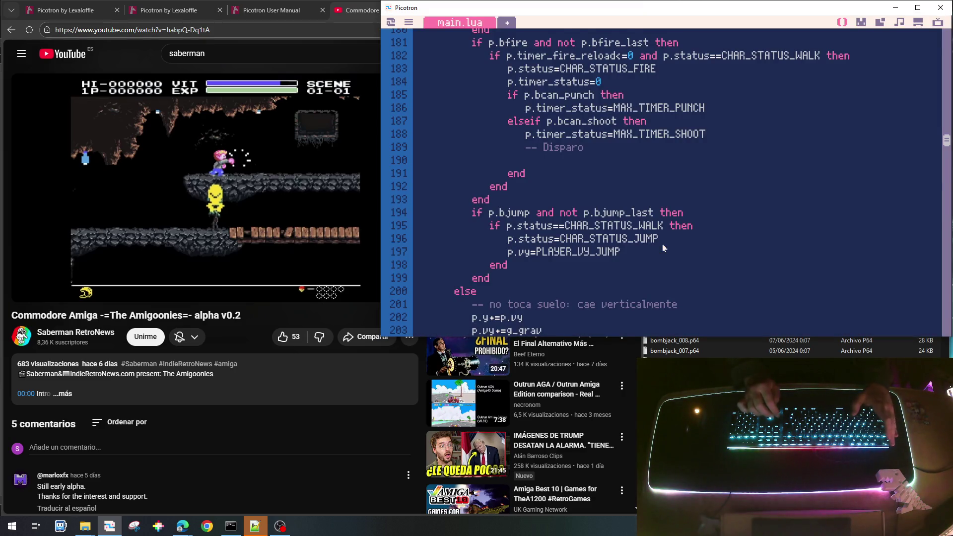
scroll(663, 248, "down", 20)
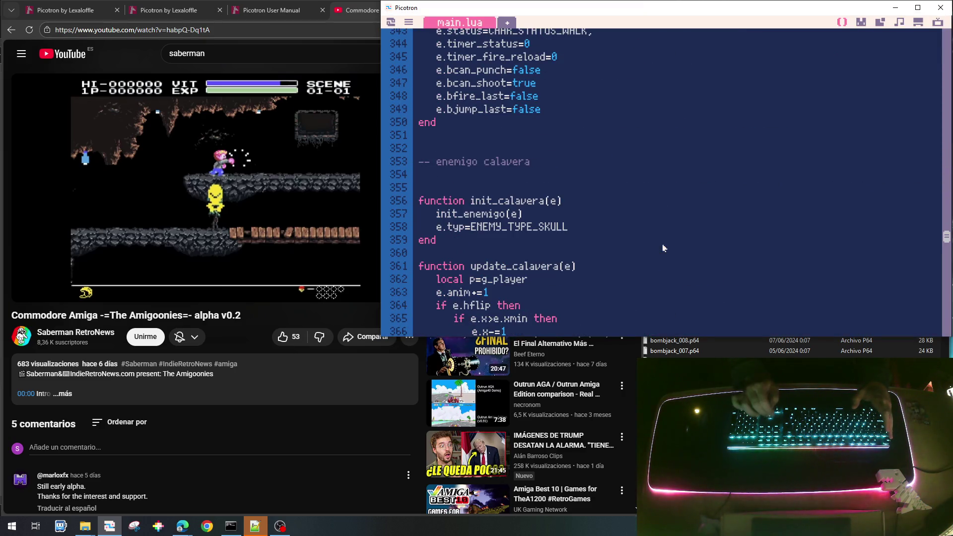
scroll(663, 249, "up", 1)
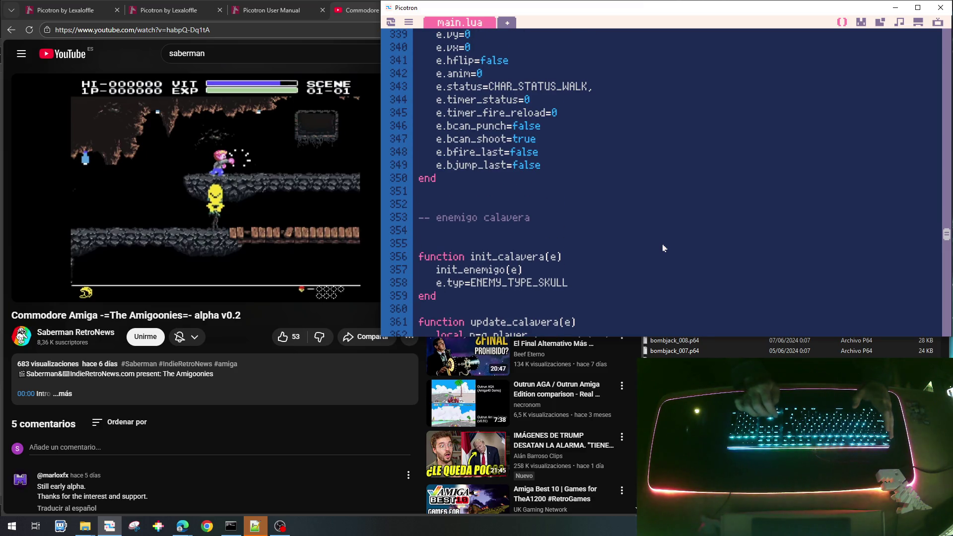
key("BackSpace")
key("Up")
key("Up")
key("Up")
key("Down")
key("Down")
key("Down")
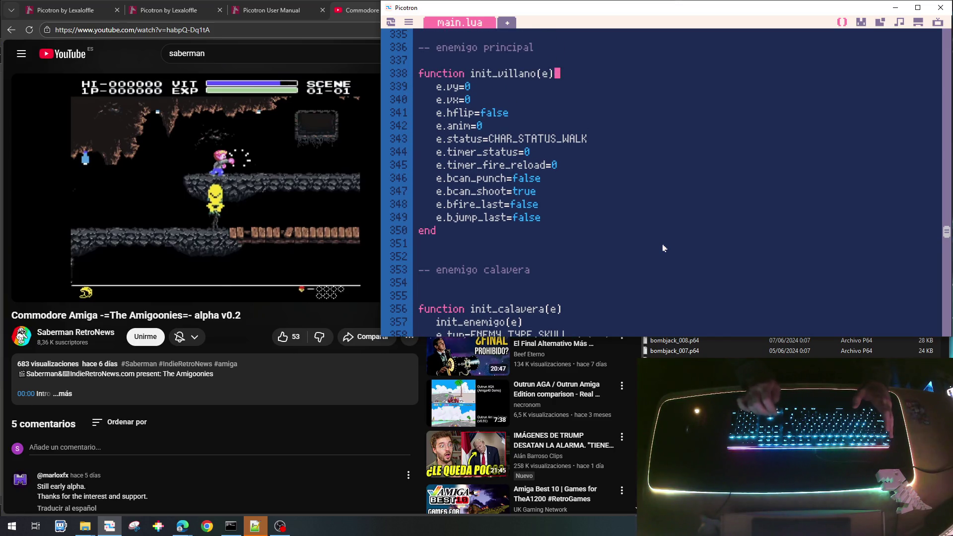
key("ctrl+s")
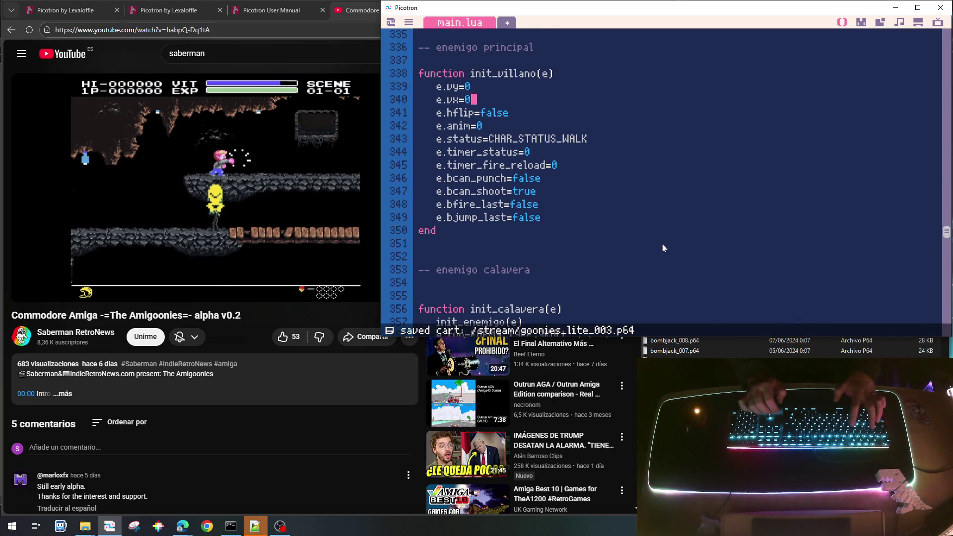
Step: Run the game and walk the player left along the platform and back to the ladder
key("ctrl+r")
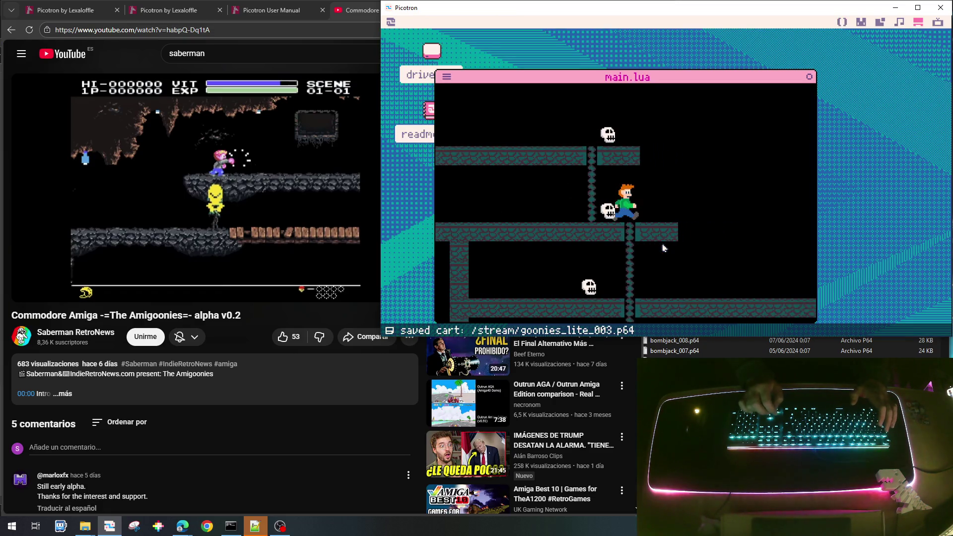
key("Right")
key("Escape")
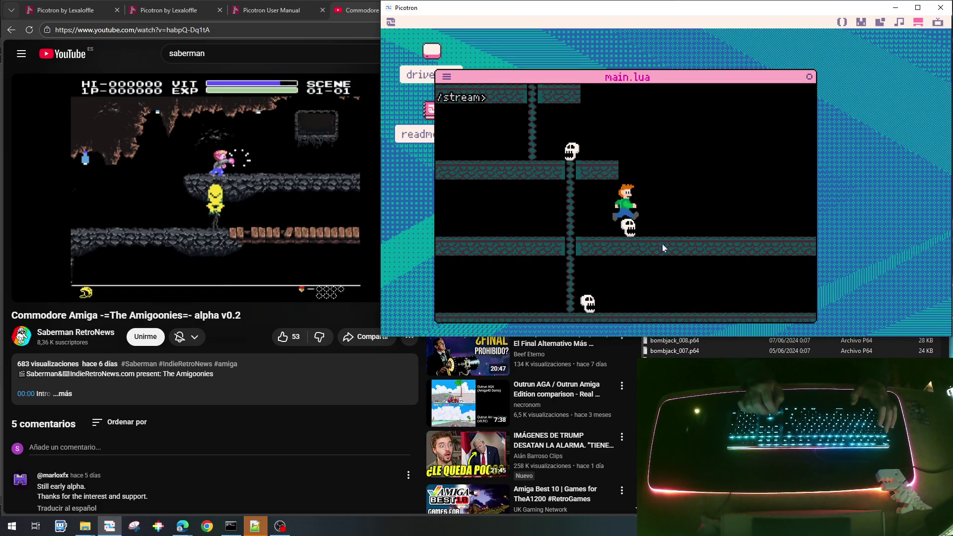
key("Escape")
key("Left")
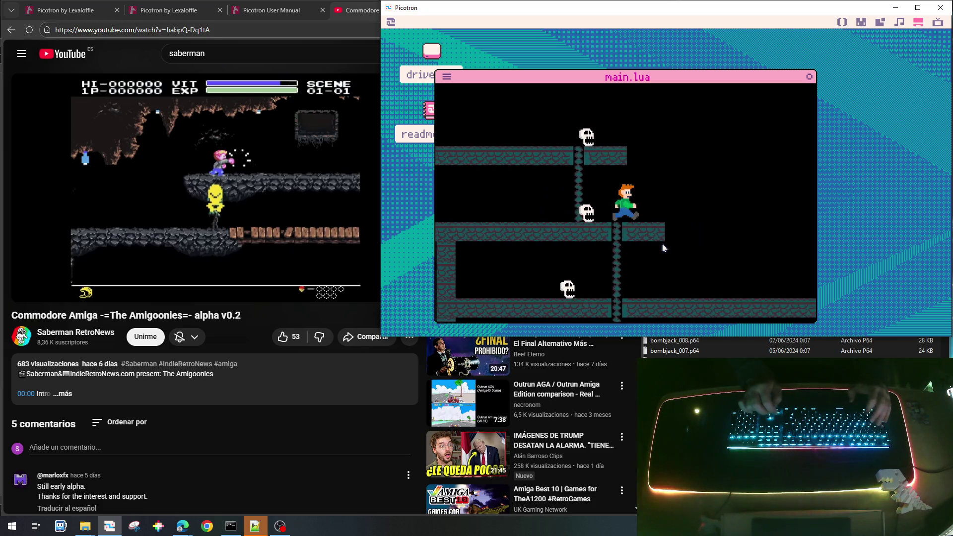
key("Left")
key("Right")
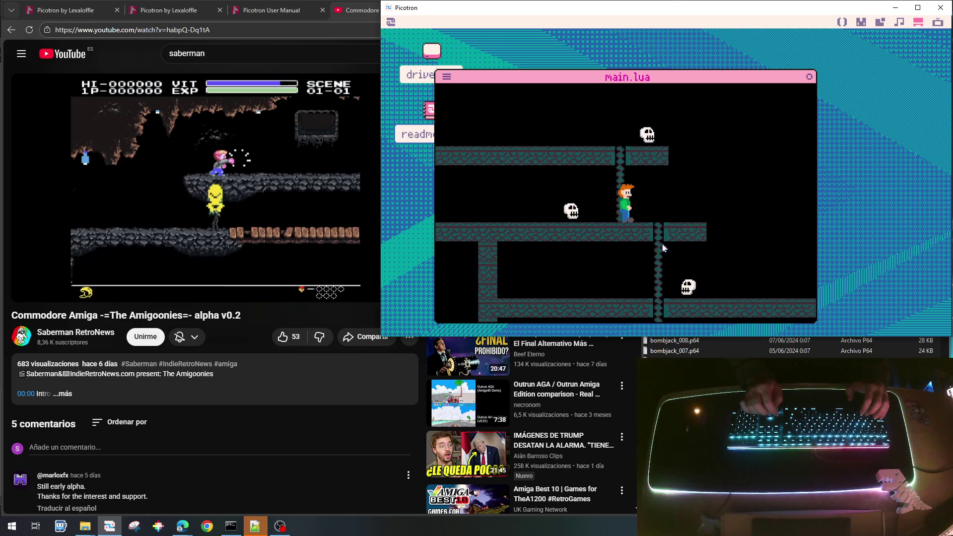
key("Right")
key("Right")
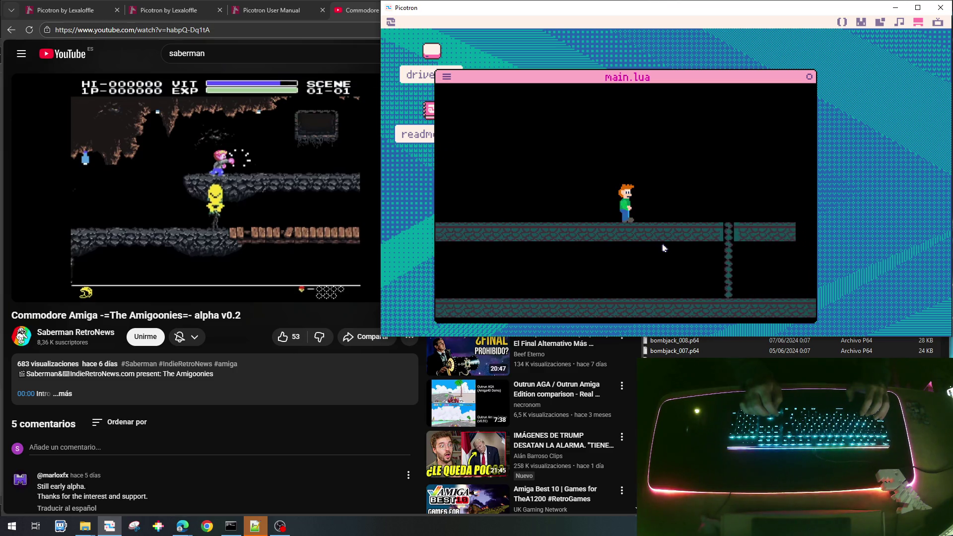
Step: Run and jump the player right past the skull enemies, turn back, then stop the game
key("Right")
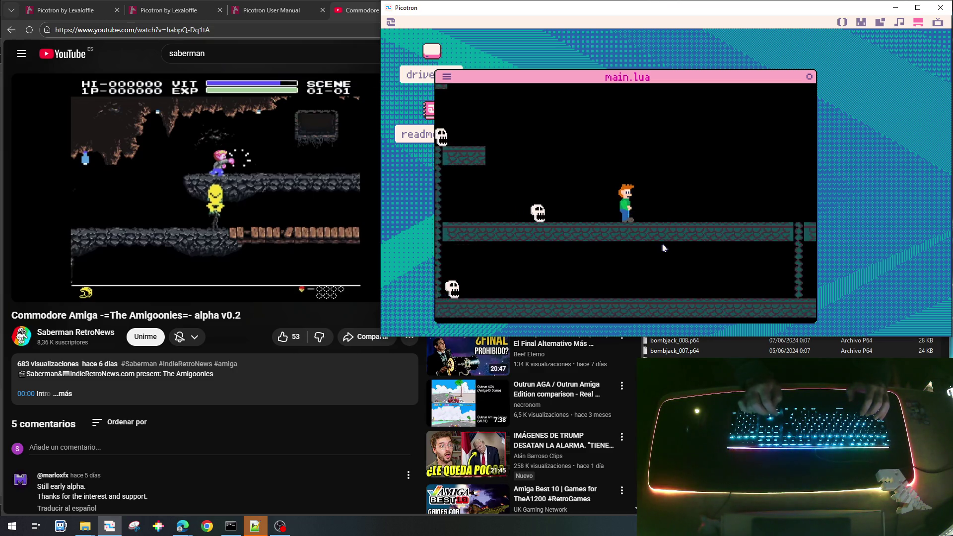
key("Right")
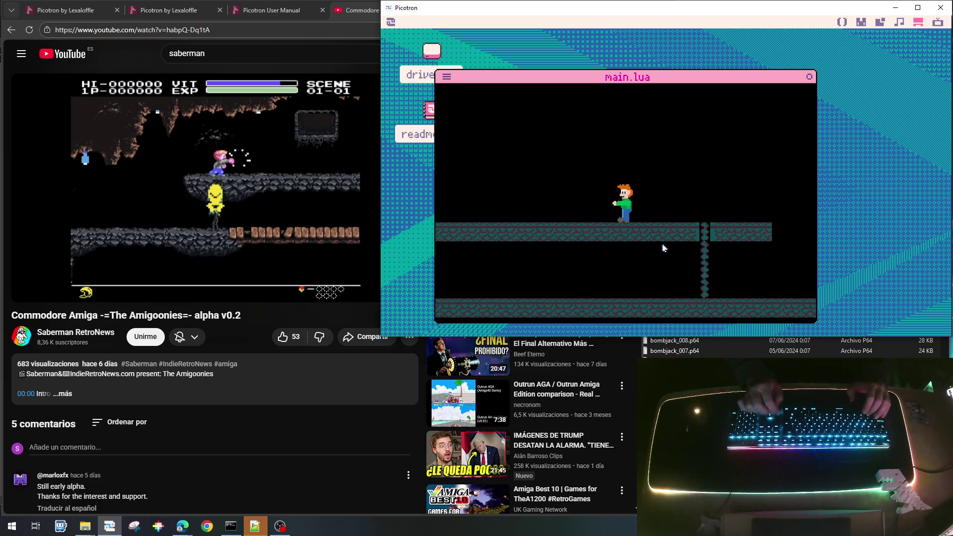
key("Right")
key("z")
key("Left")
key("Right")
key("Right")
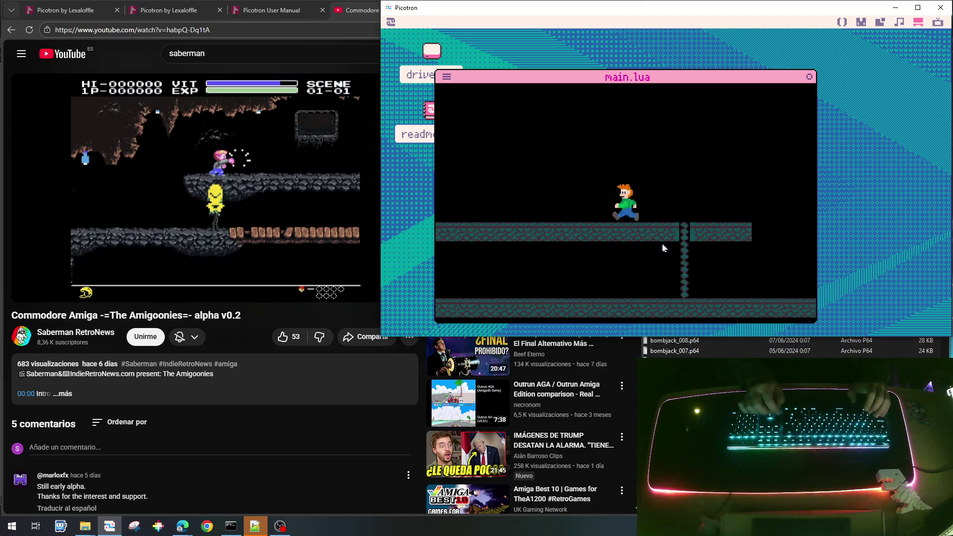
key("Right")
key("Left")
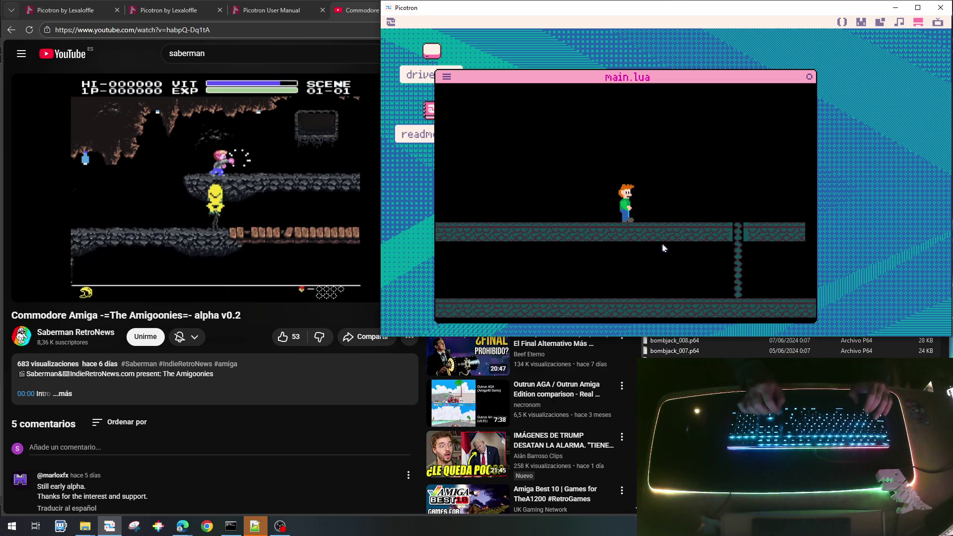
key("Escape")
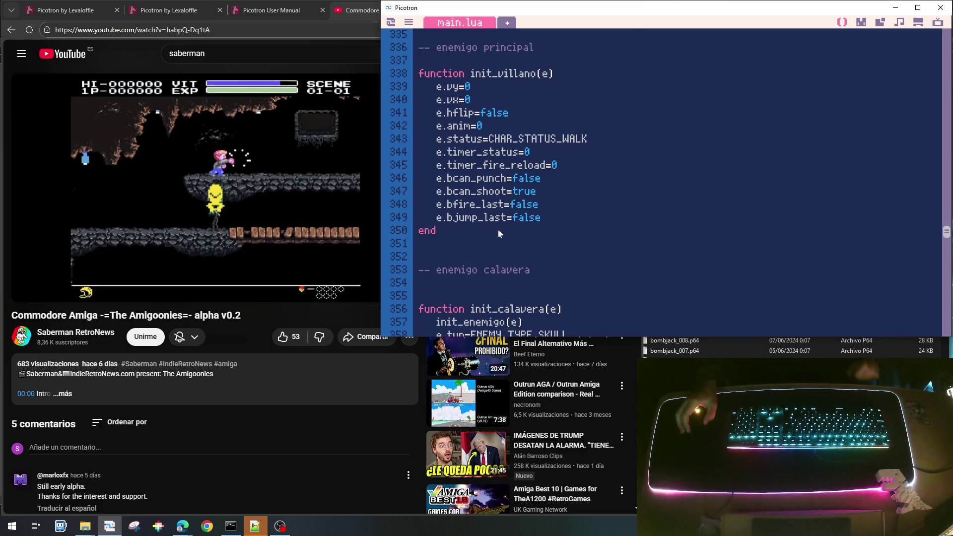
Step: Duplicate the skull-type if-branch and its update_calavera call in update_tenemigo
scroll(502, 235, "up", 3)
scroll(520, 244, "up", 1)
scroll(520, 244, "down", 10)
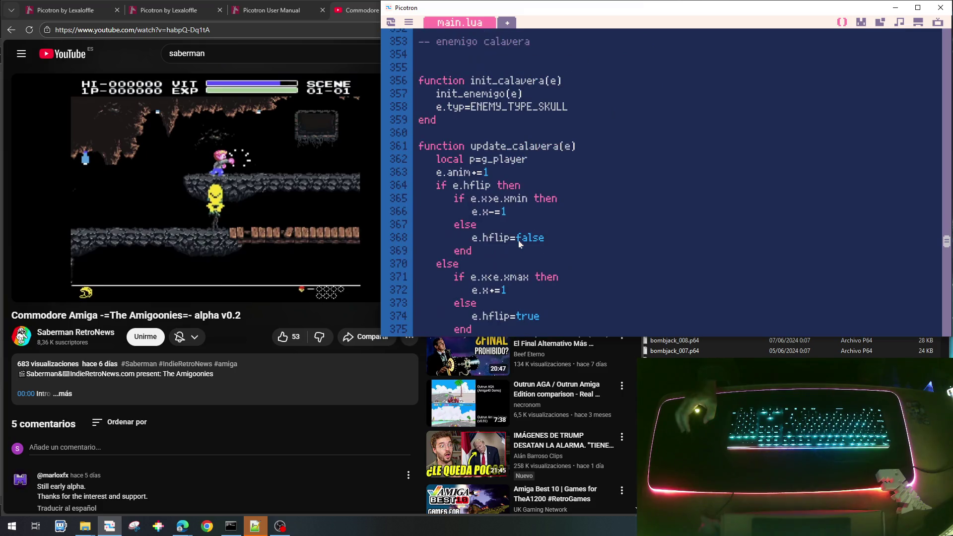
scroll(519, 244, "up", 2)
scroll(520, 244, "up", 5)
scroll(520, 244, "down", 20)
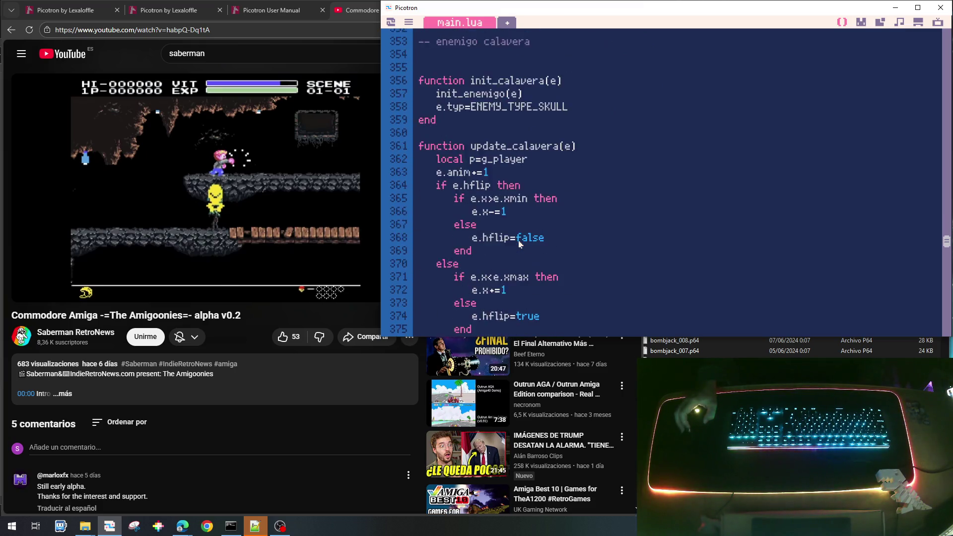
scroll(520, 244, "down", 2)
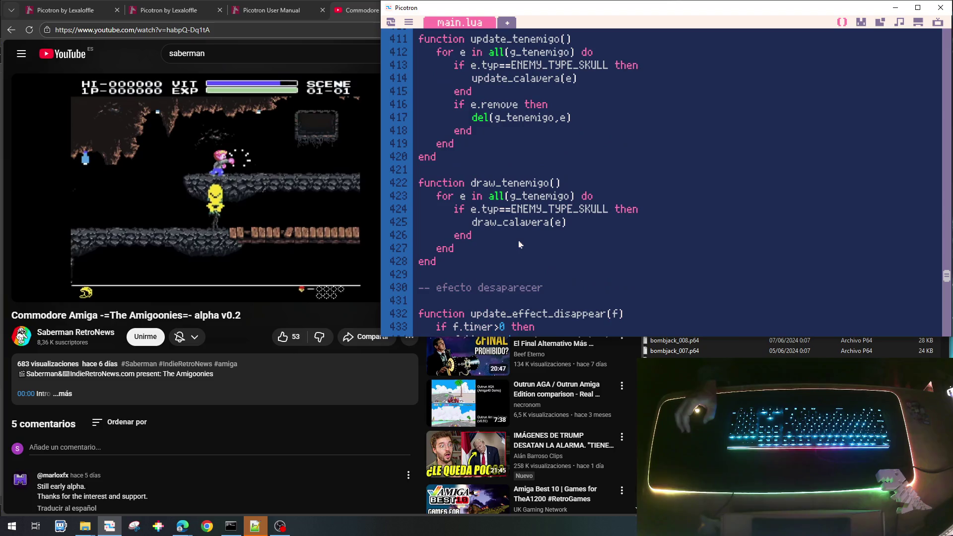
scroll(520, 244, "up", 2)
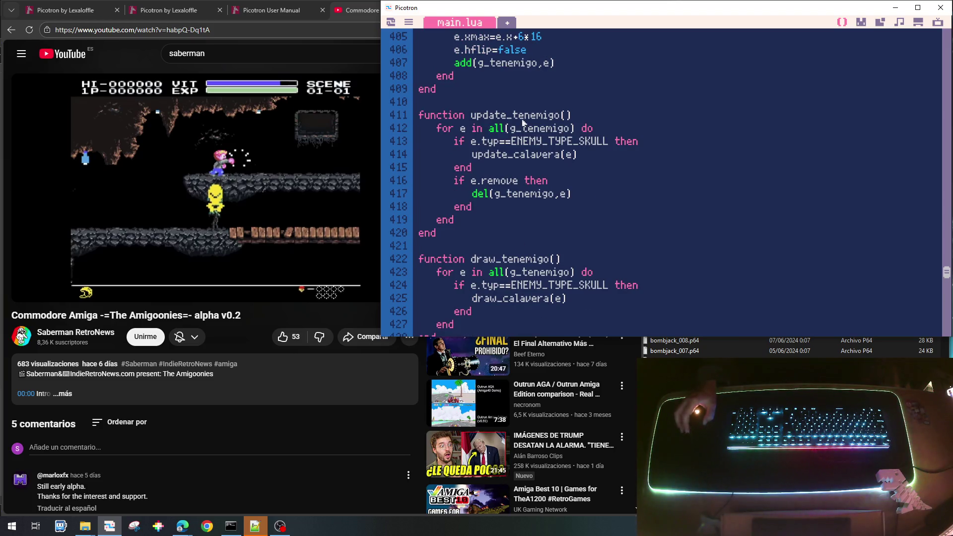
scroll(516, 129, "up", 3)
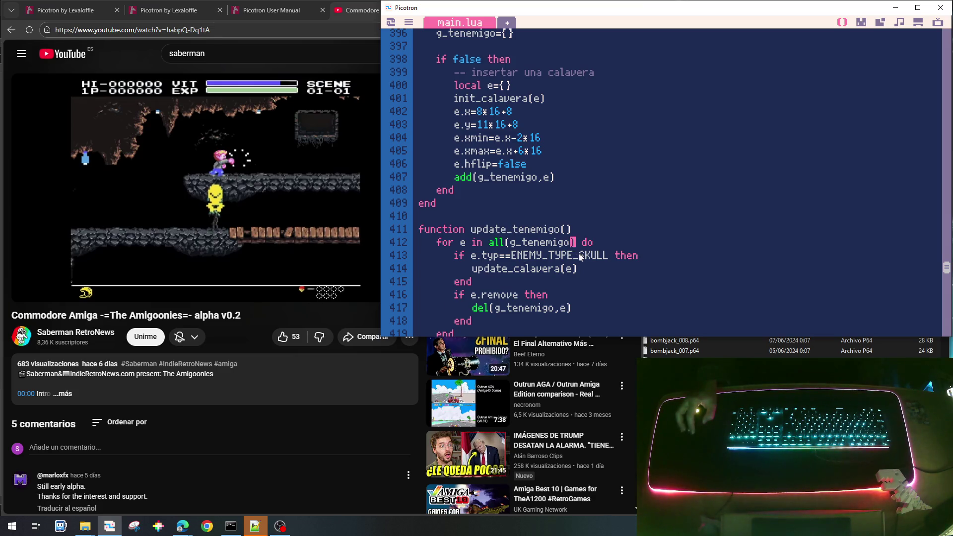
key("Down")
key("Home")
key("shift+End")
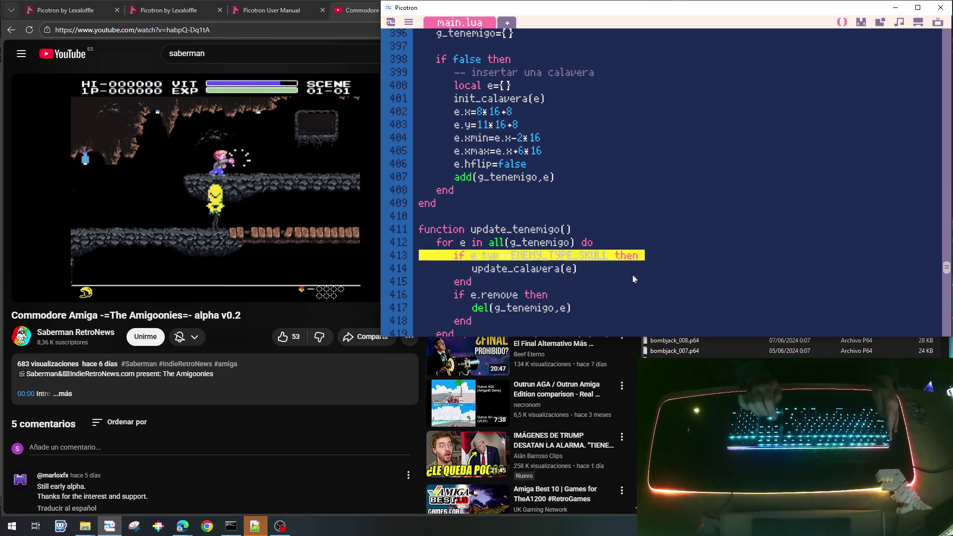
key("shift+Down")
key("ctrl+c")
key("Right")
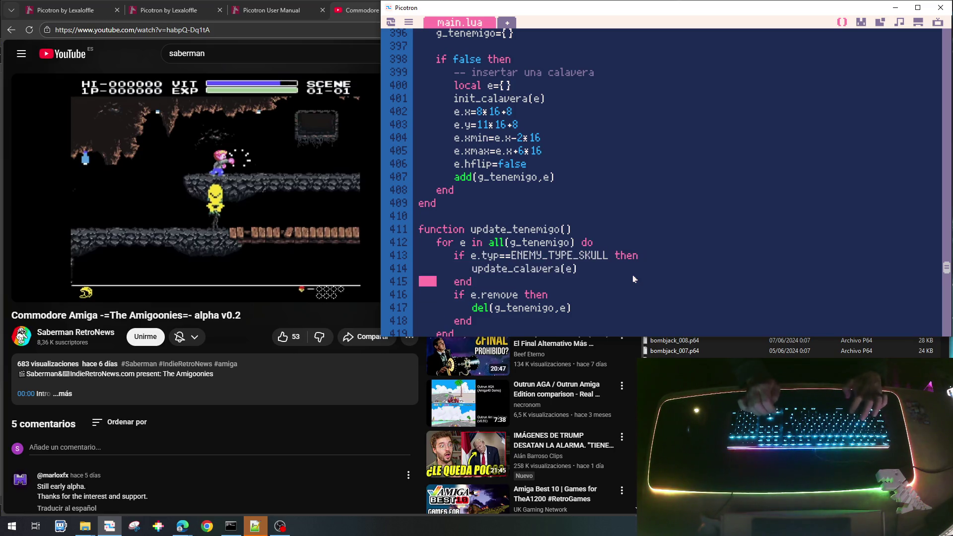
key("ctrl+v")
key("Right")
key("Right")
Step: Turn the copy into an elseif for ENEMY_TYPE_VILLANO that calls update_villano(e)
type("else")
key("Right")
key("Right")
key("Right")
key("Right")
key("Right")
key("Right")
key("shift+Right")
key("shift+Right")
type("VILLA")
type("IN")
key("BackSpace")
key("BackSpace")
key("BackSpace")
type("villano")
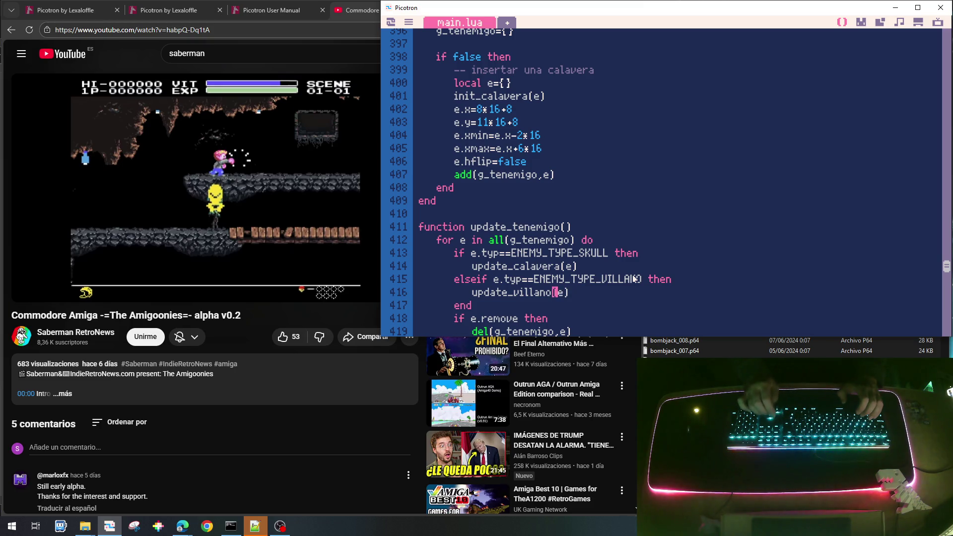
Step: Paste the villain branch into draw_tenemigo so it calls draw_villano
key("shift+Down")
key("shift+Down")
key("ctrl+c")
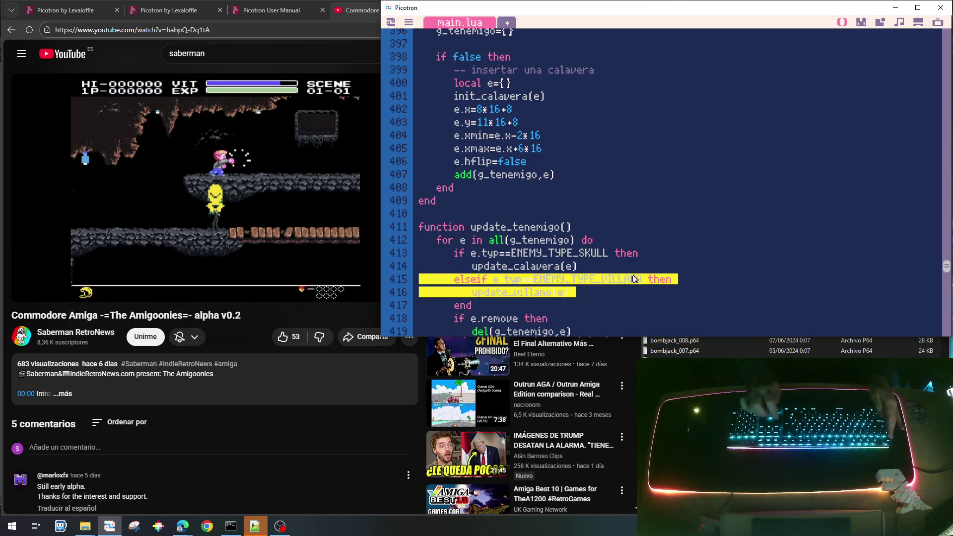
scroll(634, 279, "down", 1)
scroll(634, 279, "down", 5)
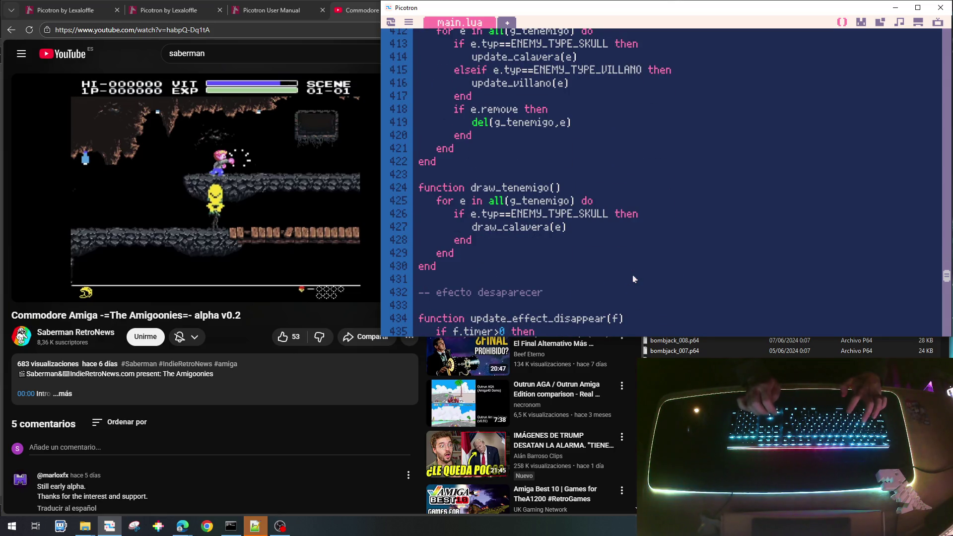
key("ctrl+v")
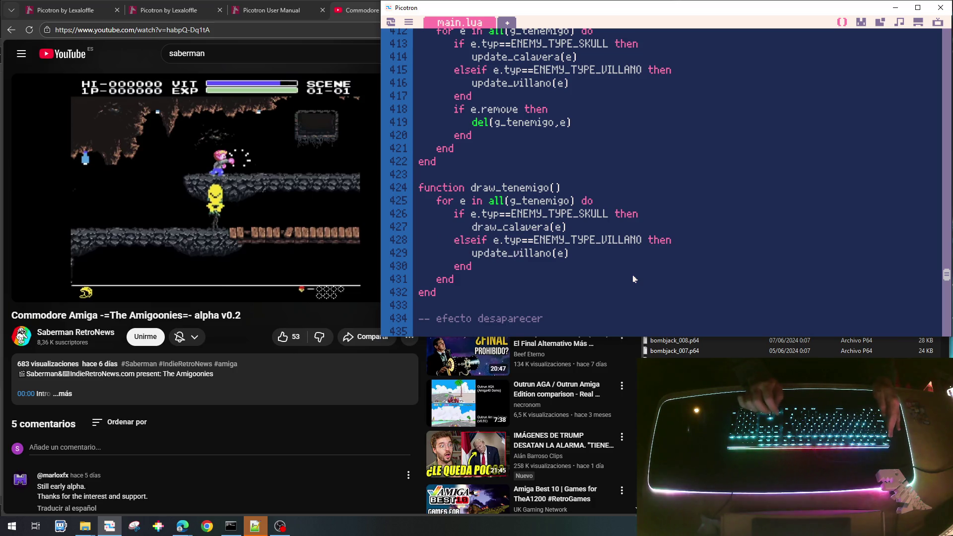
type("draw")
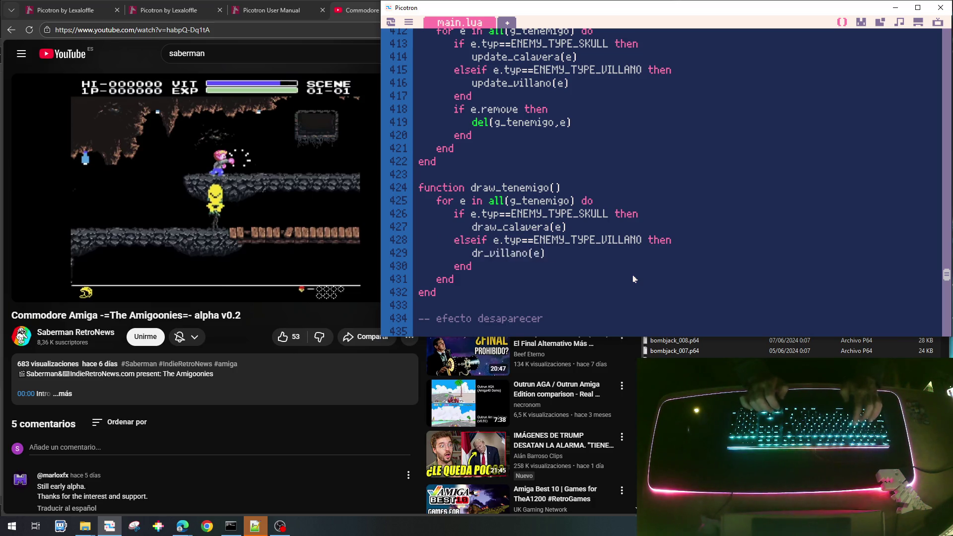
scroll(620, 239, "up", 10)
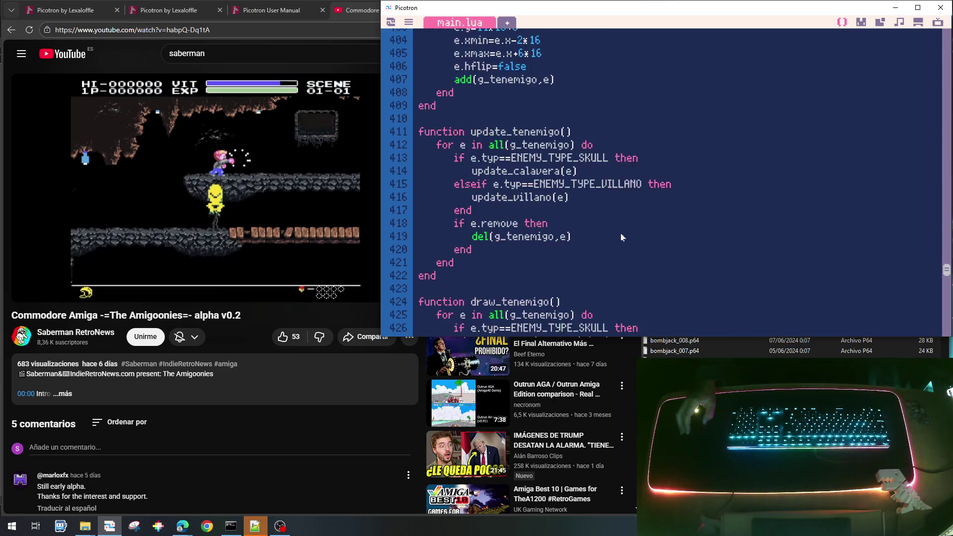
Step: Copy the 'function init_villano(e)' header below that function and close it with 'end'
scroll(621, 238, "up", 4)
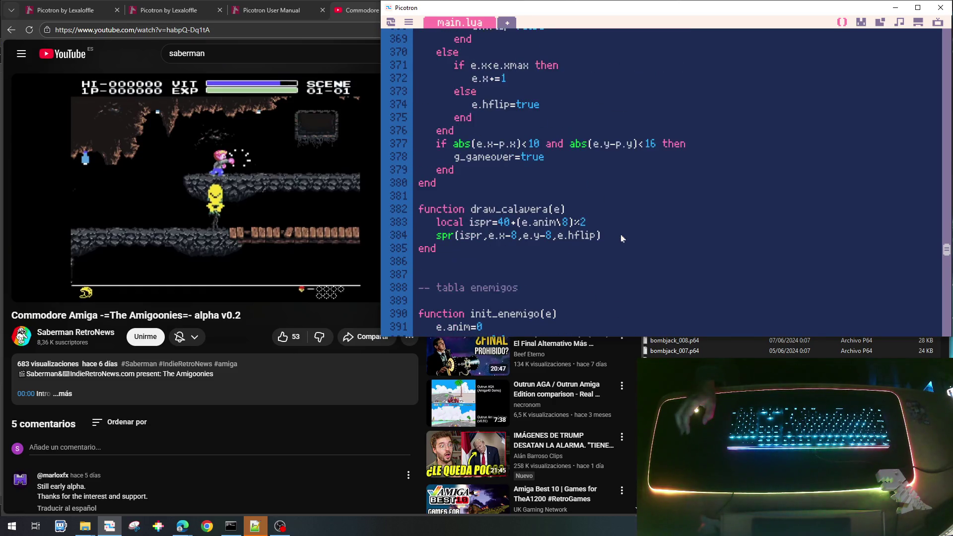
scroll(621, 239, "down", 6)
scroll(622, 239, "up", 11)
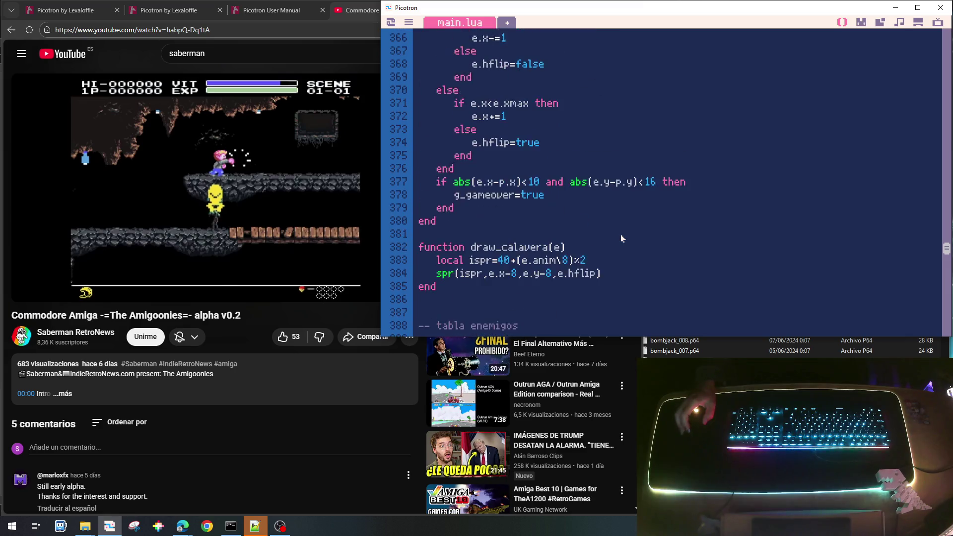
scroll(621, 239, "down", 2)
scroll(561, 167, "up", 5)
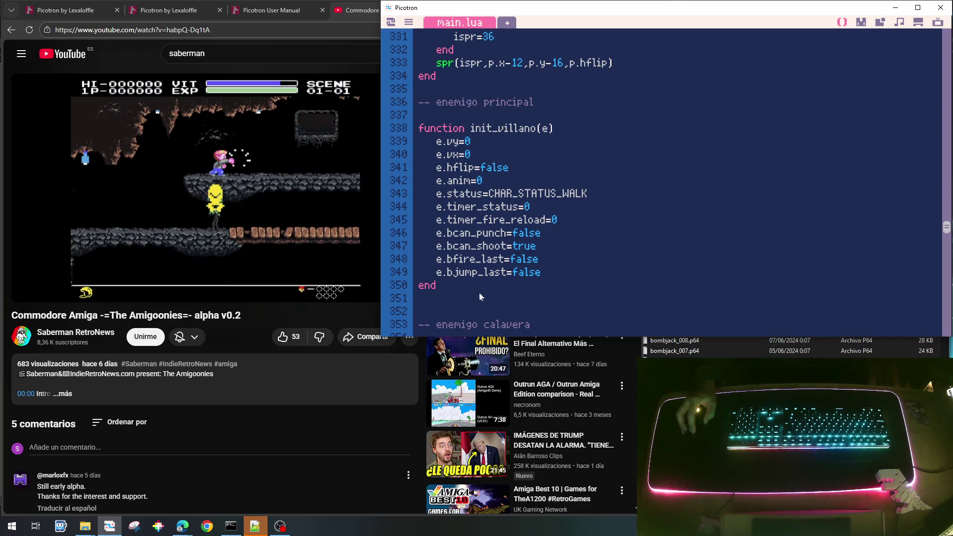
left_click(522, 129)
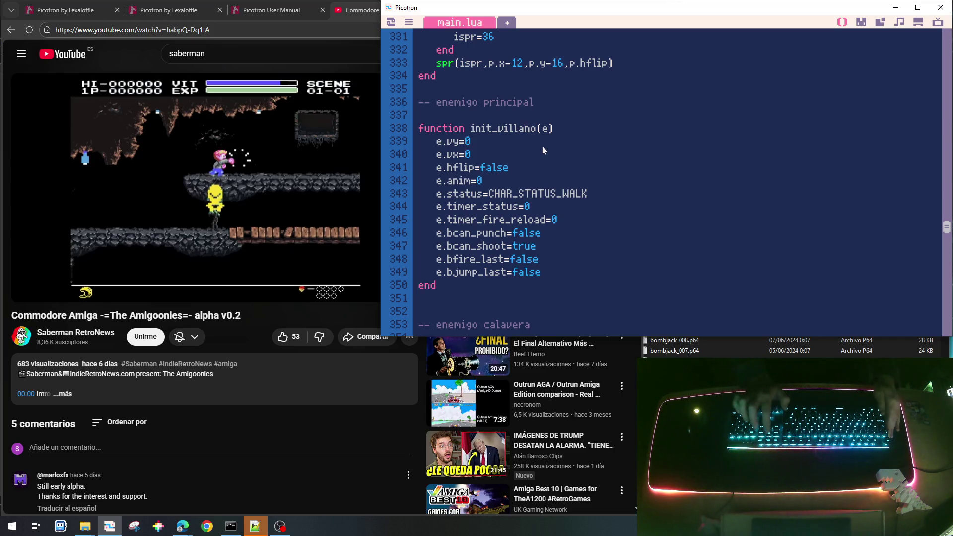
key("Home")
key("shift+Down")
key("ctrl+c")
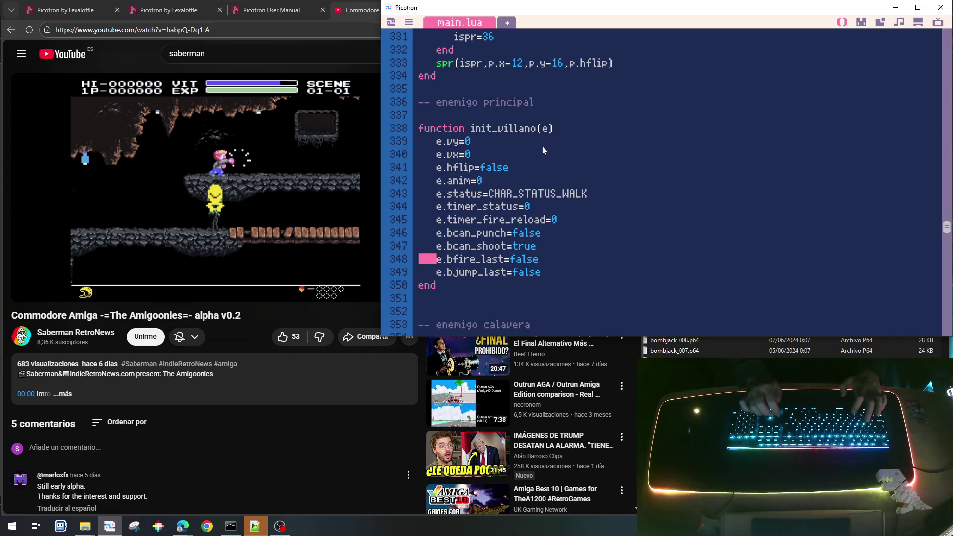
key("Down")
key("Down")
key("Down")
key("ctrl+v")
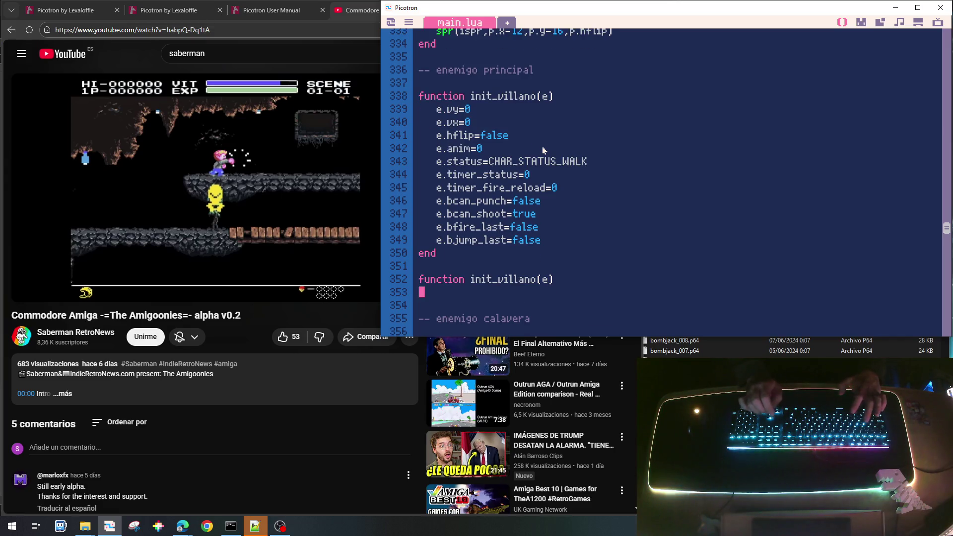
type("end")
Step: Rename the new stub to update_villano(e) and leave blank lines after it
key("Up")
key("ctrl+Right")
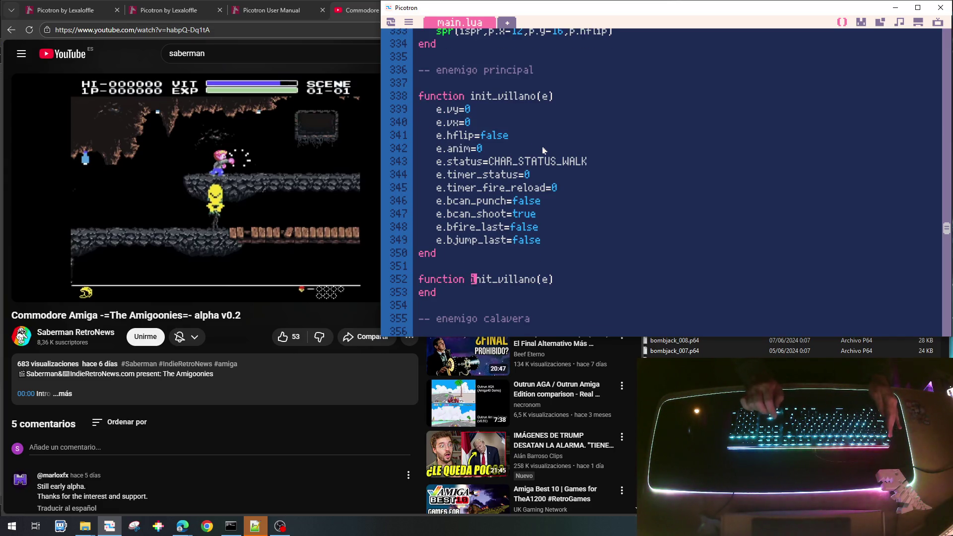
key("shift+Left")
key("shift+Left")
type("update")
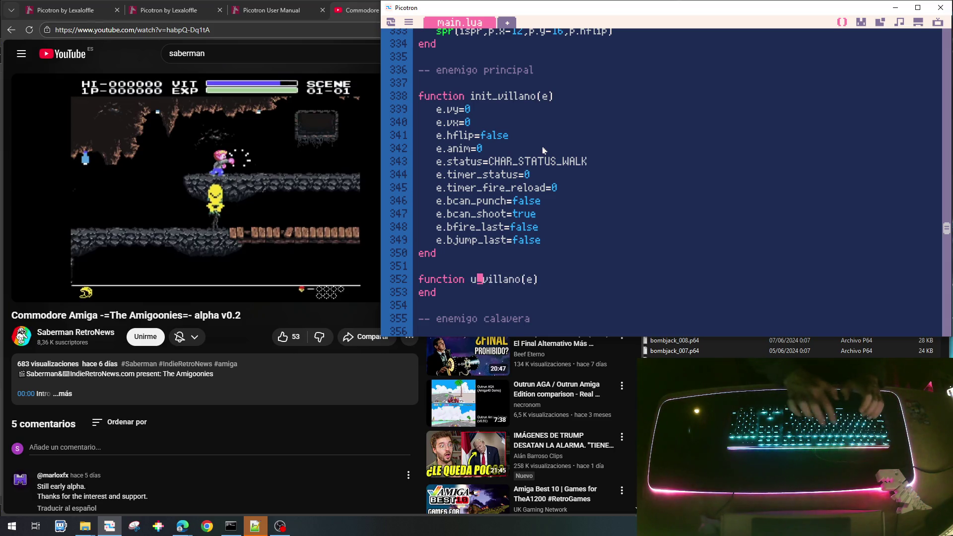
key("Down")
key("Down")
key("Return")
key("Return")
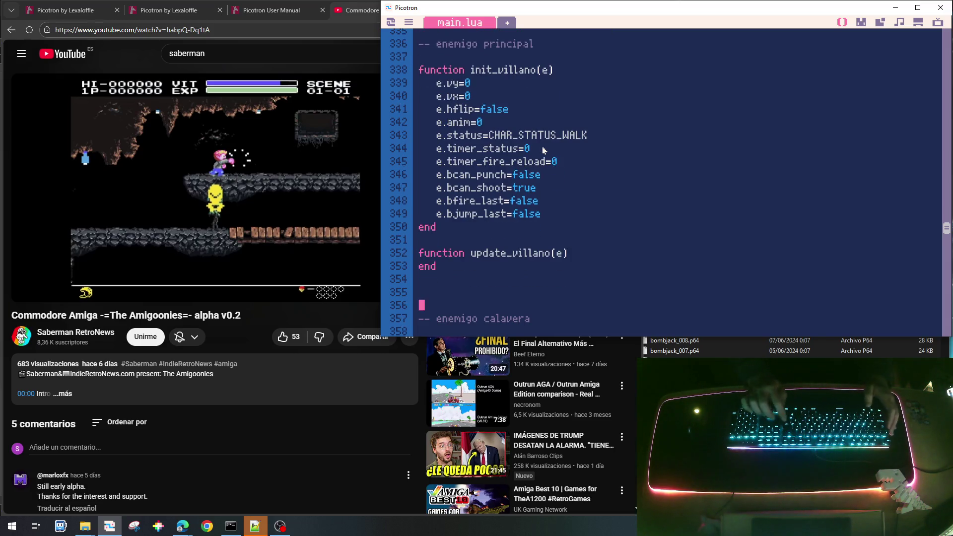
type("functi")
key("BackSpace")
key("BackSpace")
key("BackSpace")
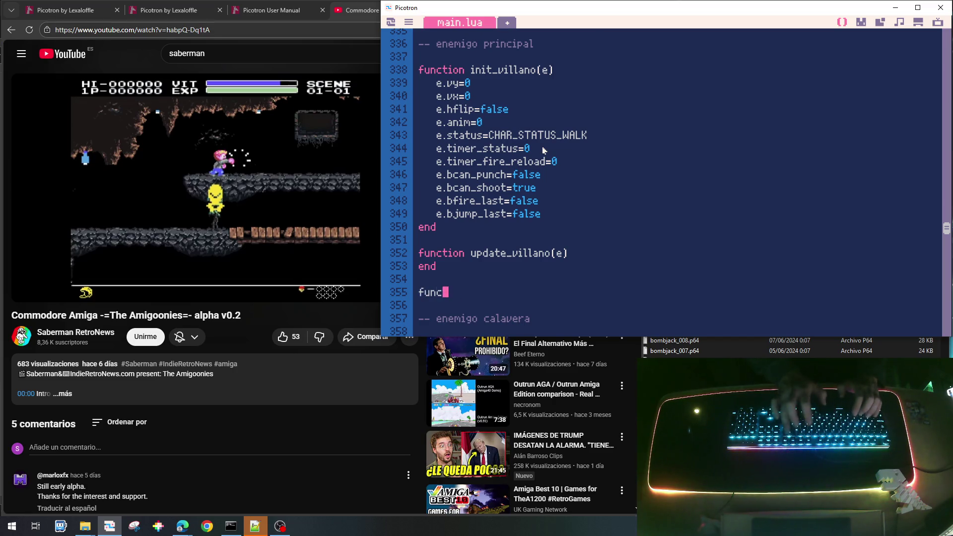
key("BackSpace")
scroll(546, 144, "up", 8)
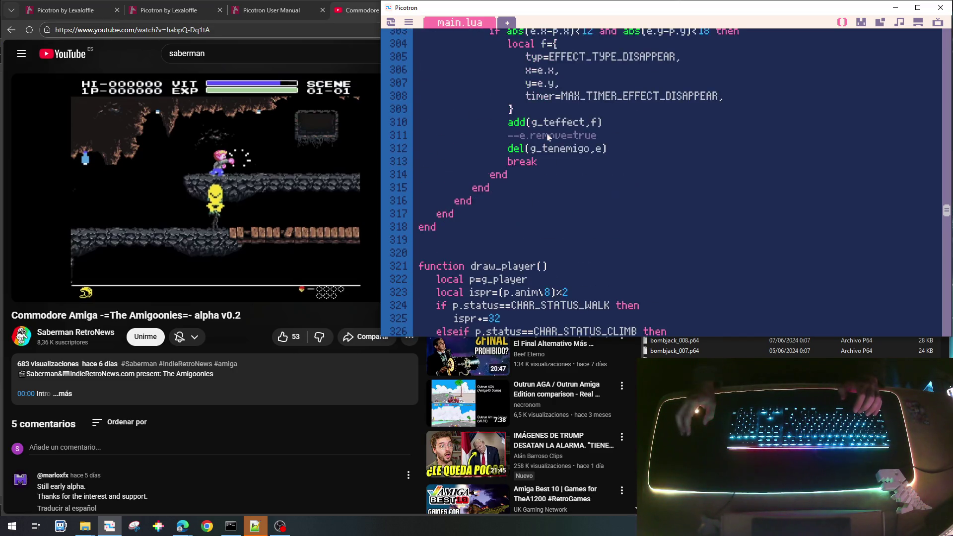
Step: Paste a copy of draw_player below update_villano and rename it draw_villano(e)
key("Home")
key("shift+Down")
key("shift+Down")
key("shift+Down")
key("shift+Down")
key("shift+Down")
key("shift+Down")
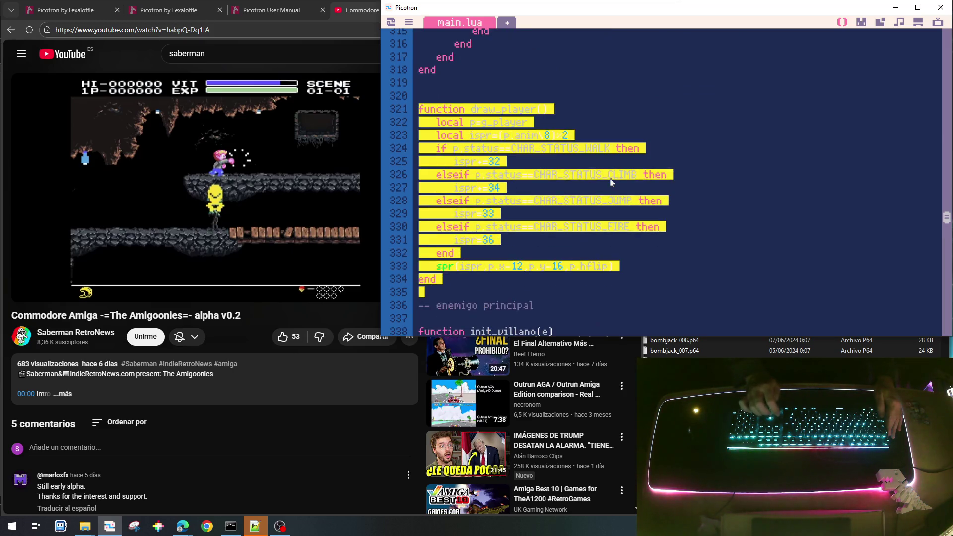
key("Down")
key("Down")
key("Down")
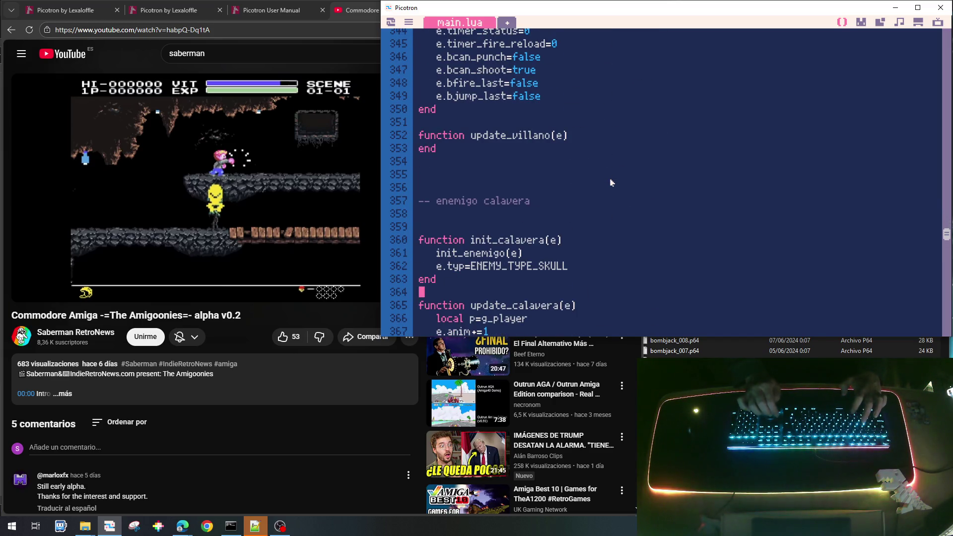
key("ctrl+v")
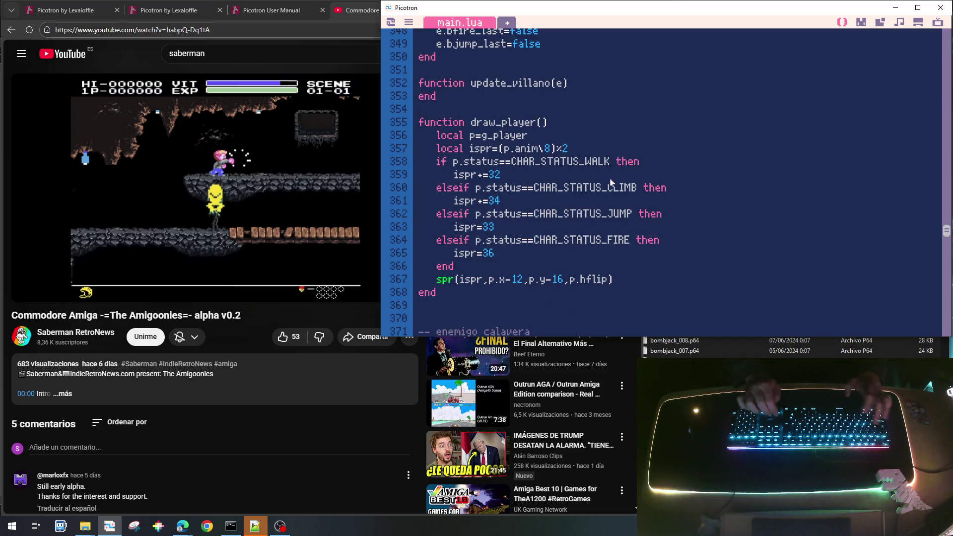
key("Up")
key("Up")
key("Up")
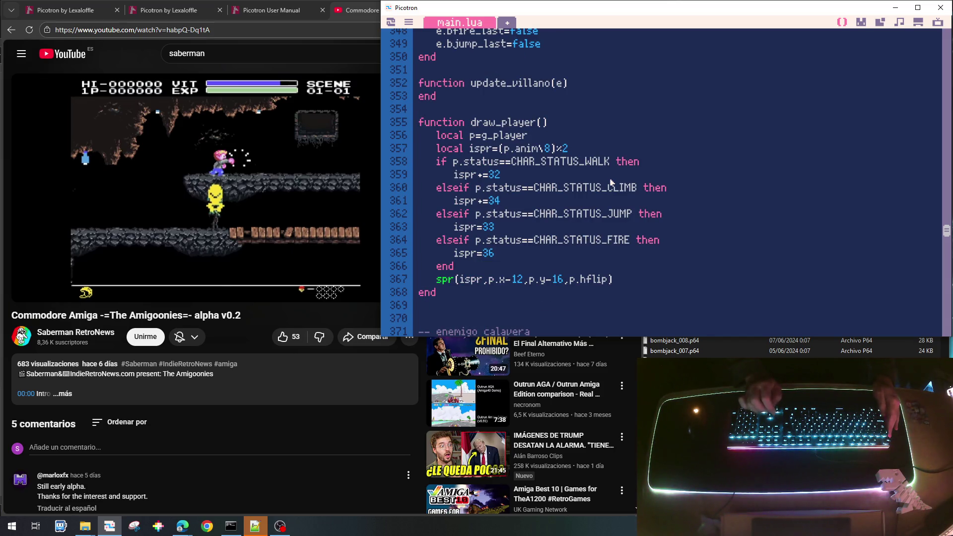
key("shift+Right")
key("shift+Right")
key("shift+Right")
type("villano(")
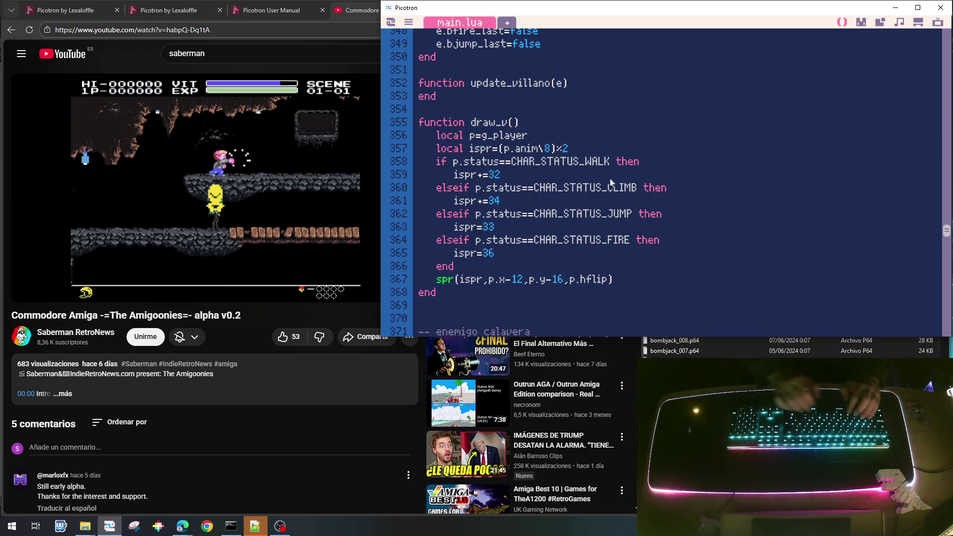
type("e")
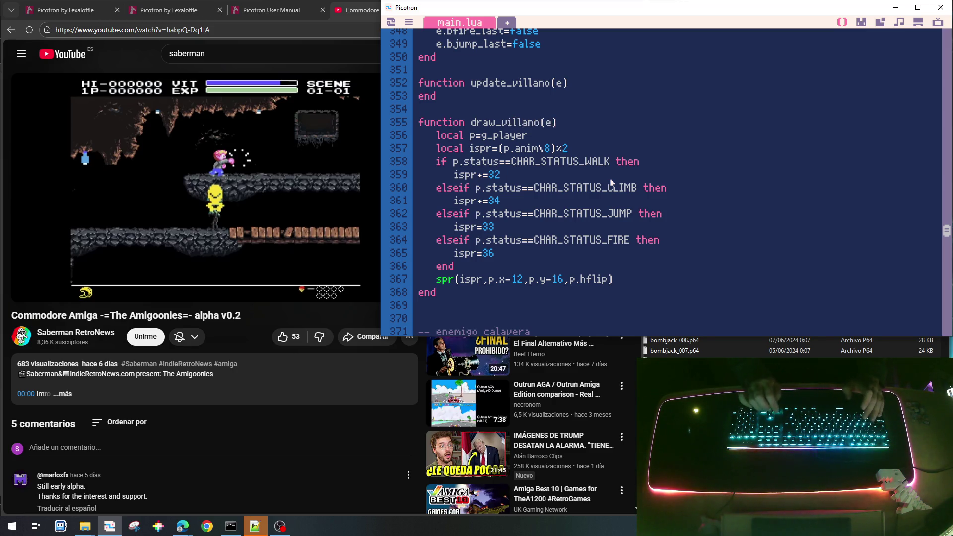
Step: Delete the local p=g_player line and change the anim and status references from p to e
key("shift+Right")
key("shift+Right")
key("shift+Right")
key("BackSpace")
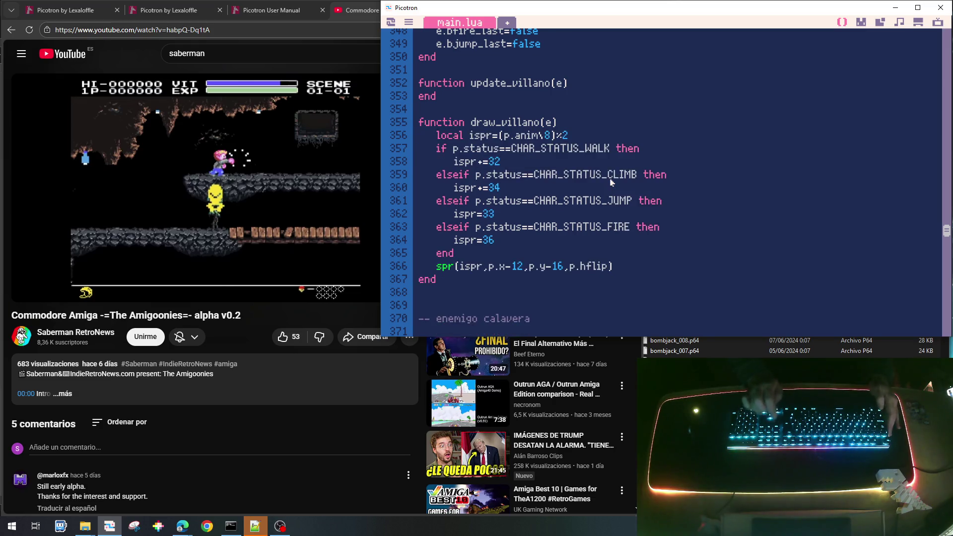
key("BackSpace")
type("e")
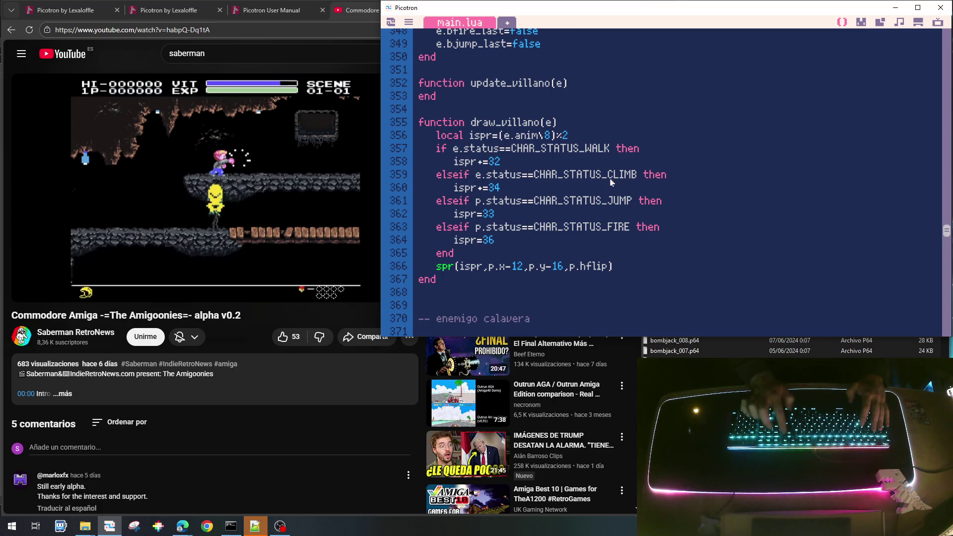
key("BackSpace")
type("e")
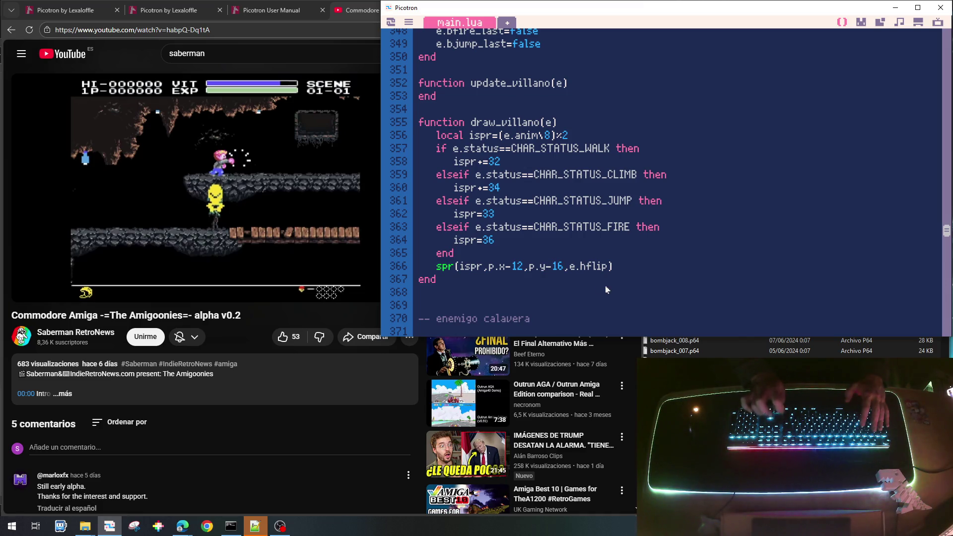
Step: Draw at e.x/e.y and add local ispr2 using the ispr frame expression modulo 4
key("Home")
key("Right")
key("Right")
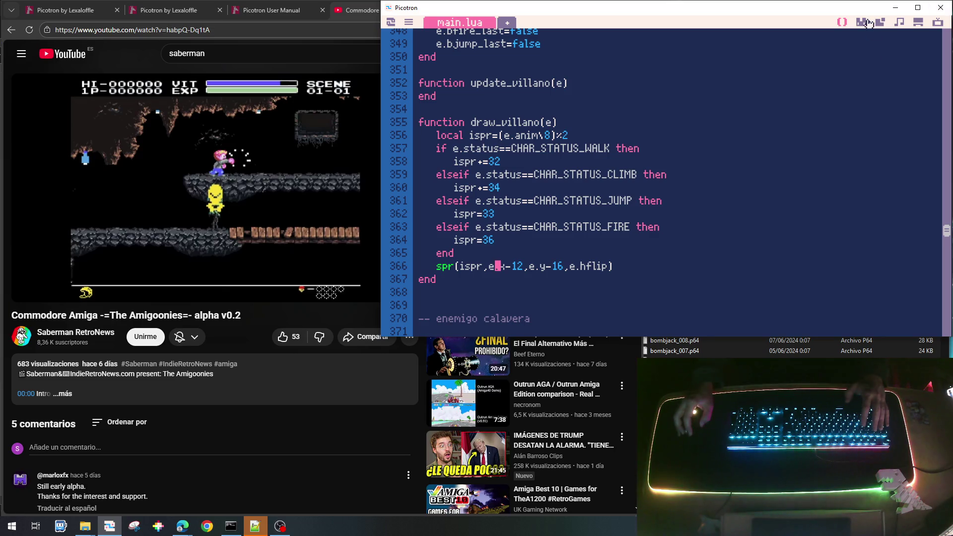
left_click(554, 137)
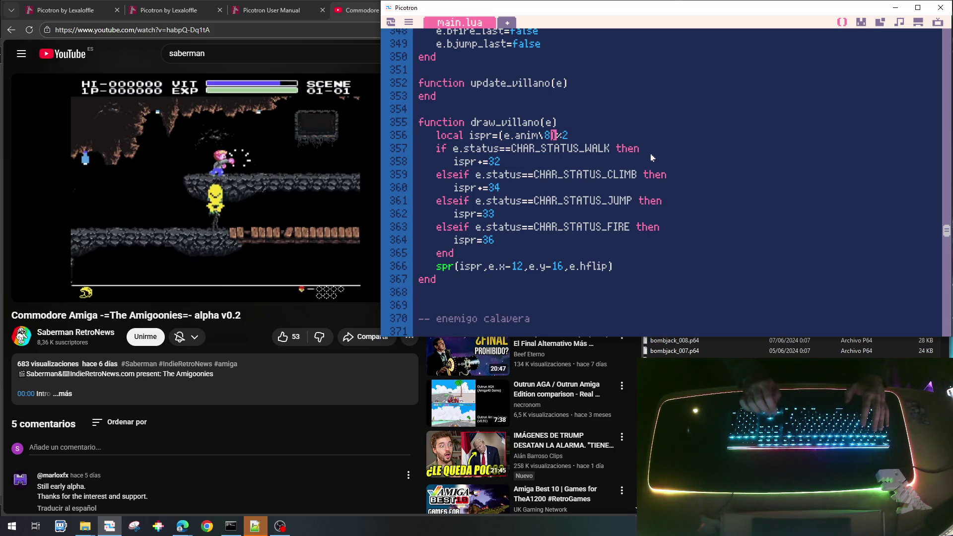
key("Return")
type("local ispr2")
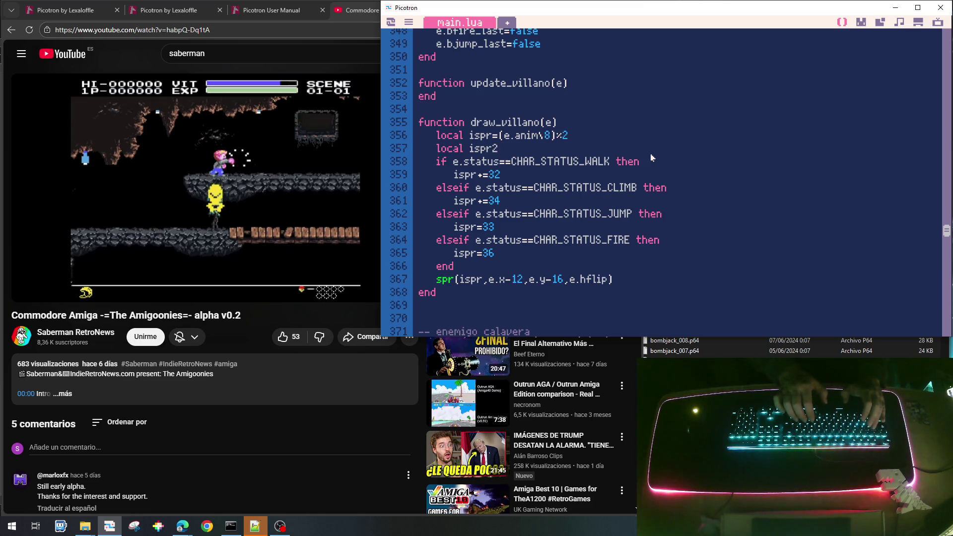
key("Up")
key("shift+End")
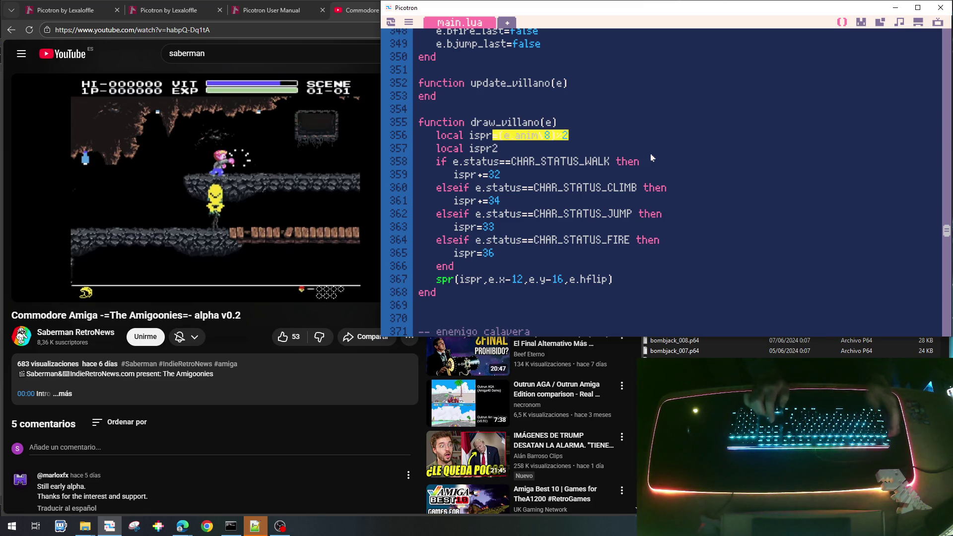
key("ctrl+c")
key("Down")
key("ctrl+v")
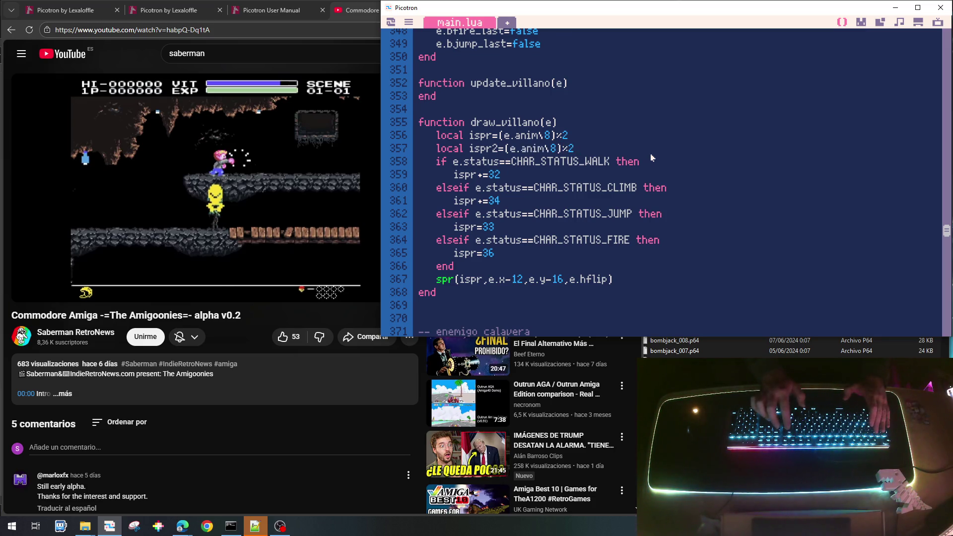
key("BackSpace")
type("4")
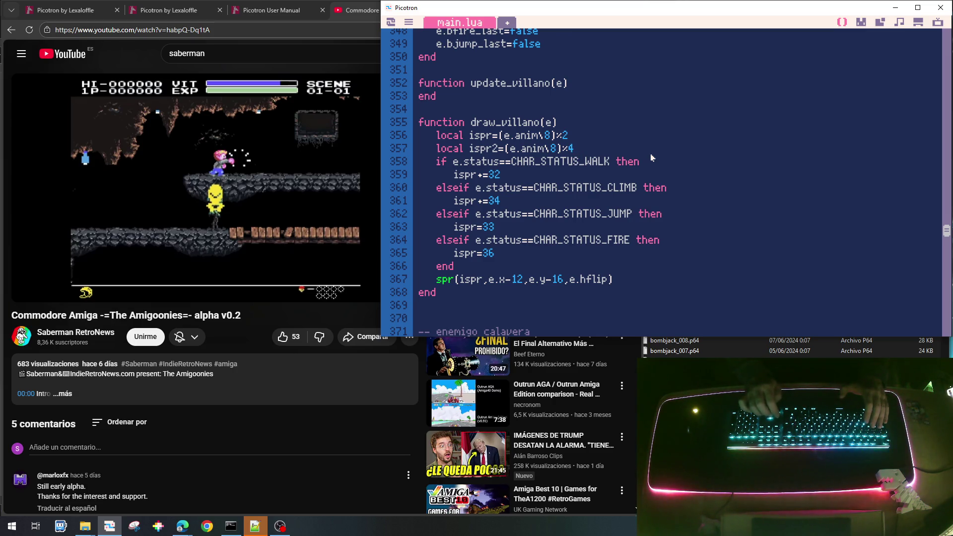
Step: Make the walk-branch line a plain ispr= assignment and clear its old sprite number
key("BackSpace")
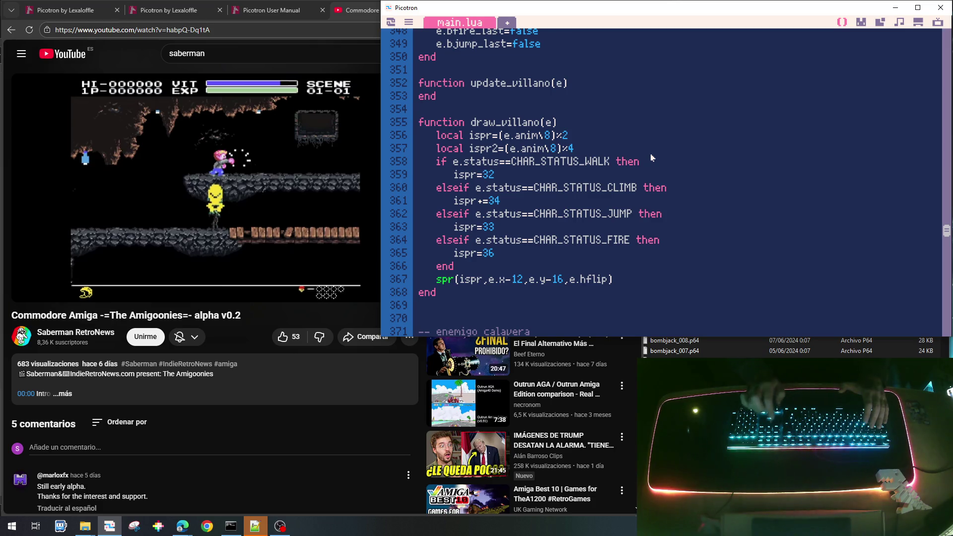
left_click(863, 22)
left_click(842, 22)
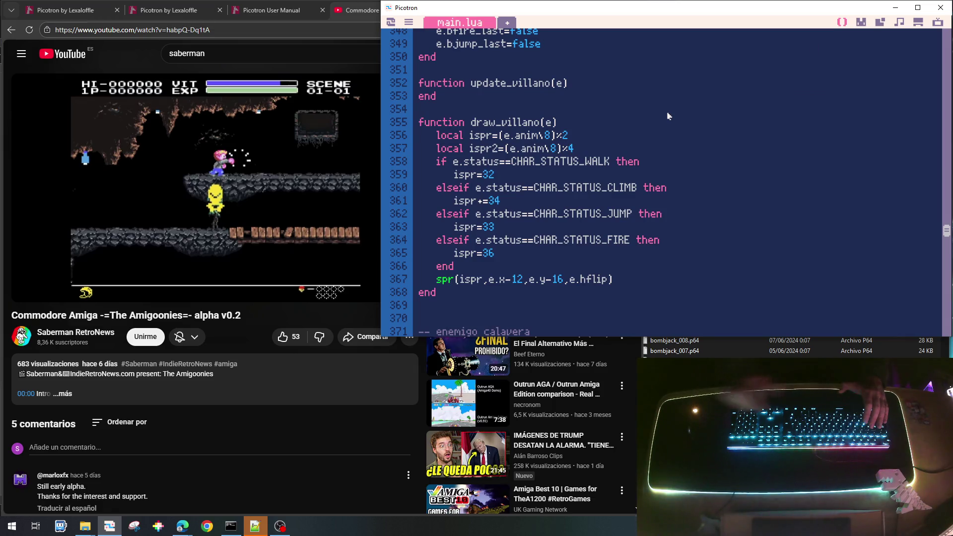
key("BackSpace")
type("{")
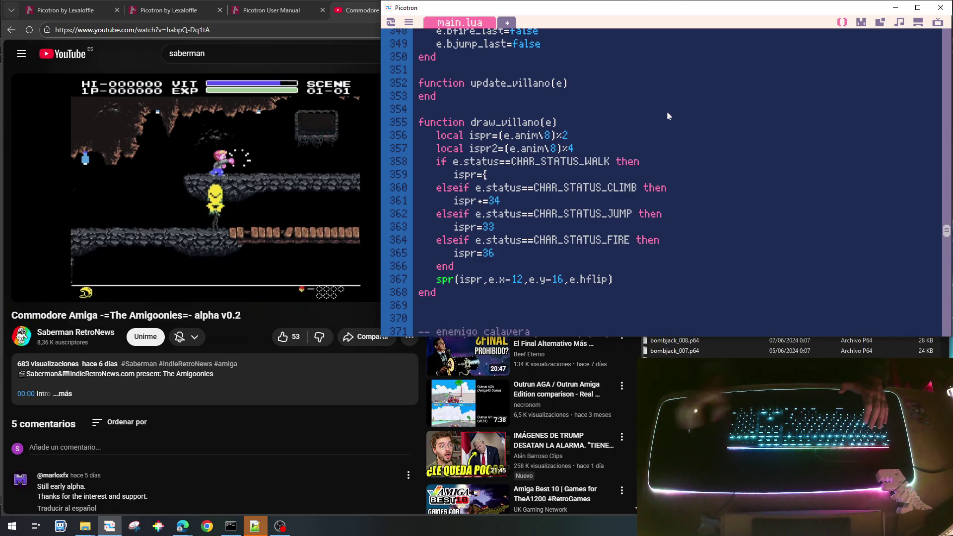
Step: Inspect villain sprites 048, 049 and 050 on the 0.gfx sprite sheet
left_click(863, 23)
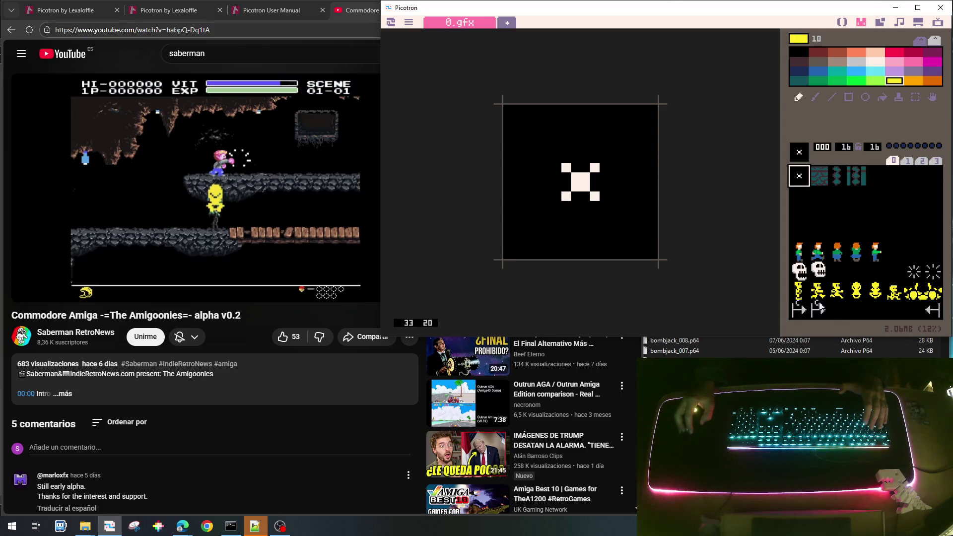
left_click(797, 292)
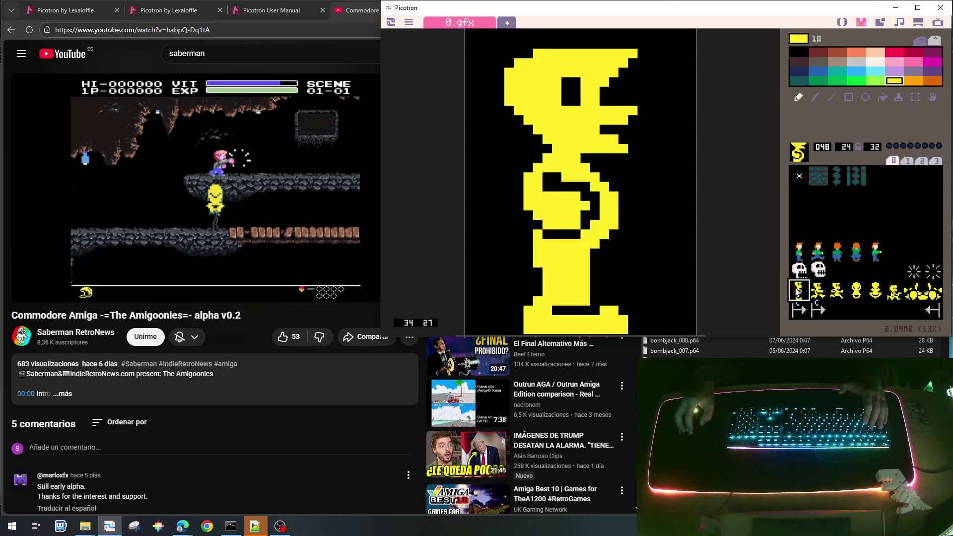
left_click(820, 293)
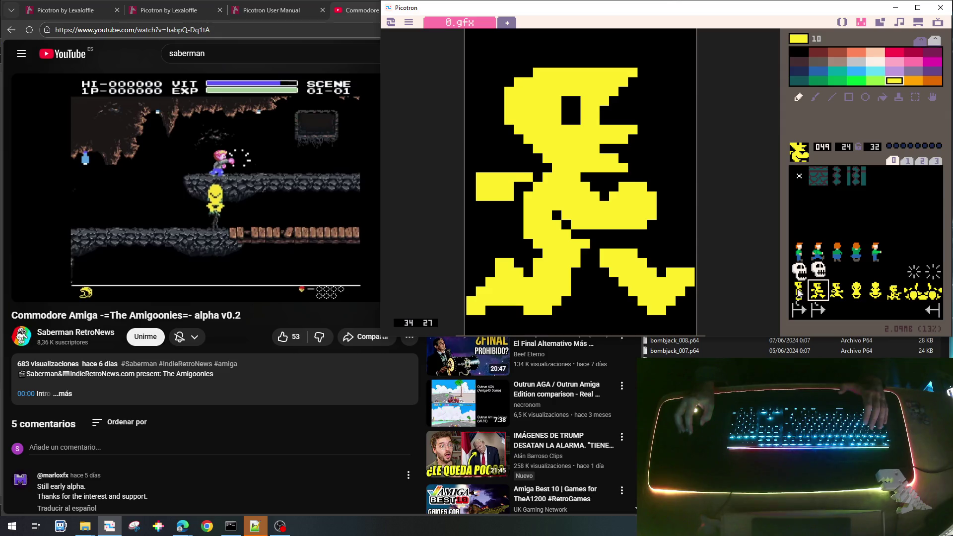
left_click(799, 293)
left_click(836, 294)
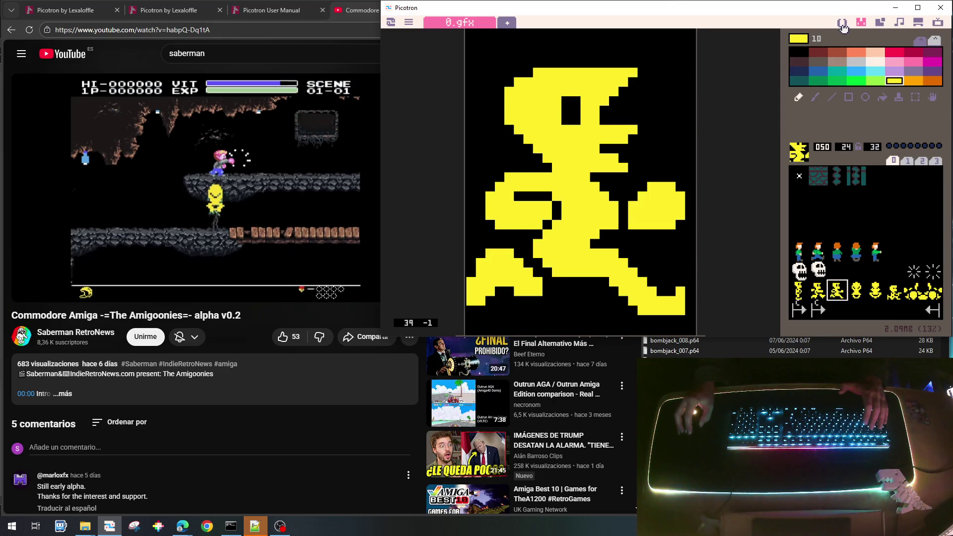
left_click(843, 25)
Step: Set the walk line to ispr=({48,49,48,50})[1+ispr2]
type("48,49,48")
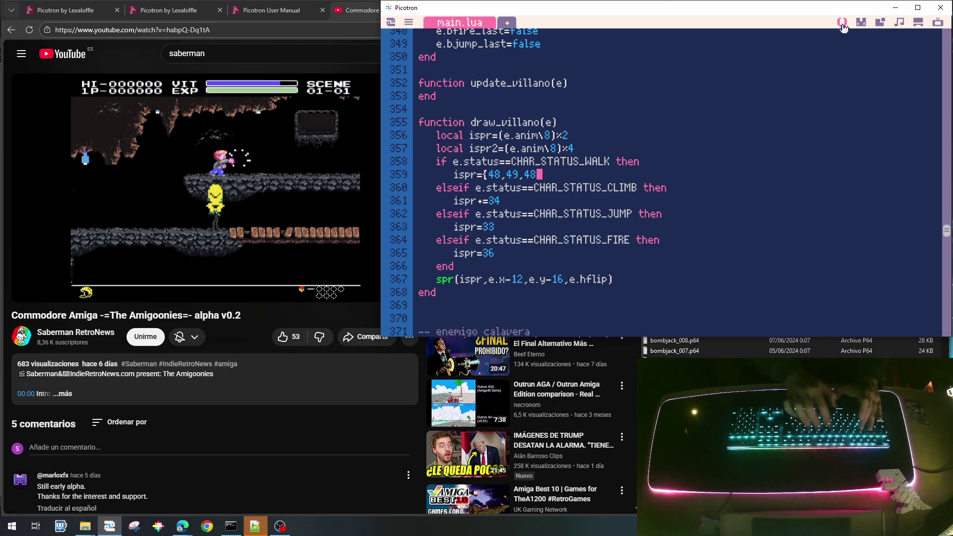
type(",50")
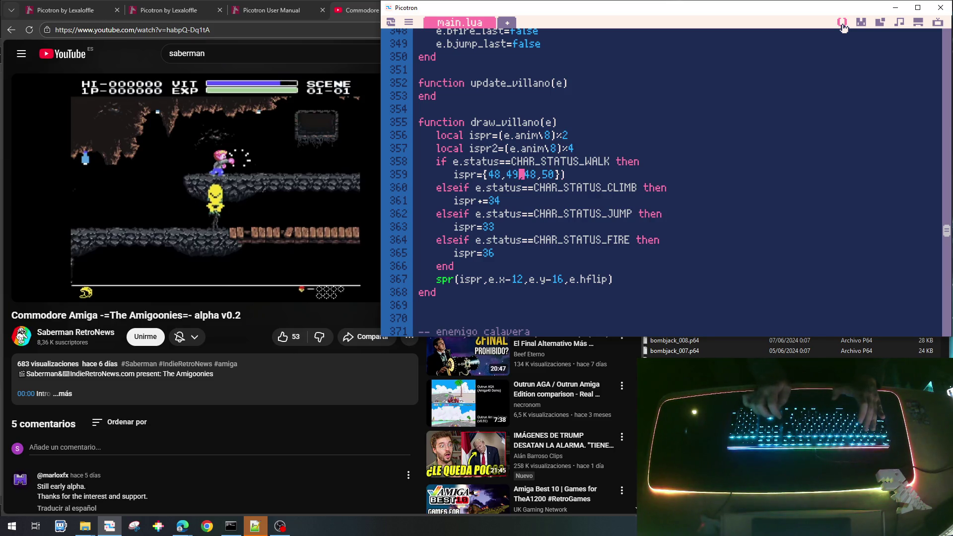
type("(")
key("End")
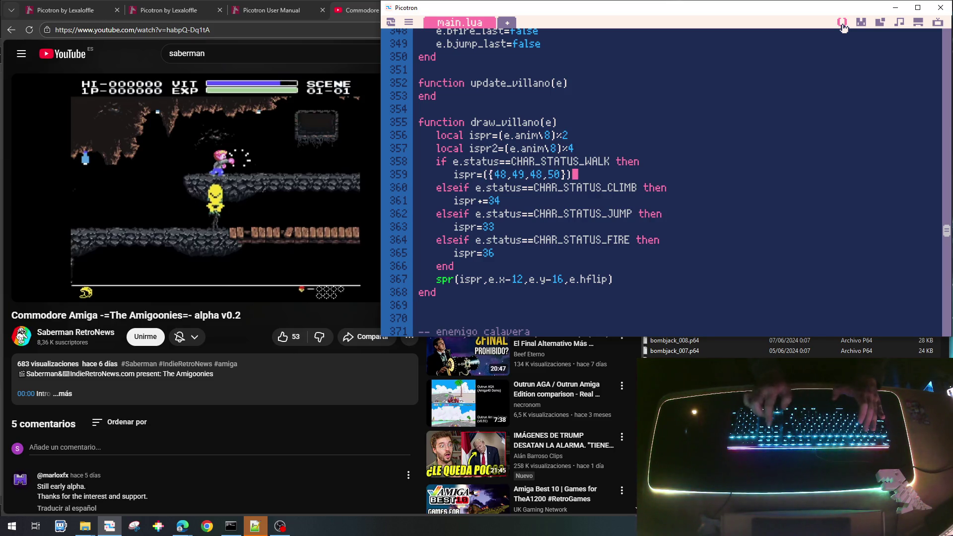
type("[1+")
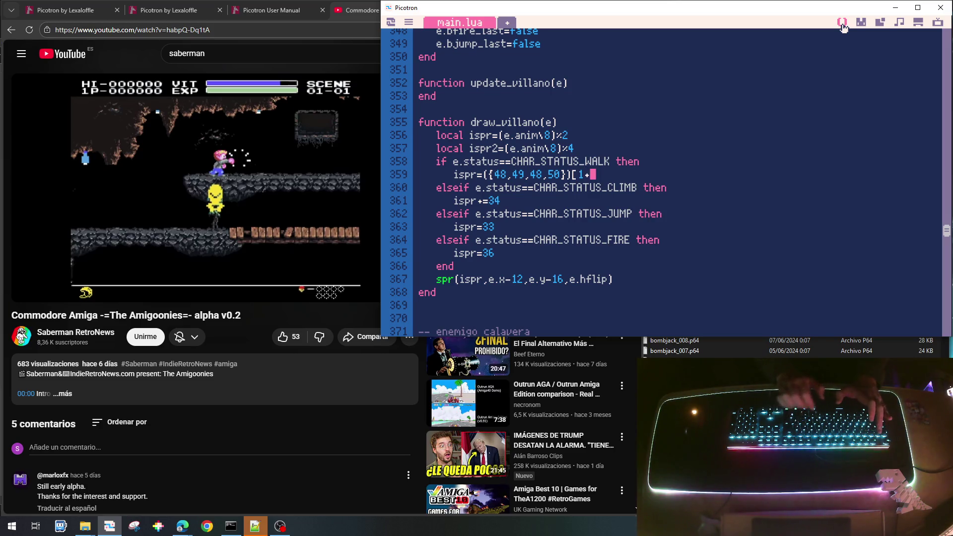
type("ispr2")
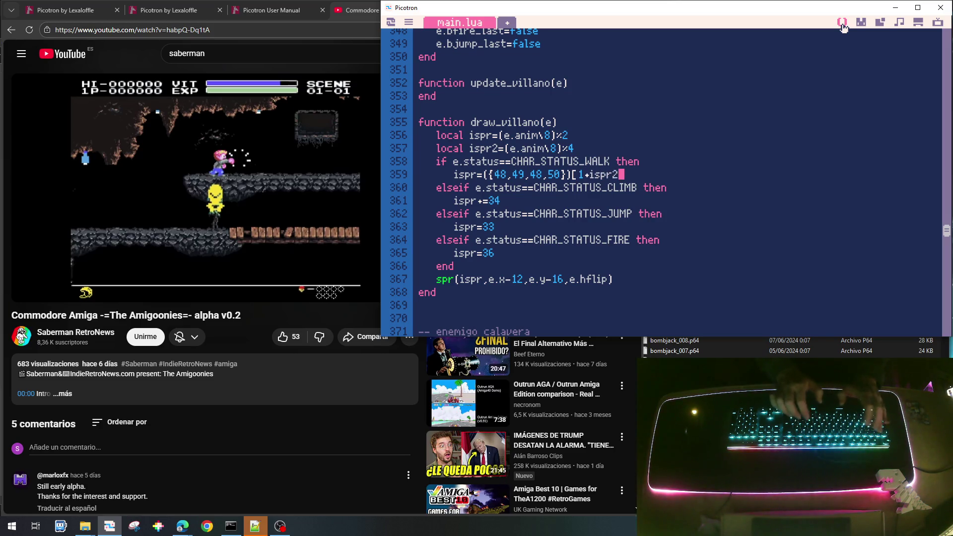
type("]")
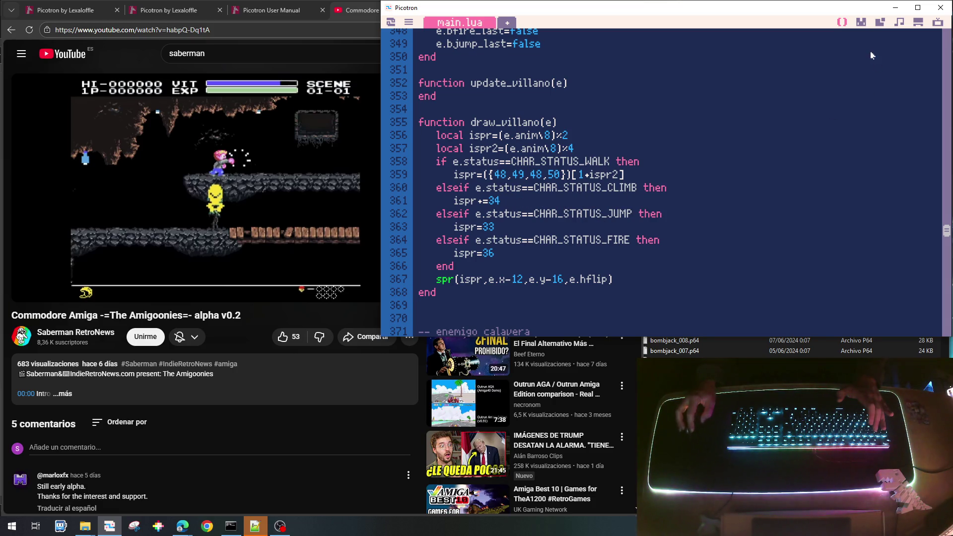
left_click(861, 21)
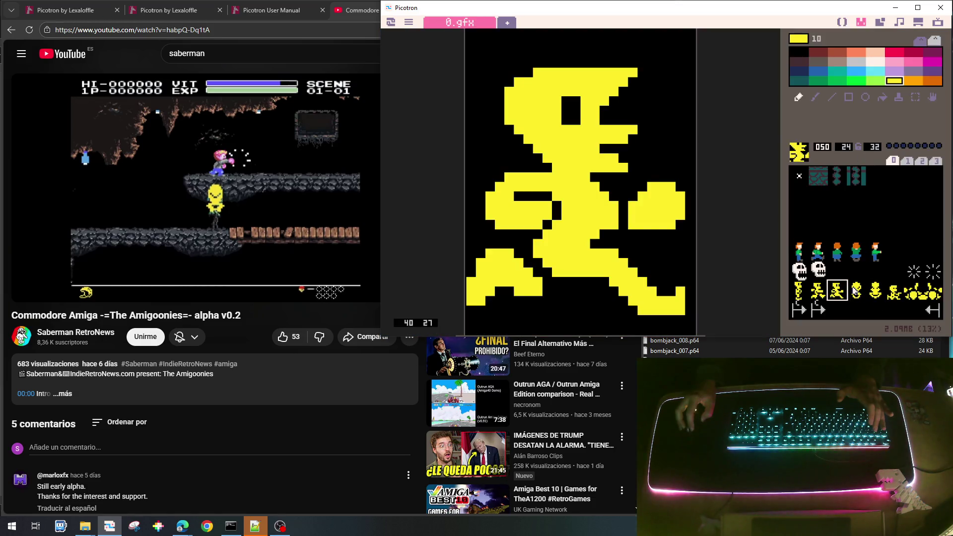
Step: Check sprite 051 and make the climb branch use sprite 51
left_click(856, 291)
left_click(875, 292)
left_click(855, 291)
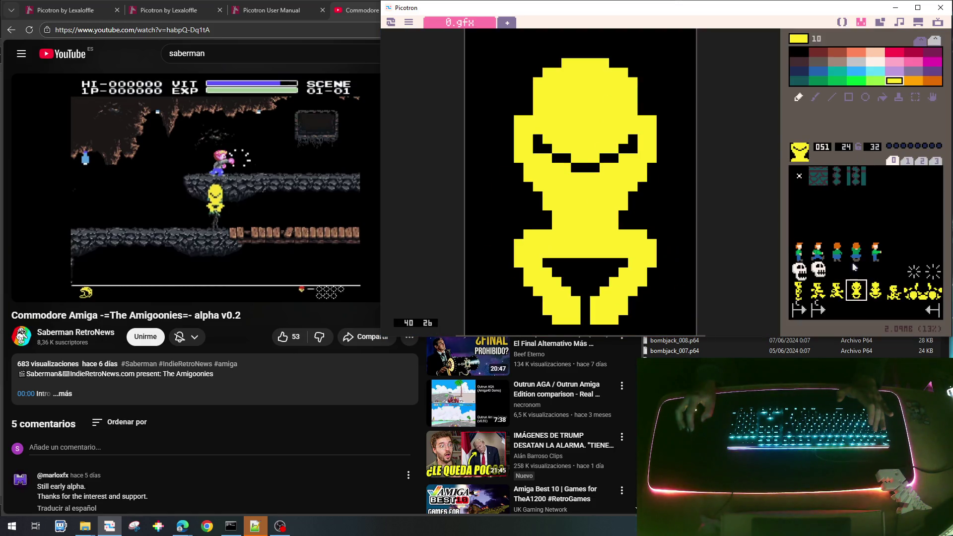
left_click(842, 22)
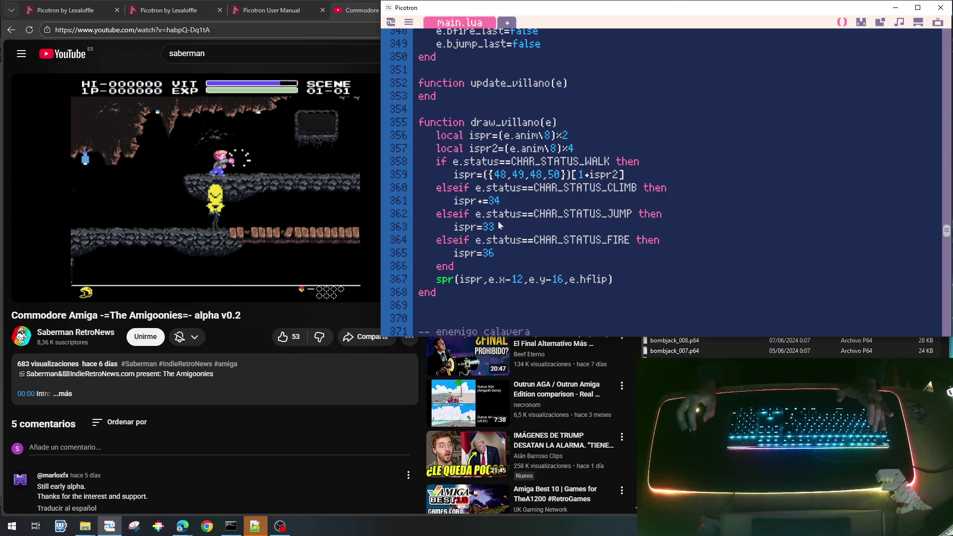
key("Down")
key("Down")
key("BackSpace")
key("BackSpace")
type("51")
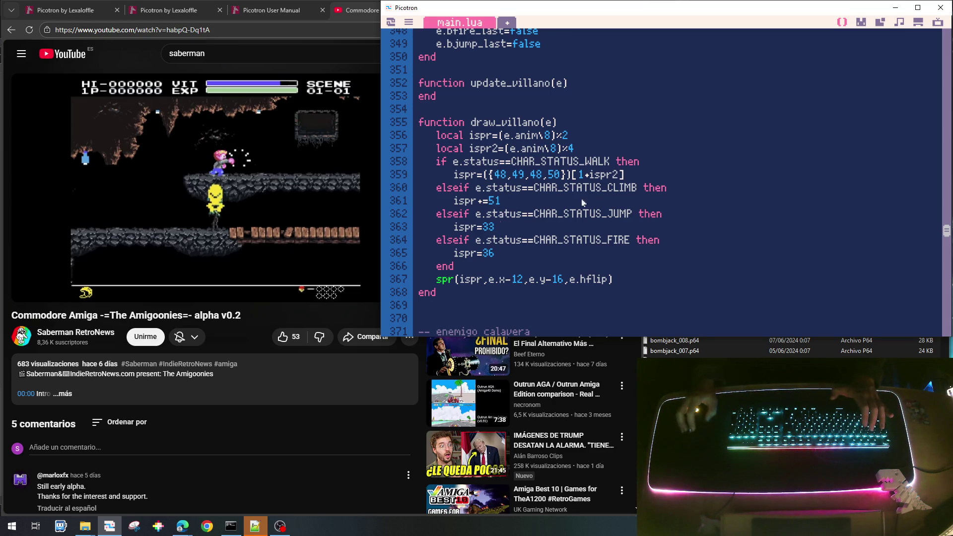
Step: Change the jump pose sprite from 33 to 49
left_click(862, 22)
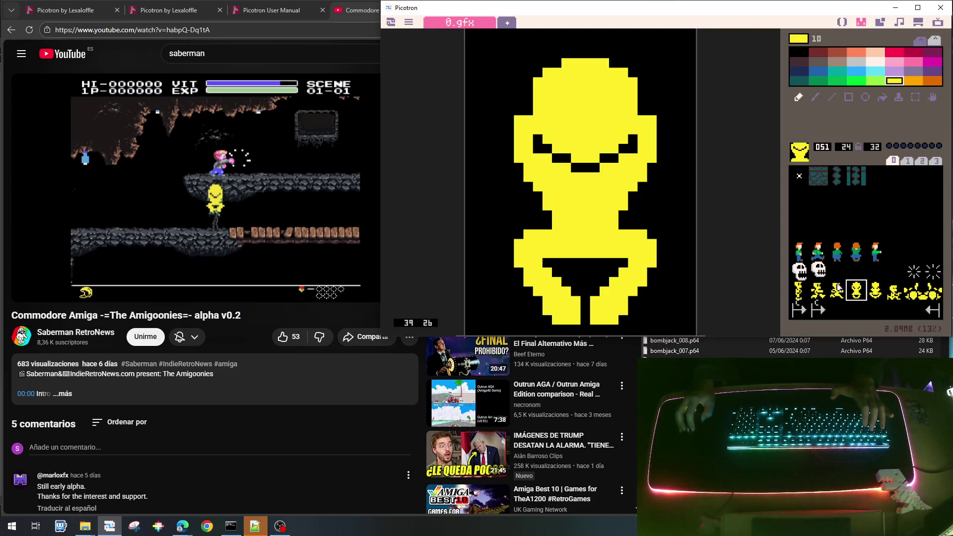
left_click(816, 296)
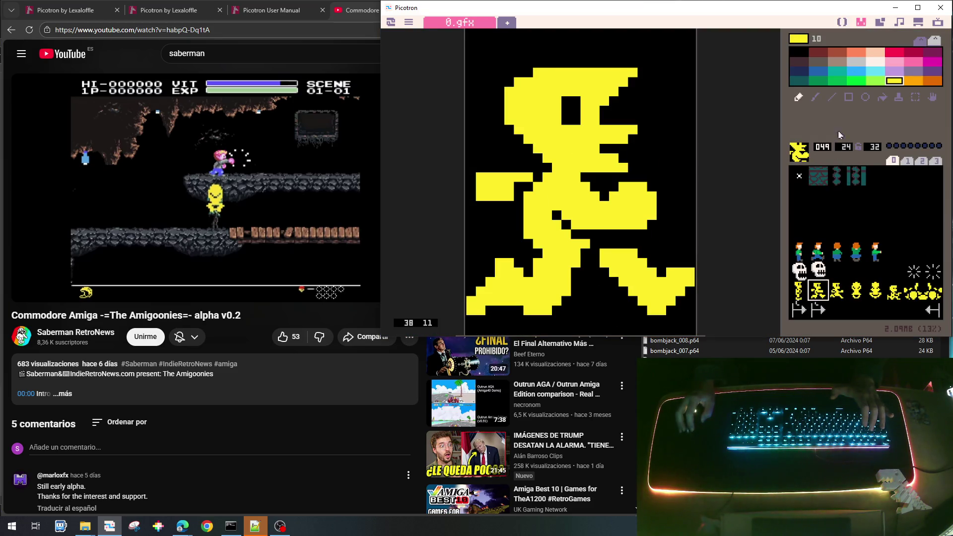
left_click(843, 23)
key("BackSpace")
key("BackSpace")
type("49")
key("Down")
key("Down")
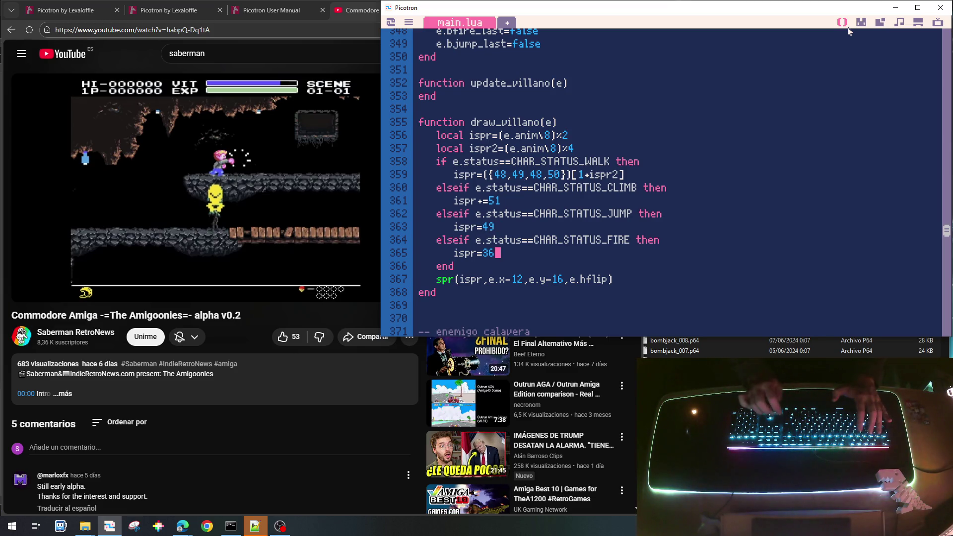
Step: Change the fire pose sprite from 36 to 53
left_click(861, 24)
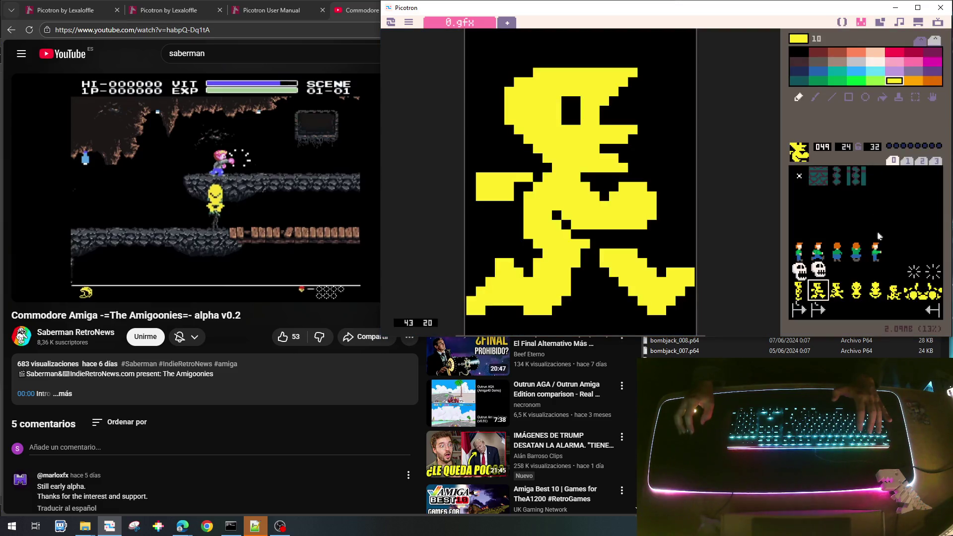
left_click(894, 291)
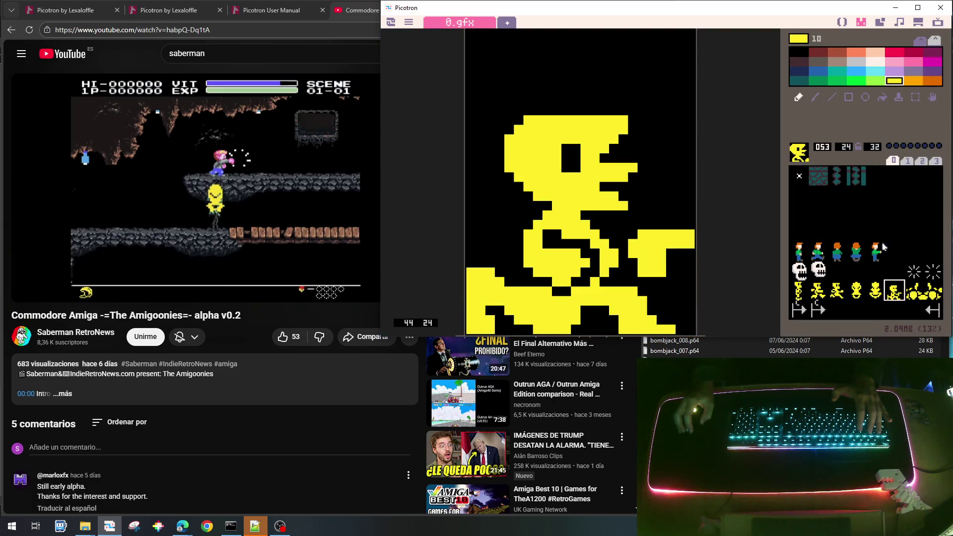
left_click(841, 23)
key("BackSpace")
key("BackSpace")
type("53")
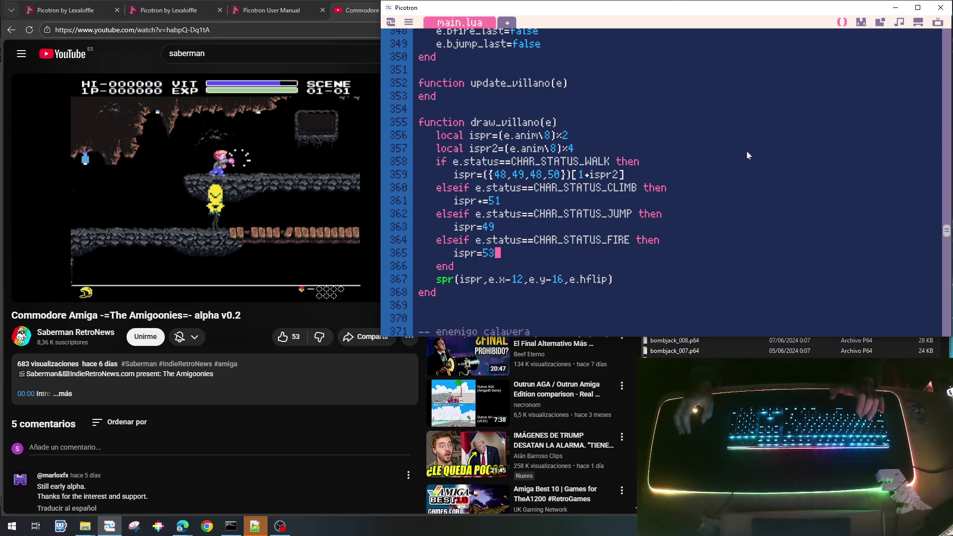
scroll(561, 239, "up", 3)
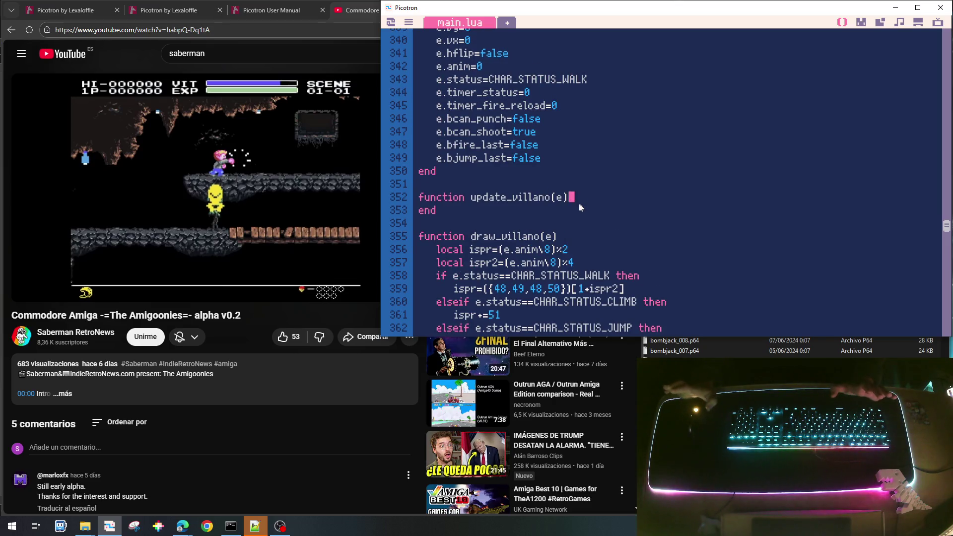
Step: Duplicate the ENEMY_TYPE_SKULL definition on line 19 onto a new line below it
scroll(581, 207, "up", 2)
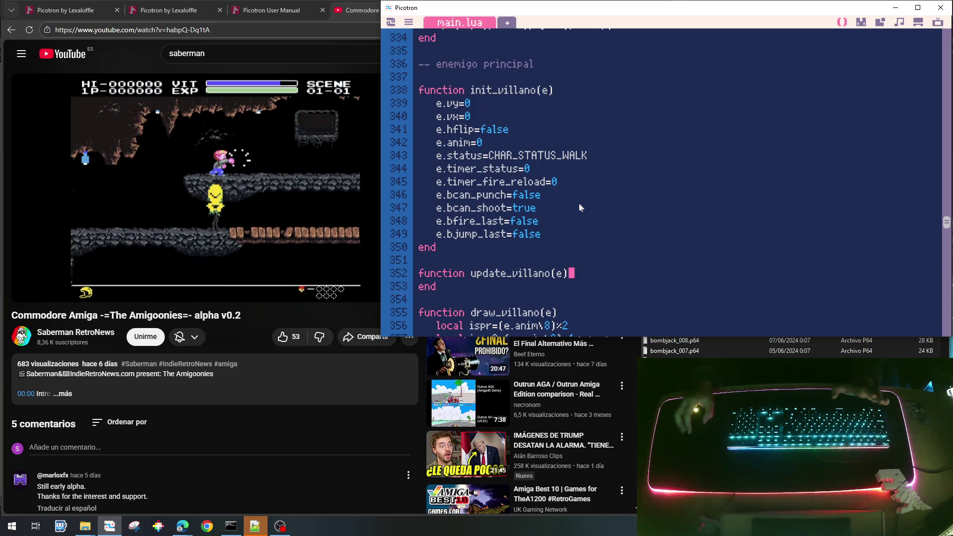
scroll(581, 209, "down", 5)
scroll(580, 214, "down", 20)
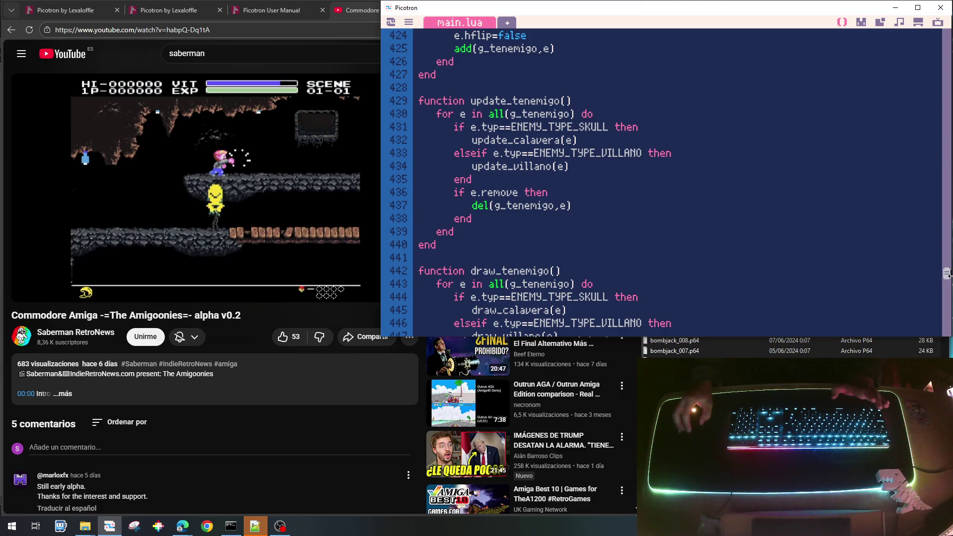
left_click_drag(947, 275, 947, 47)
scroll(750, 97, "up", 5)
scroll(749, 95, "down", 2)
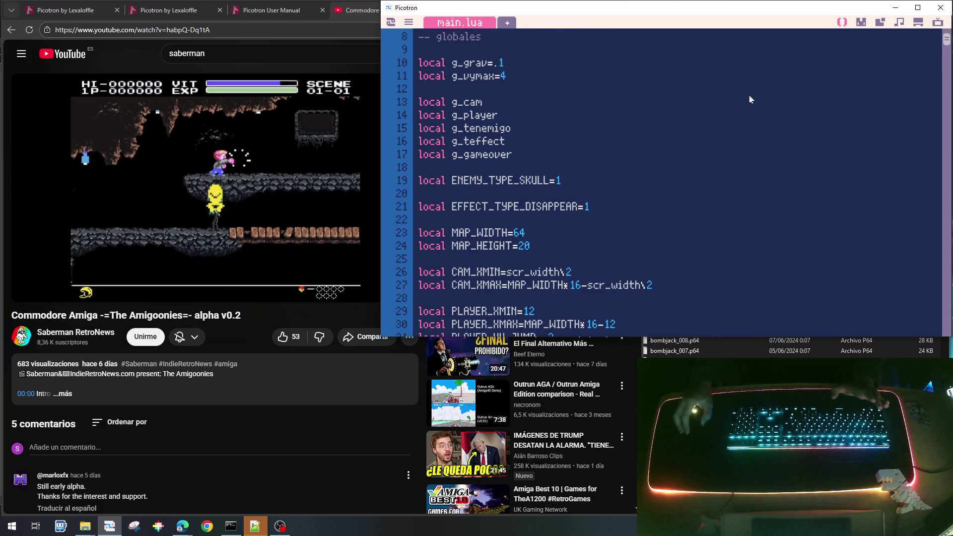
left_click_drag(420, 180, 568, 183)
key("ctrl+c")
key("End")
key("Return")
key("ctrl+v")
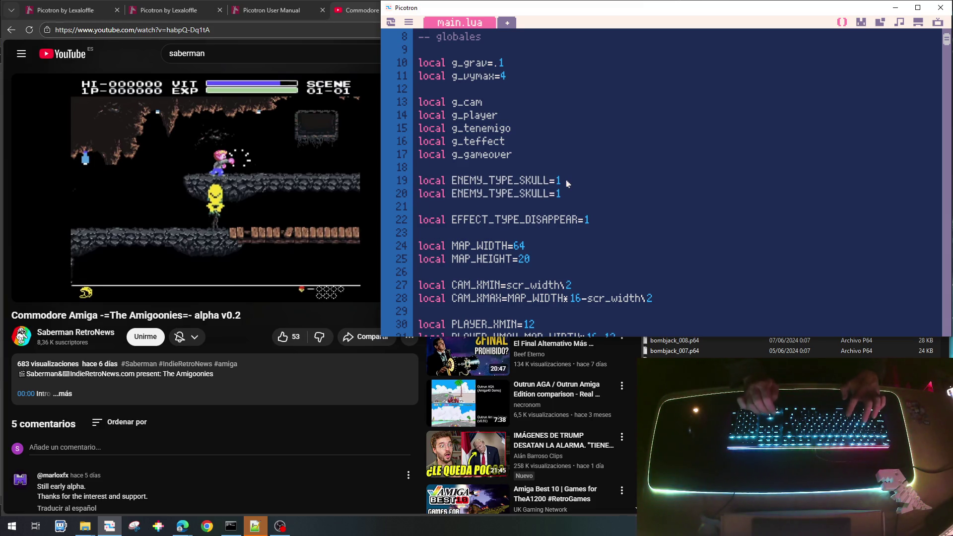
Step: Rename the copy to ENEMY_TYPE_VILLANO and set its value to 2
key("Left")
key("Left")
key("Left")
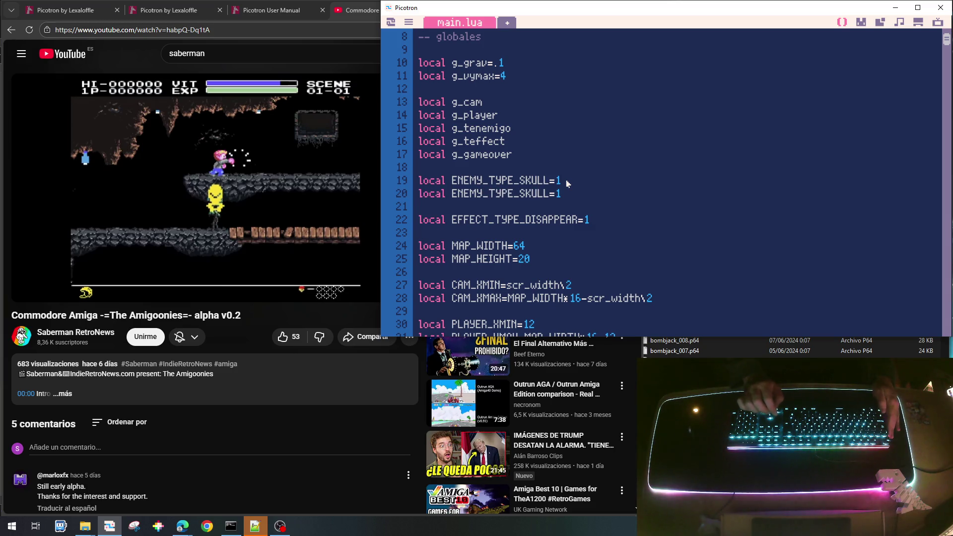
key("shift+Right")
key("shift+Right")
key("shift+Right")
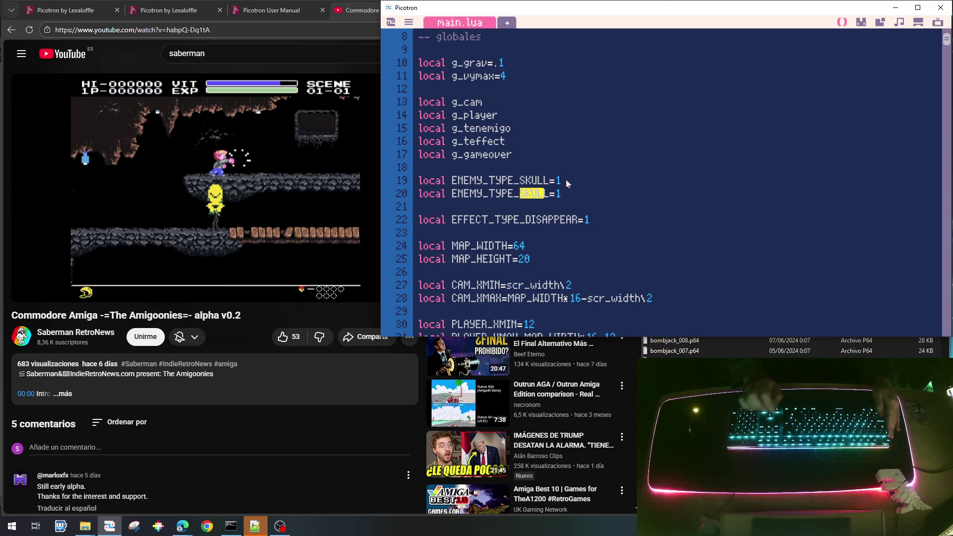
type("VILLANO")
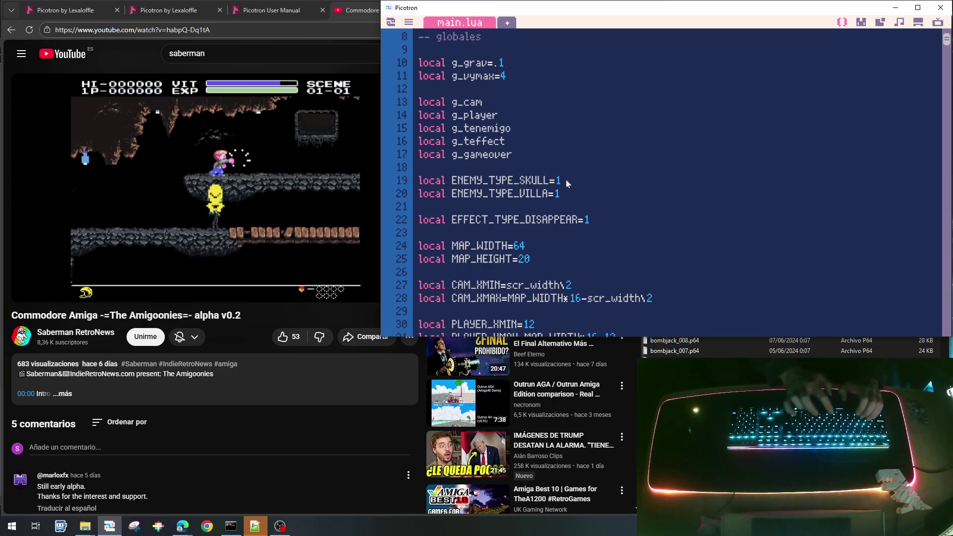
key("End")
key("BackSpace")
type("2")
scroll(568, 183, "down", 20)
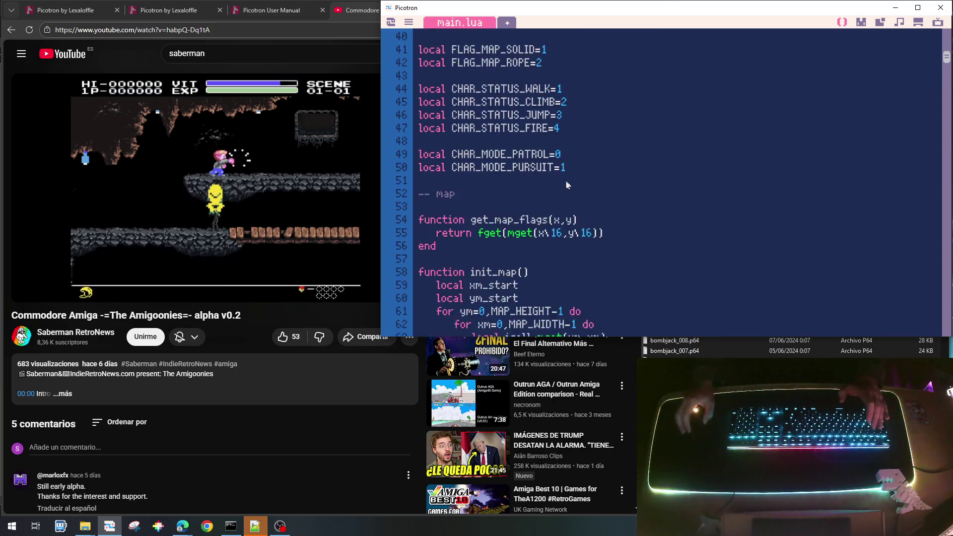
Step: Insert e.typ=CHAR_TYPE_VILLANO right after the init_villano header and save the cart
scroll(567, 185, "down", 12)
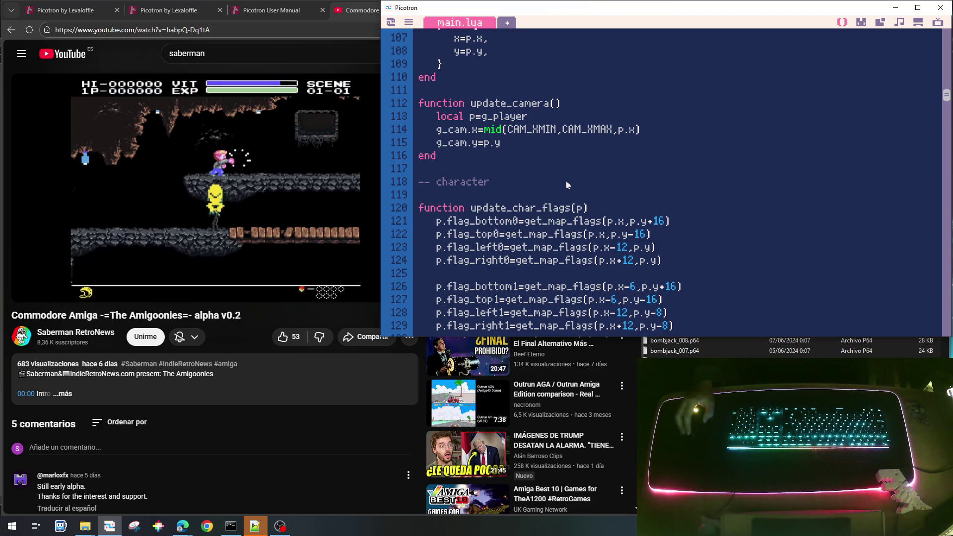
scroll(567, 185, "down", 14)
scroll(567, 185, "down", 18)
scroll(568, 185, "down", 15)
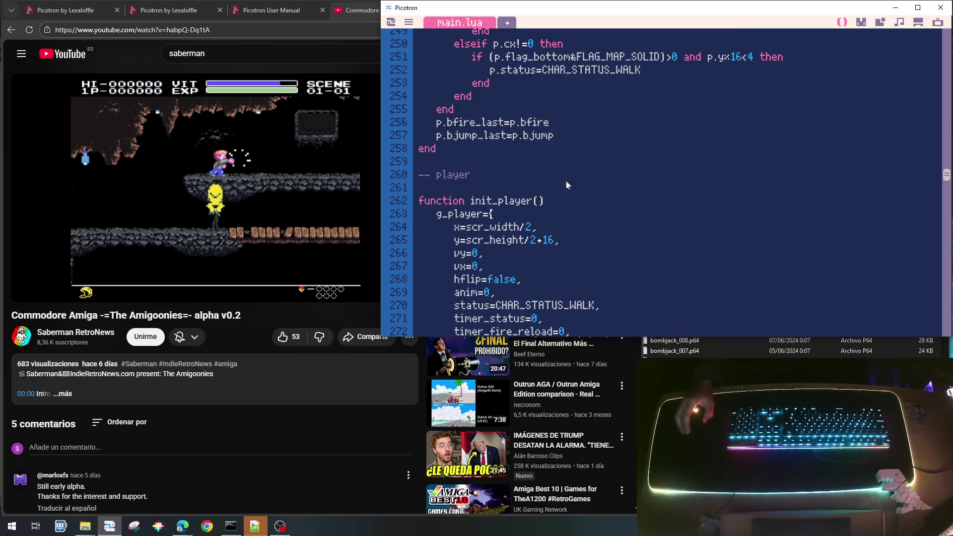
scroll(567, 185, "down", 2)
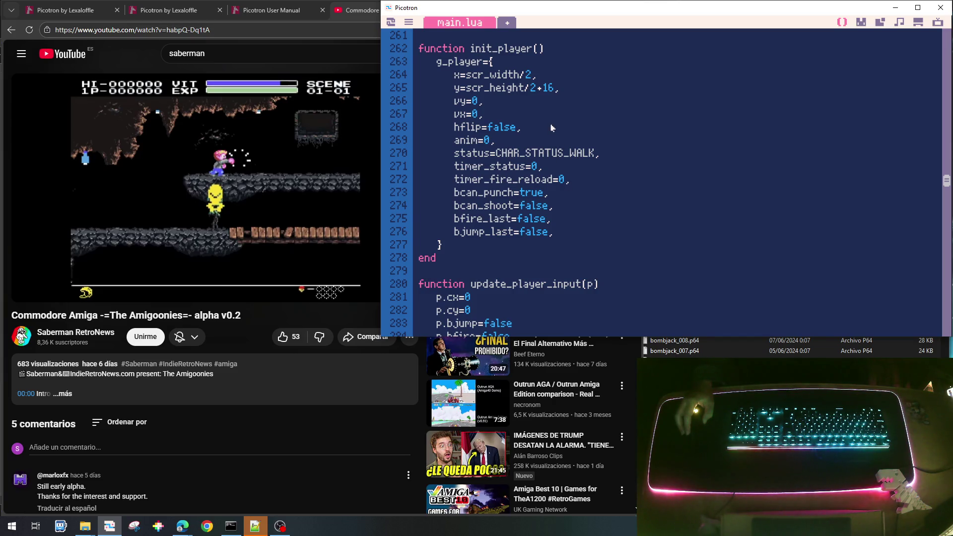
scroll(552, 128, "down", 10)
scroll(552, 128, "down", 10)
scroll(552, 128, "down", 5)
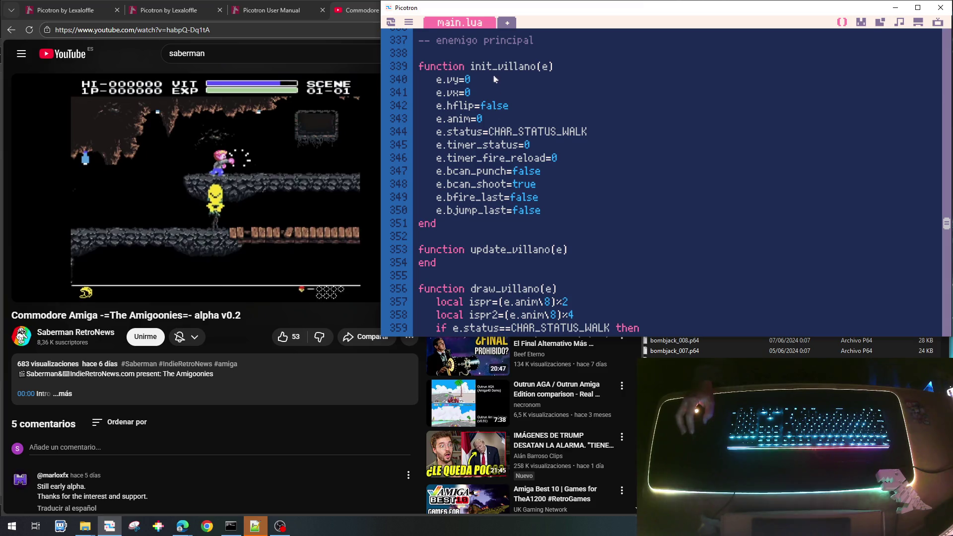
left_click(564, 71)
key("Return")
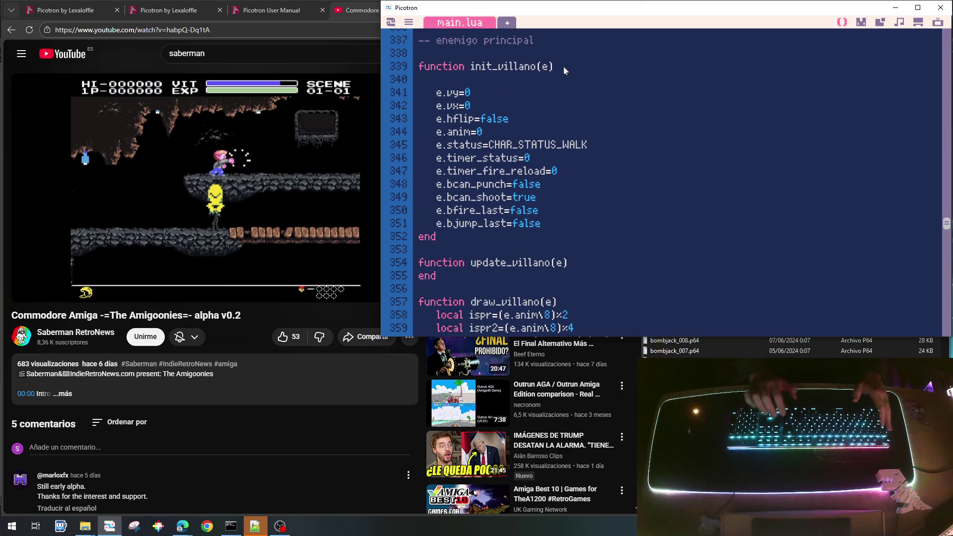
type("e.ty")
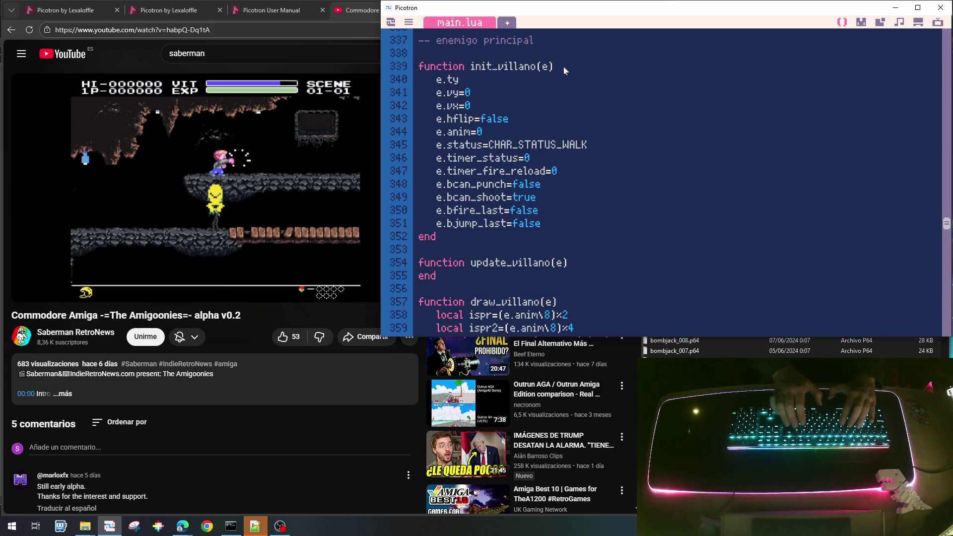
type("p=")
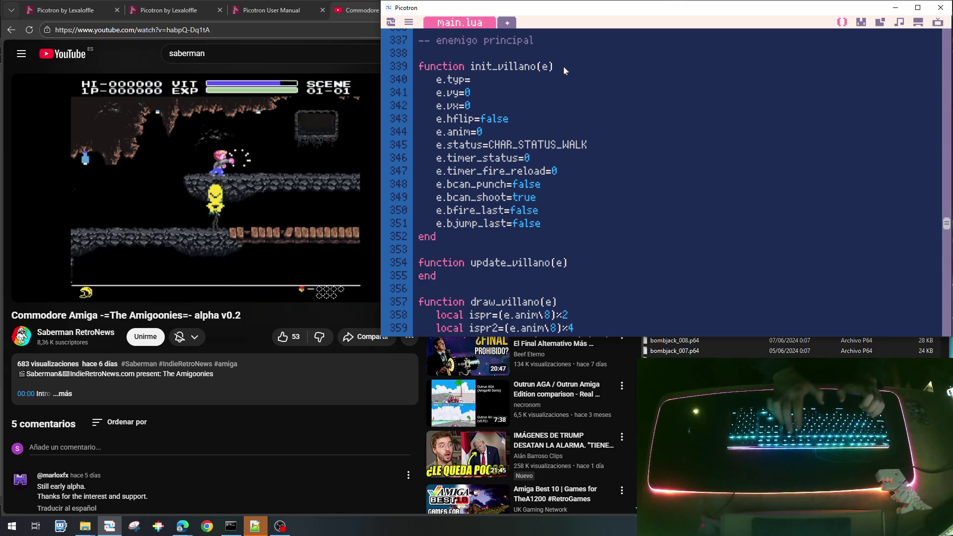
type("CHAR_TYPE_")
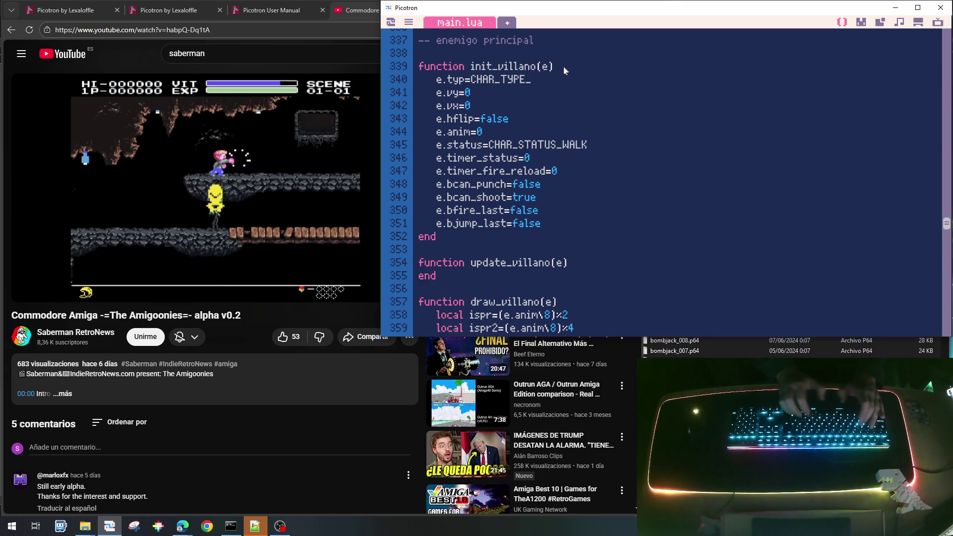
type("CILLA")
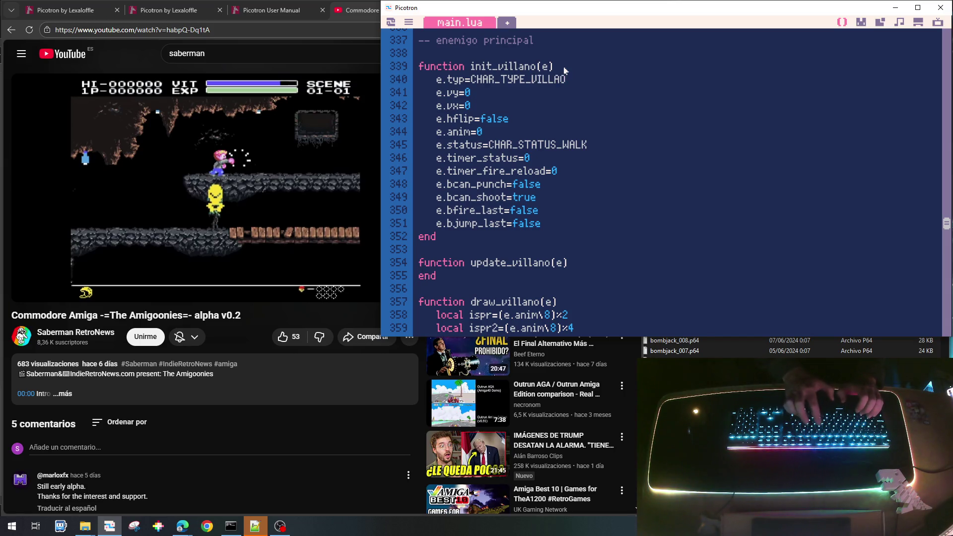
type("N")
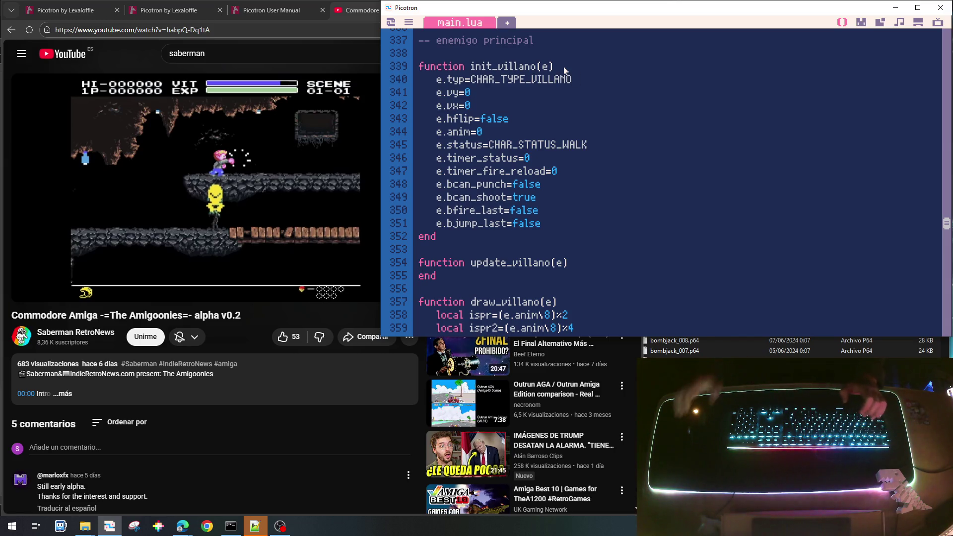
key("ctrl+s")
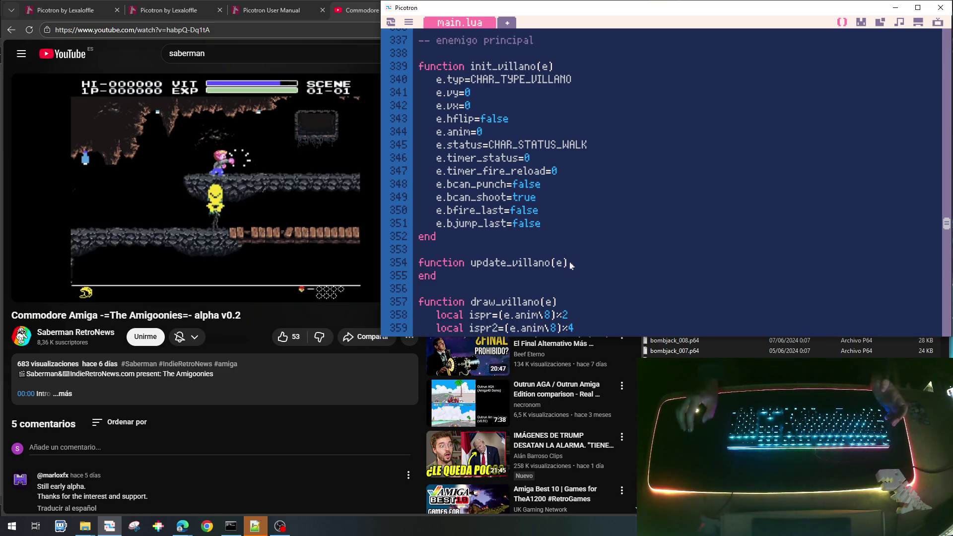
Step: Save the cart, run the game briefly, then stop it
scroll(560, 259, "down", 4)
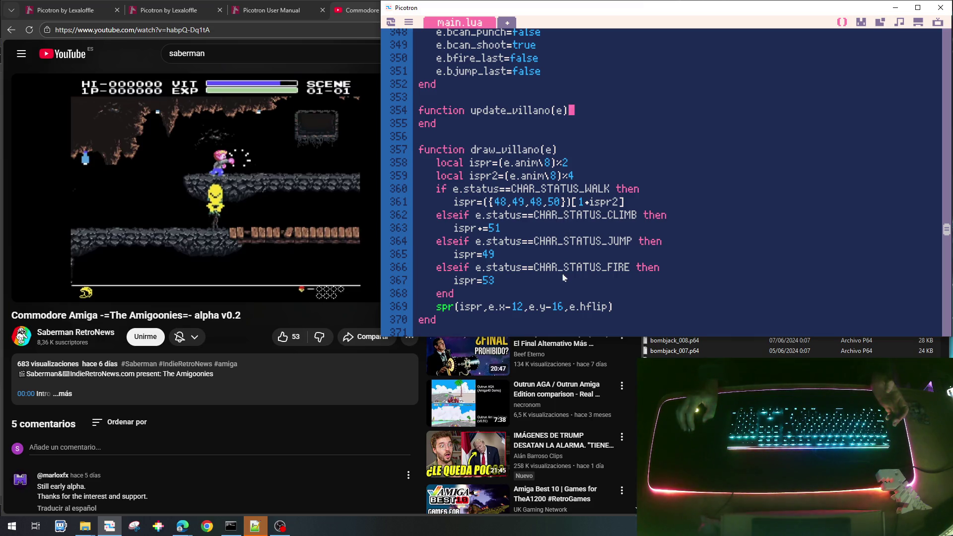
key("ctrl+s")
key("ctrl+r")
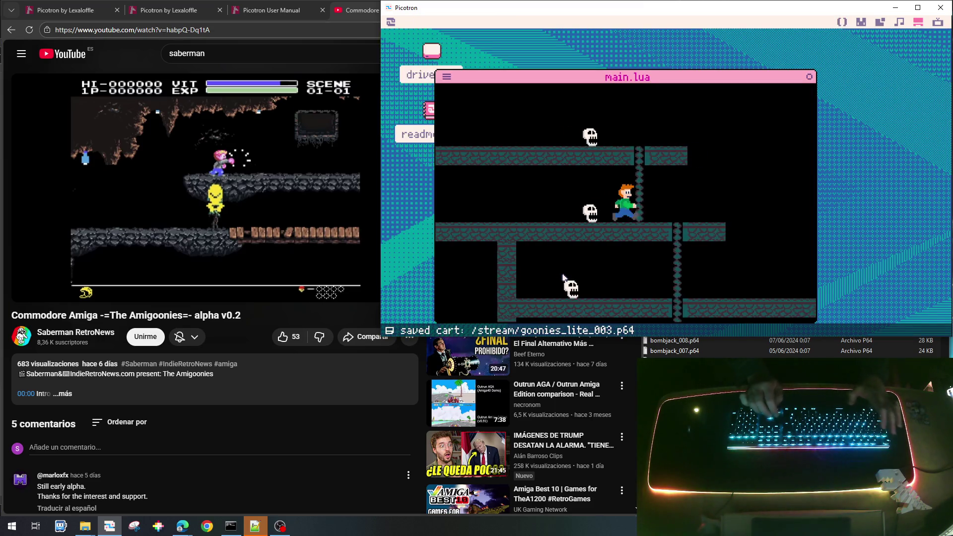
key("Escape")
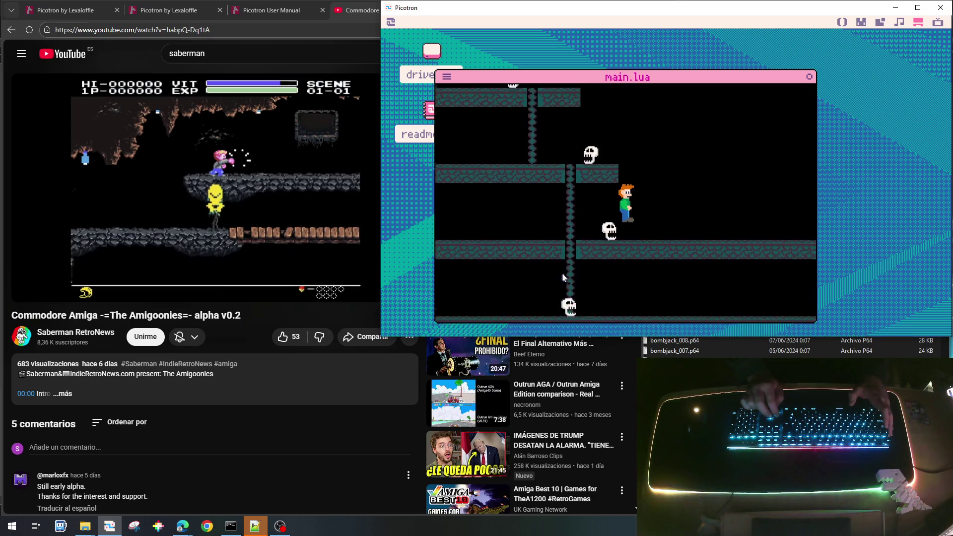
key("Escape")
key("Escape")
key("Escape")
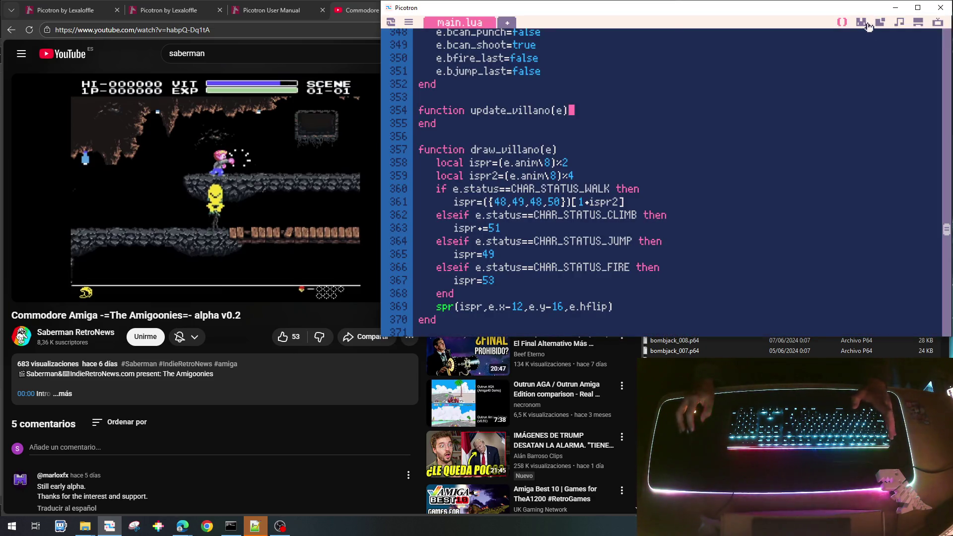
Step: Check the villain's sprite and the level map, then run the cart again from main.lua
left_click(862, 23)
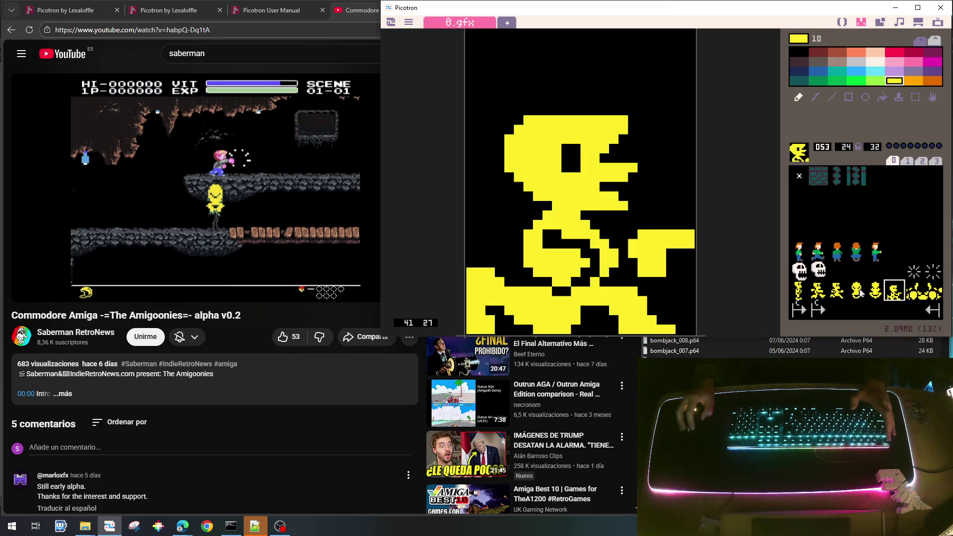
left_click(882, 22)
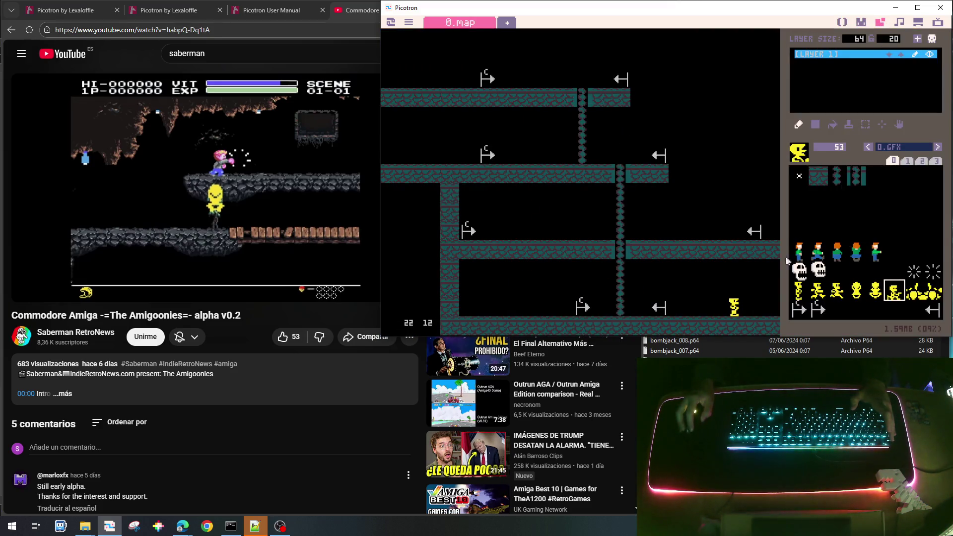
left_click(843, 22)
key("ctrl+r")
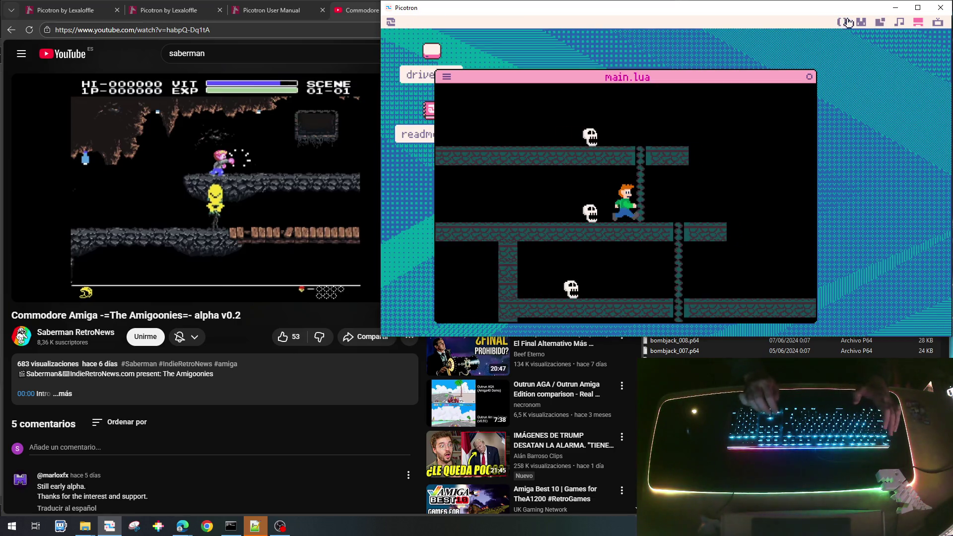
Step: Run the character right along the platform, down the ladder and along the lower floor, then stop
key("Right")
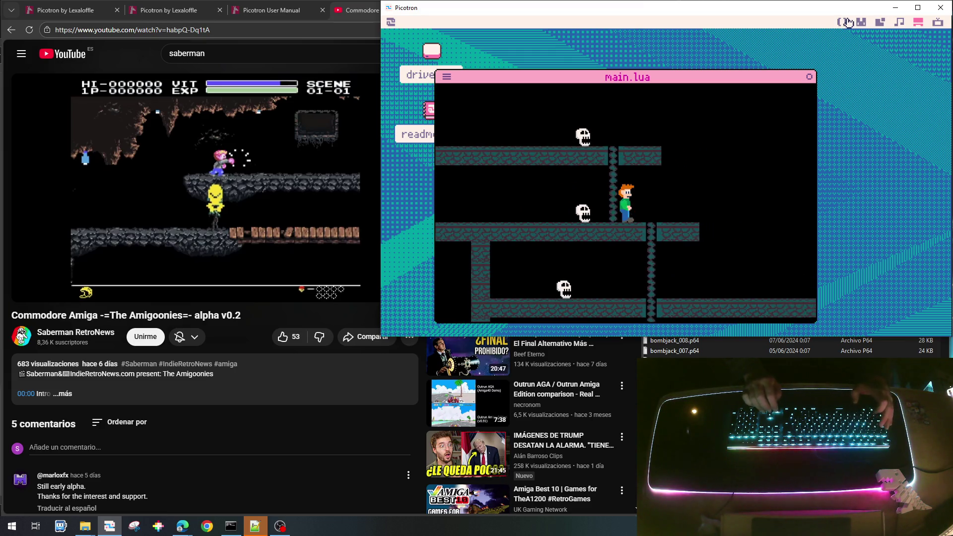
key("Right")
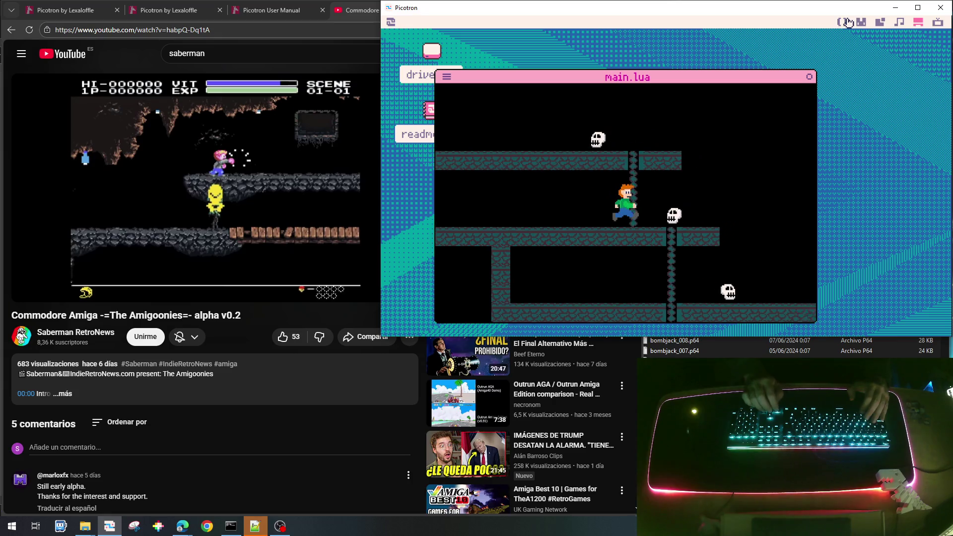
key("Right")
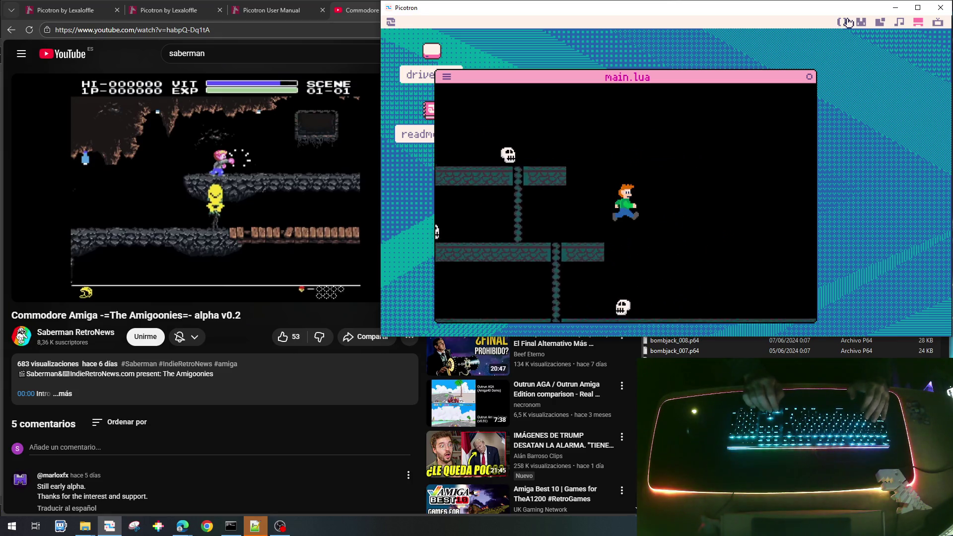
key("Right")
key("Right")
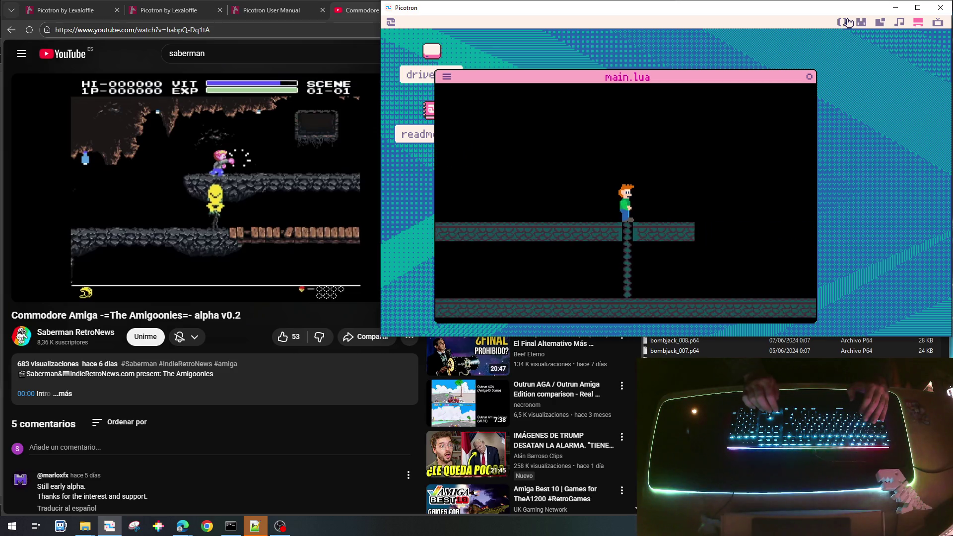
key("Down")
key("Right")
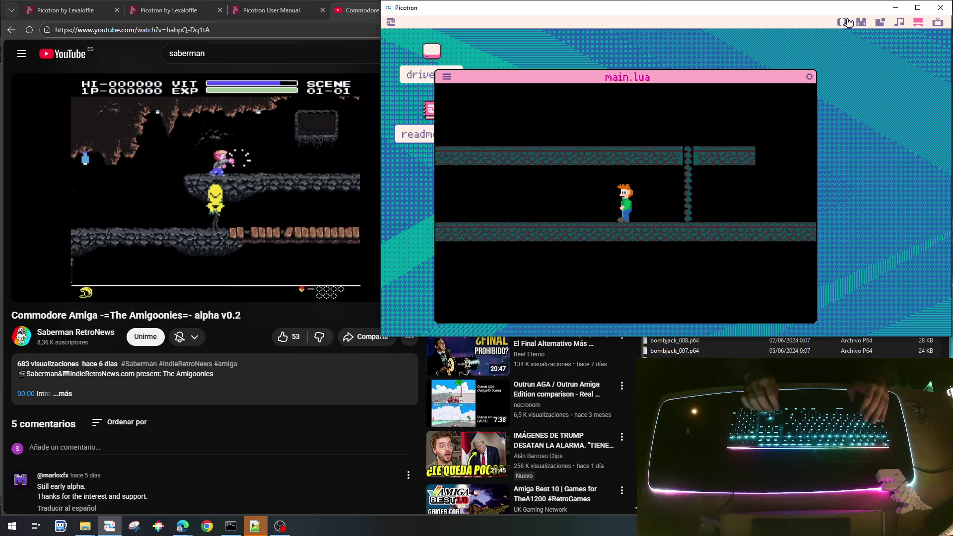
key("Right")
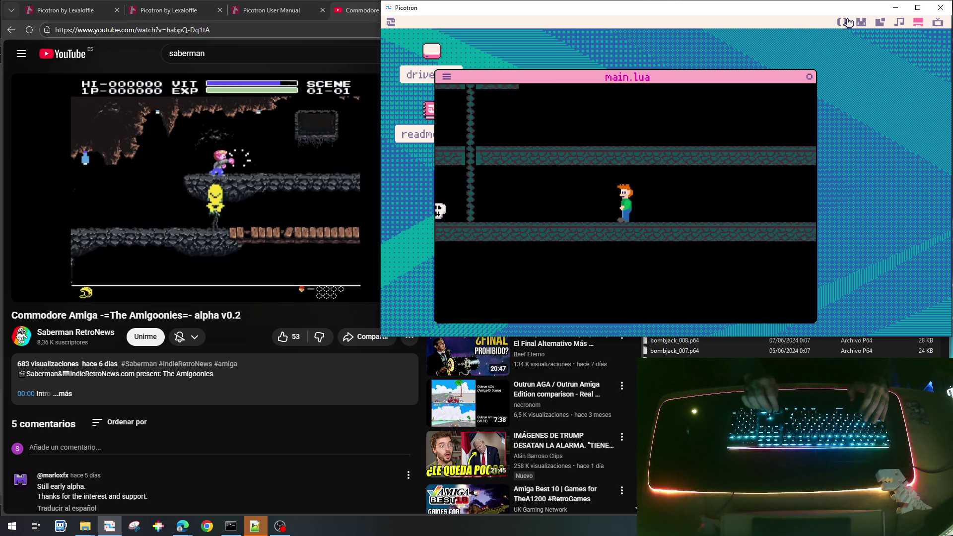
key("Right")
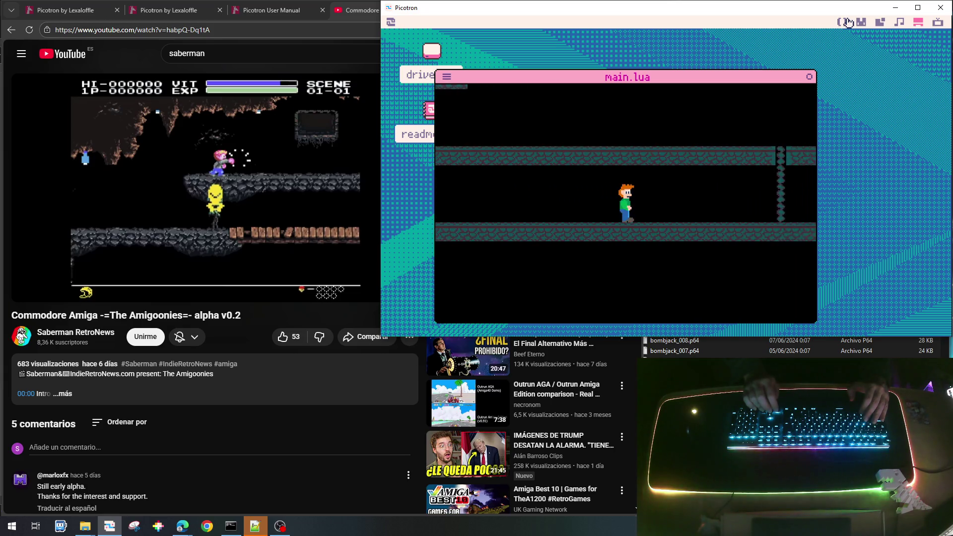
left_click(847, 22)
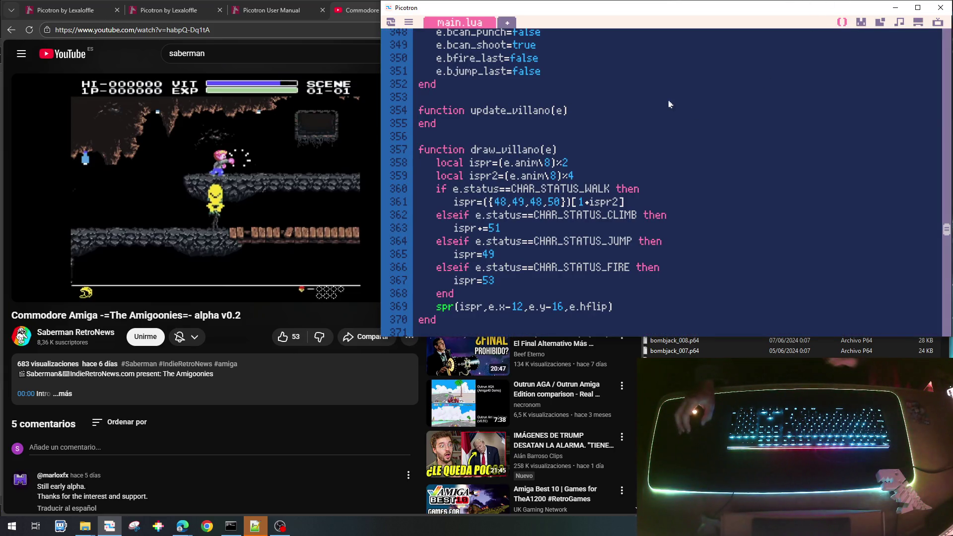
Step: On line 340, change CHAR_TYPE_VILLANO to ENEMY_TYPE_VILLANO and save goonies_lite_003.p64
scroll(604, 180, "up", 1)
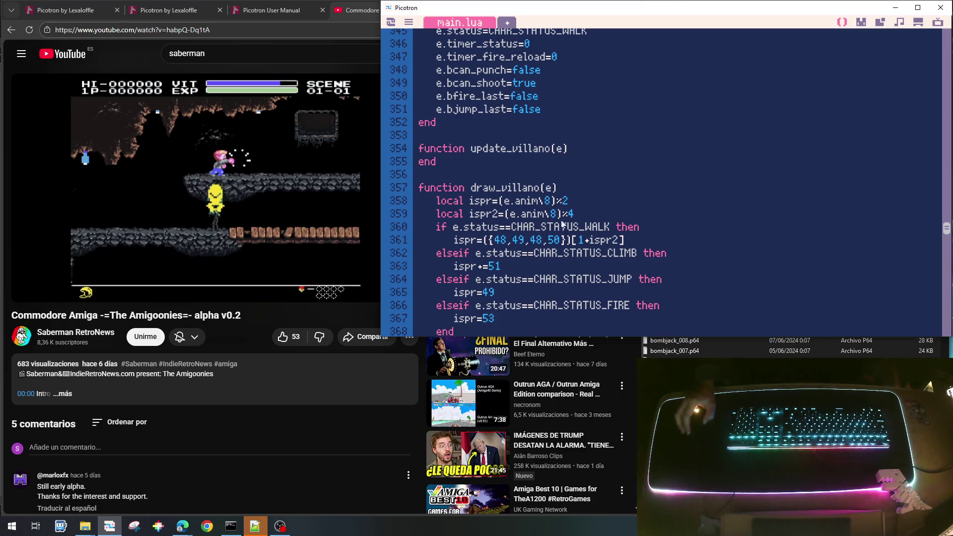
scroll(559, 233, "down", 1)
scroll(514, 269, "down", 1)
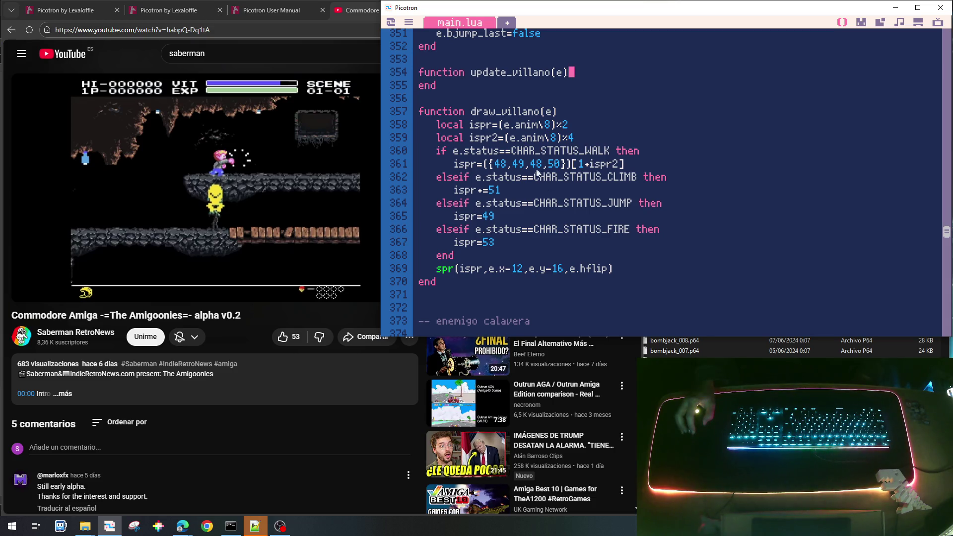
scroll(480, 212, "up", 4)
scroll(568, 215, "down", 14)
scroll(568, 215, "down", 13)
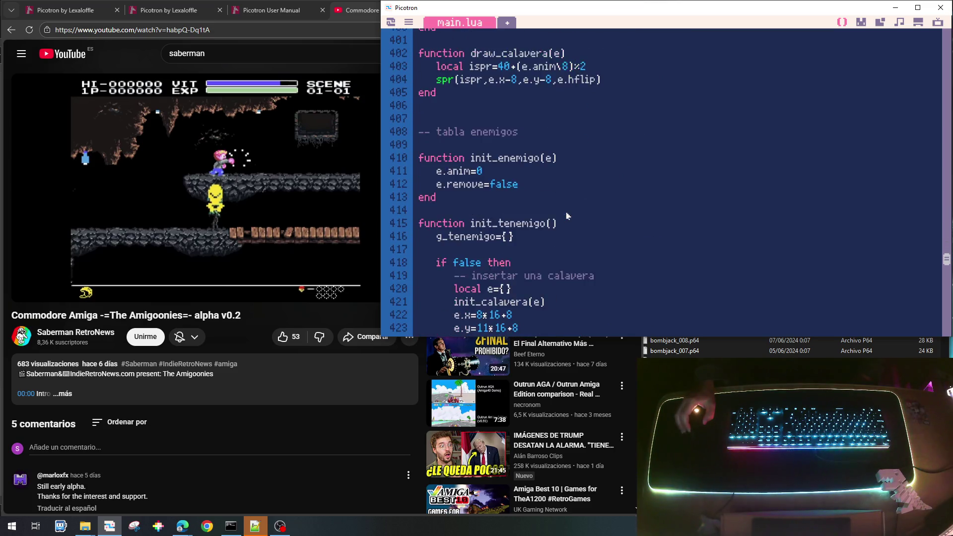
scroll(582, 232, "down", 2)
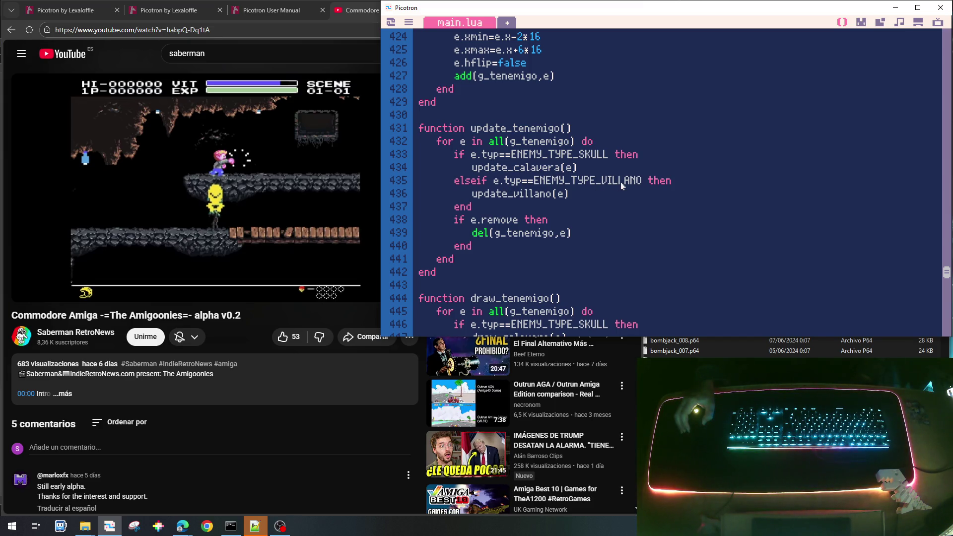
scroll(621, 185, "up", 2)
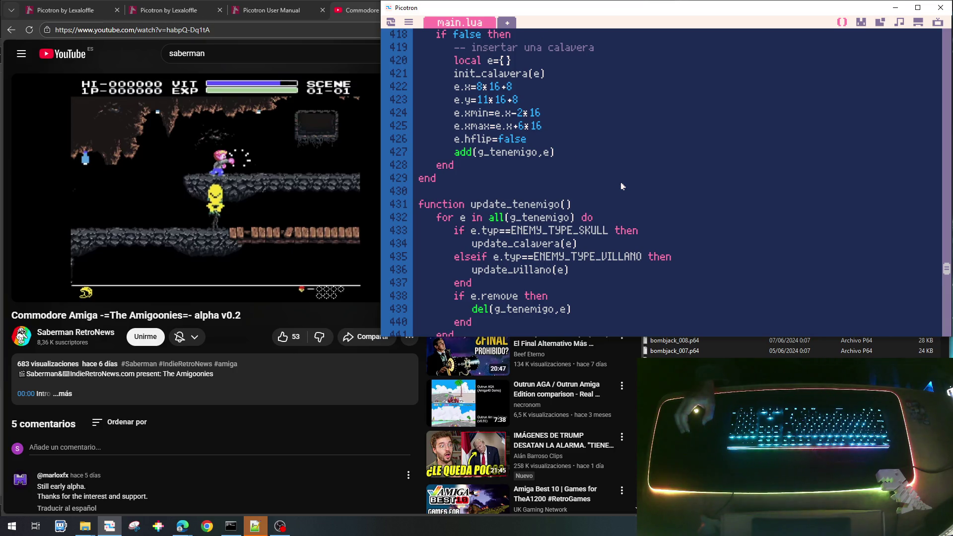
scroll(621, 186, "up", 20)
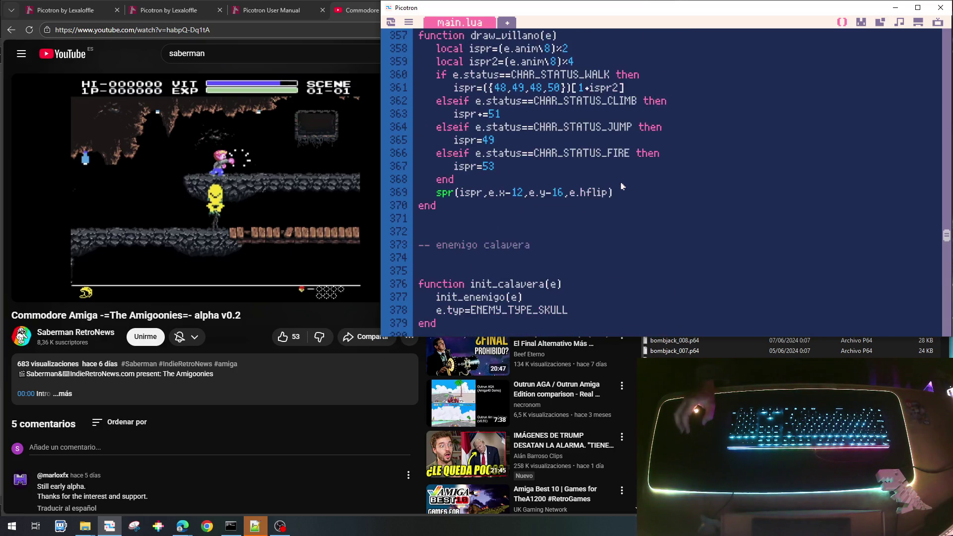
scroll(621, 186, "up", 2)
scroll(621, 186, "up", 7)
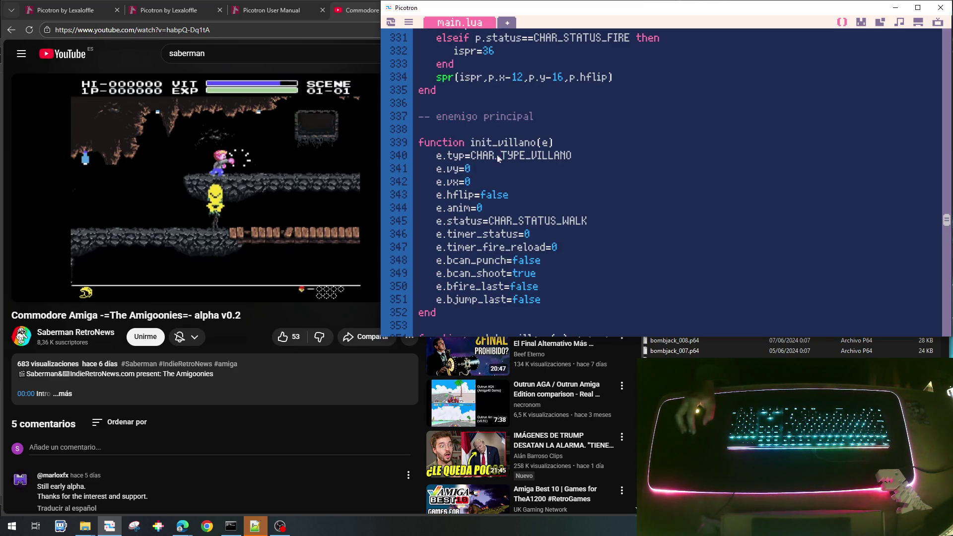
key("ctrl+shift+Left")
key("BackSpace")
type("るエNEMY")
key("Delete")
key("BackSpace")
type("ENEMY")
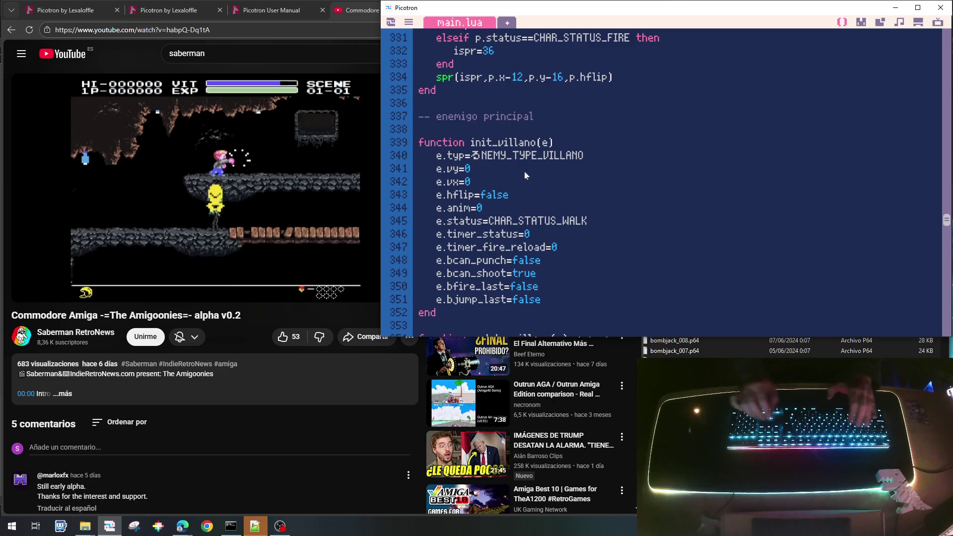
key("ctrl+s")
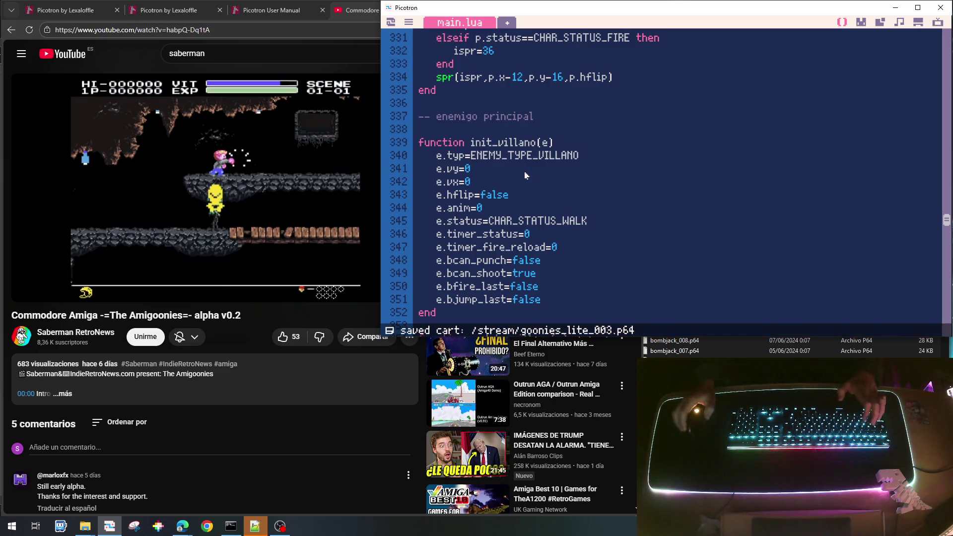
Step: Run the cart and move the player right, down the ladder, then left toward the yellow villain
key("ctrl+r")
key("Right")
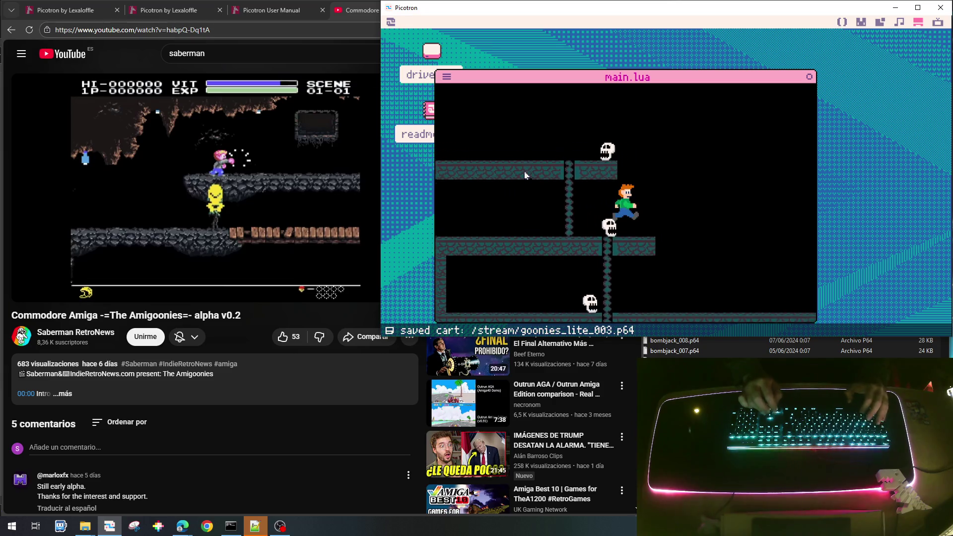
key("Left")
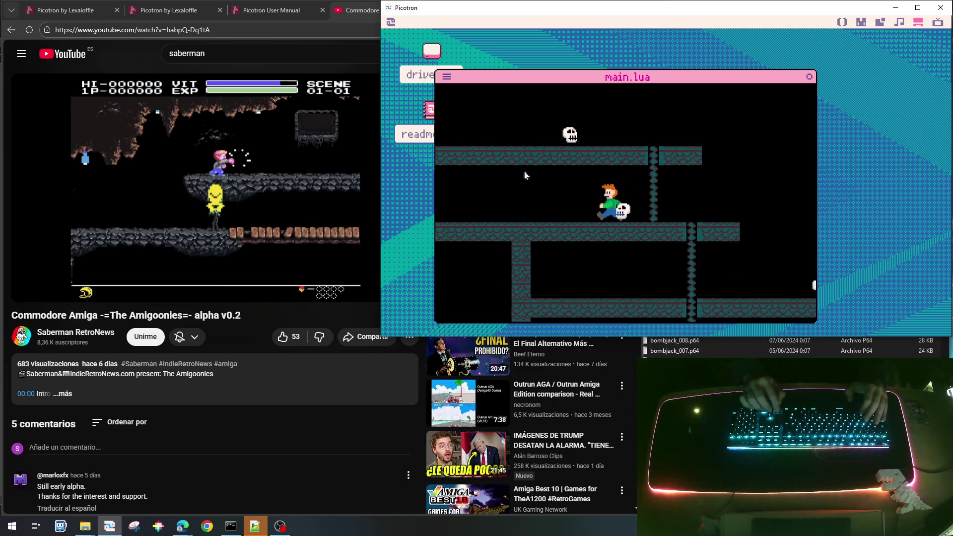
key("Right")
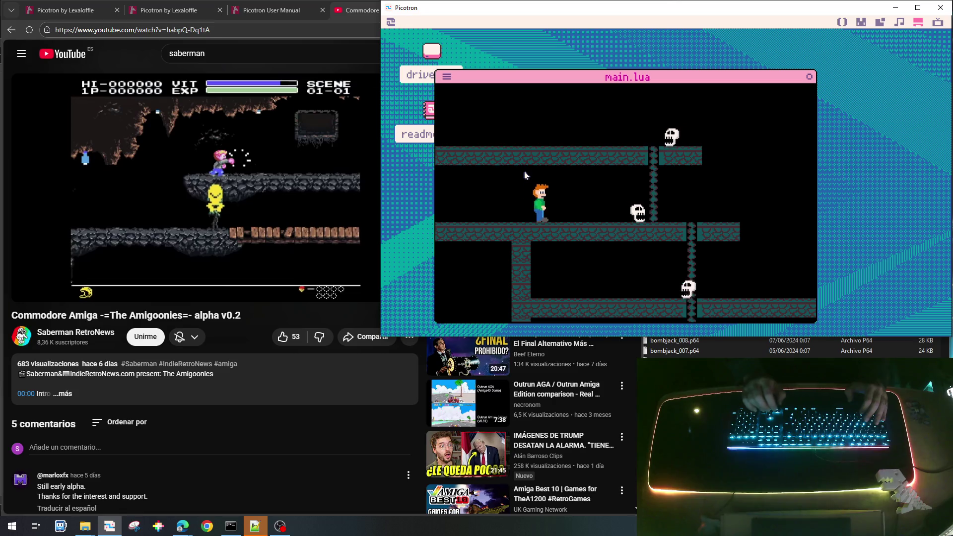
key("Right")
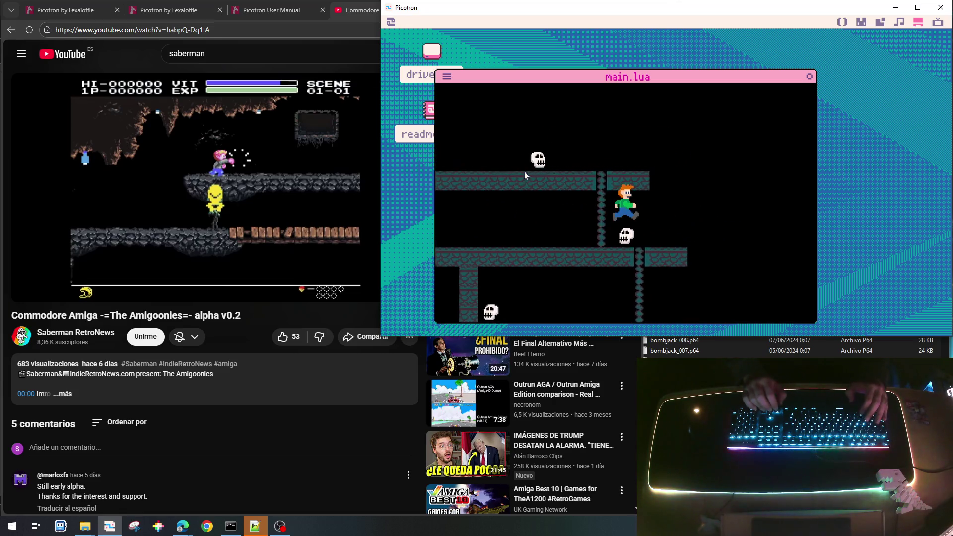
key("Right")
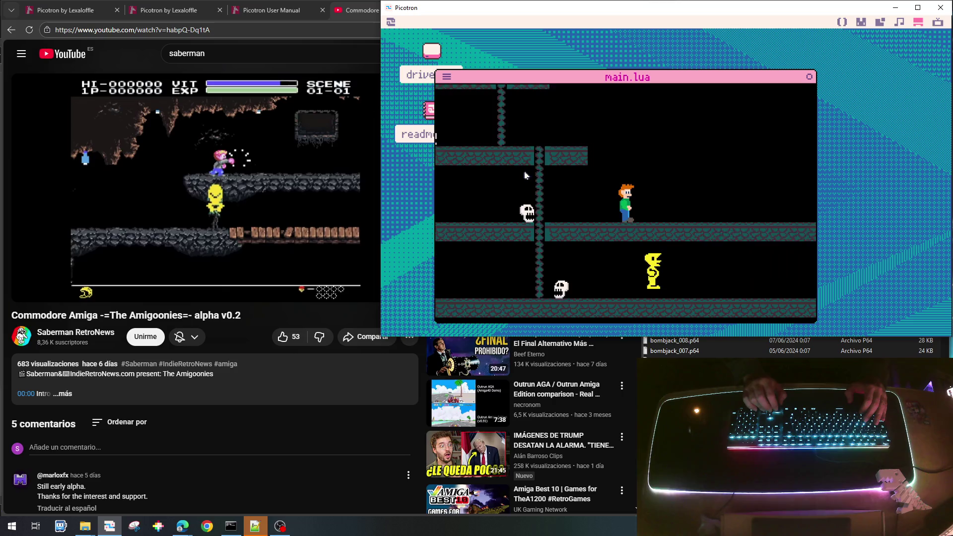
key("Right")
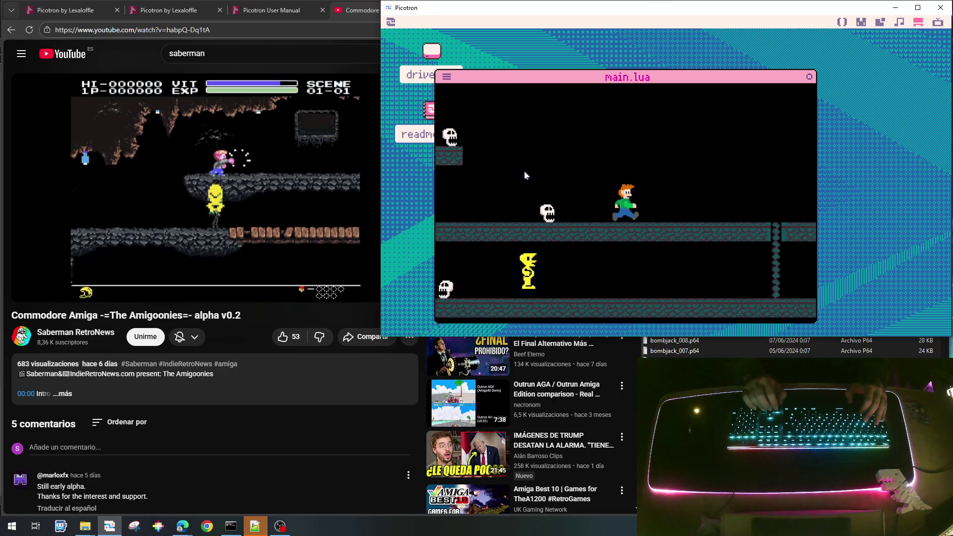
key("Right")
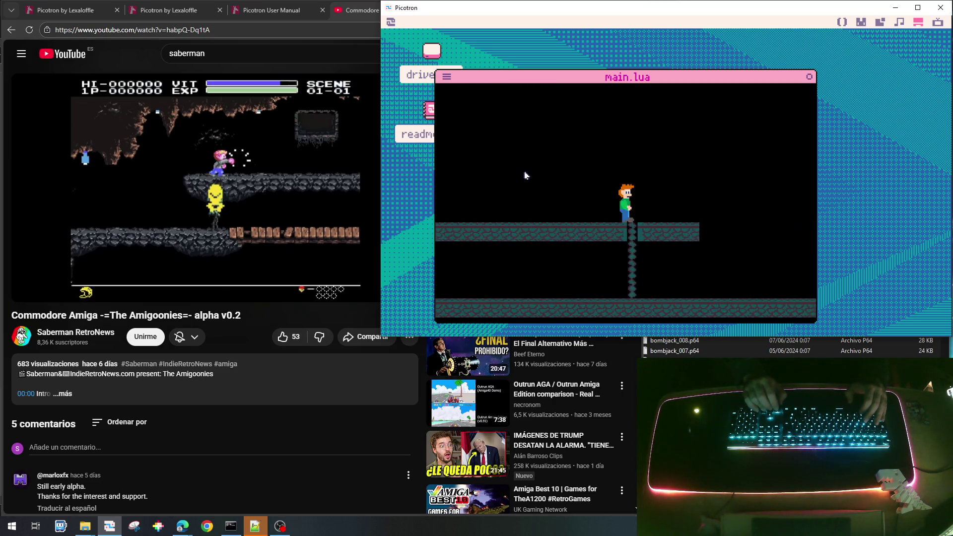
key("Down")
key("Left")
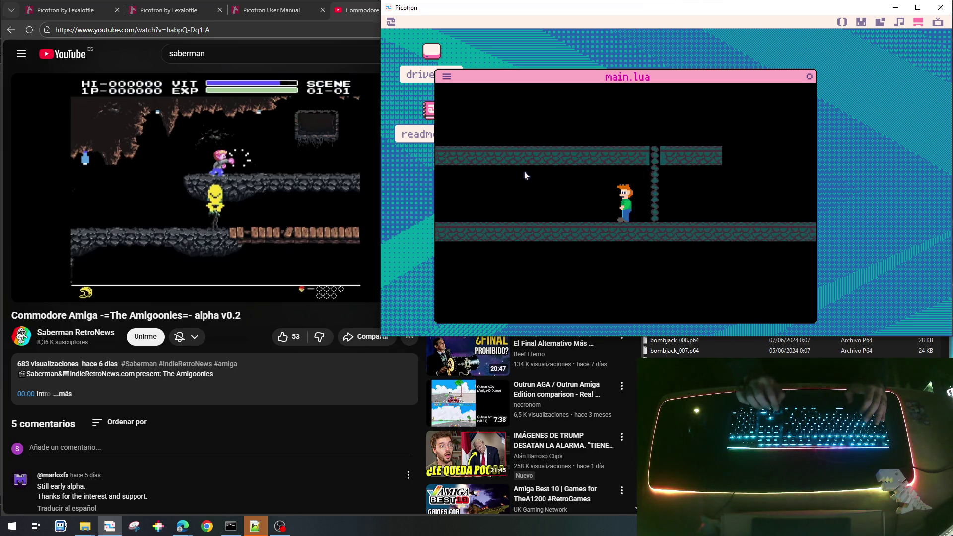
key("Left")
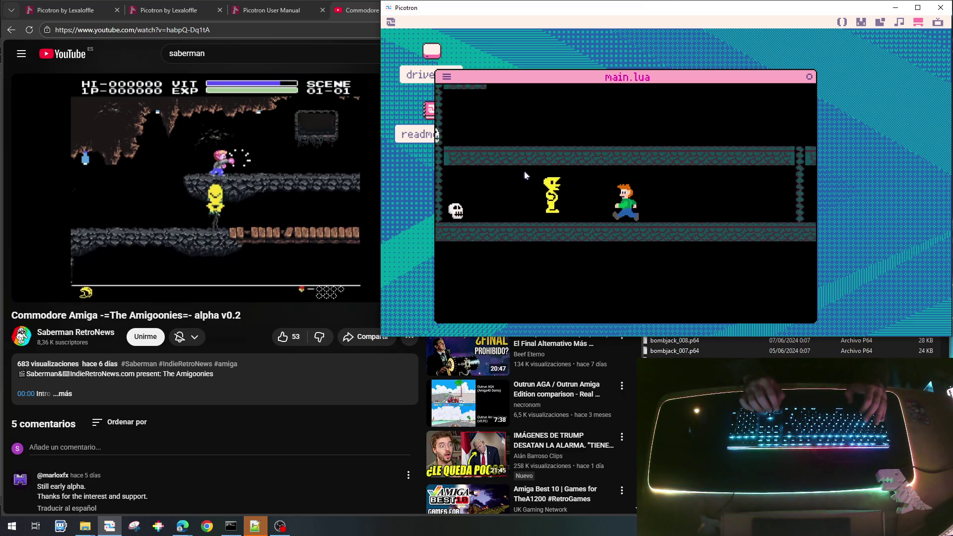
key("Left")
key("Left")
key("Right")
key("Right")
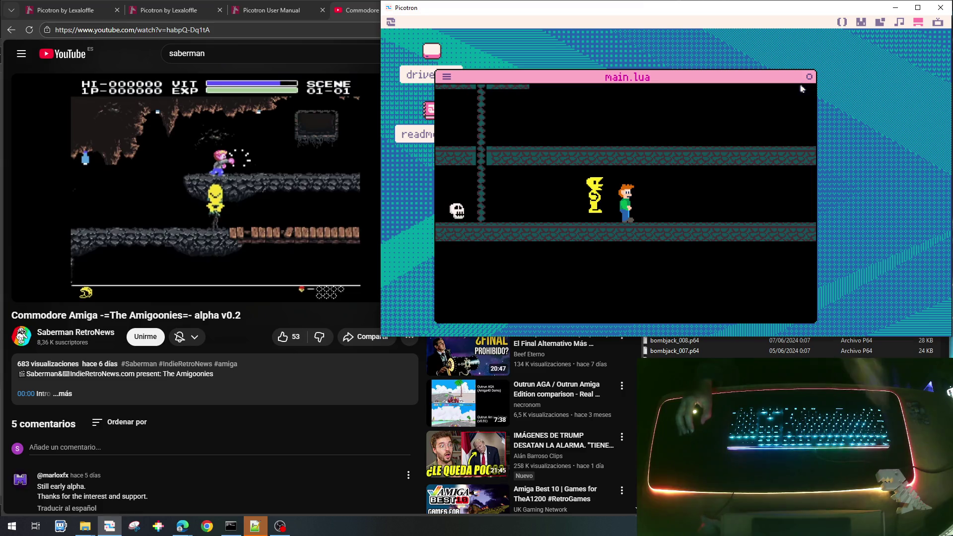
Step: Stop the game, pan around the level map, then return to main.lua's code
key("Escape")
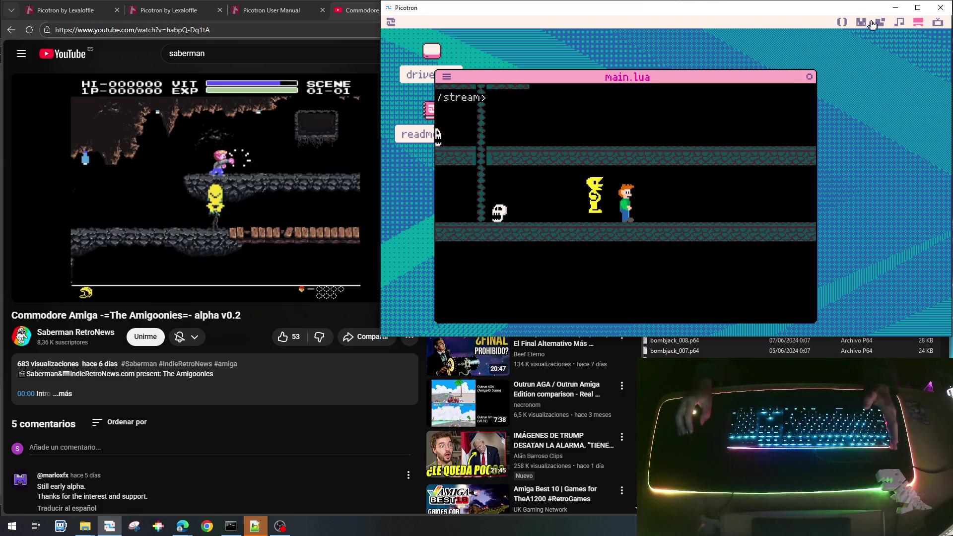
left_click(879, 23)
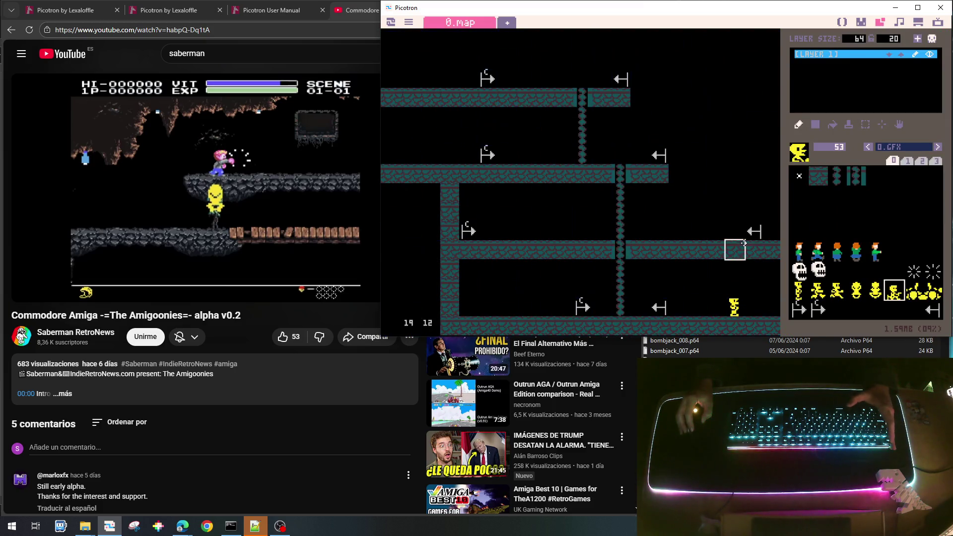
left_click_drag(733, 257, 548, 270)
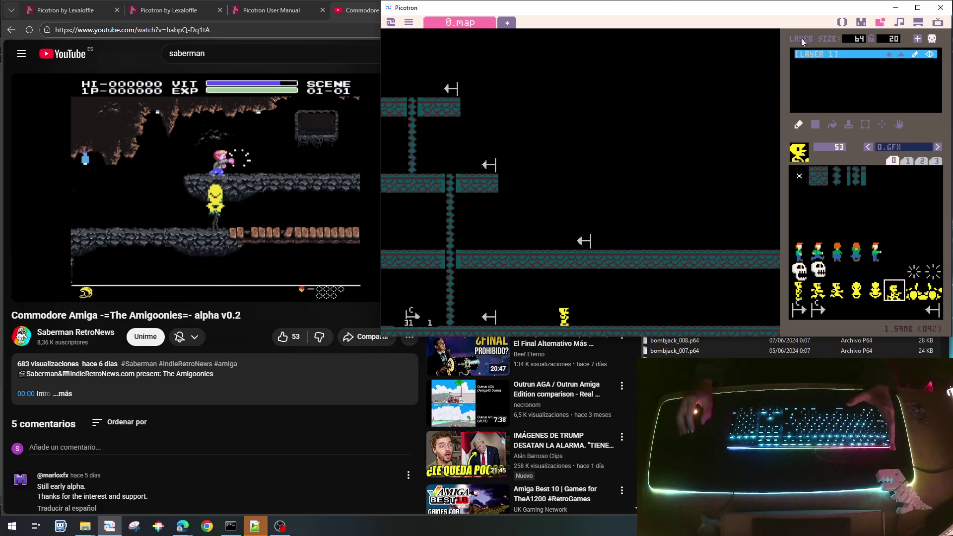
left_click(843, 23)
scroll(716, 153, "up", 20)
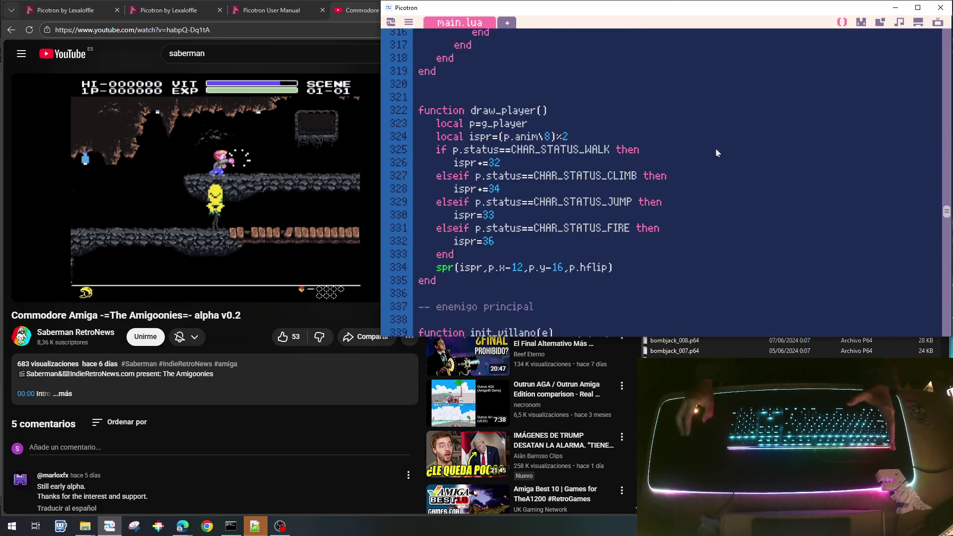
Step: Comment out the screen-centre x and y starting lines in init_player
scroll(715, 153, "up", 18)
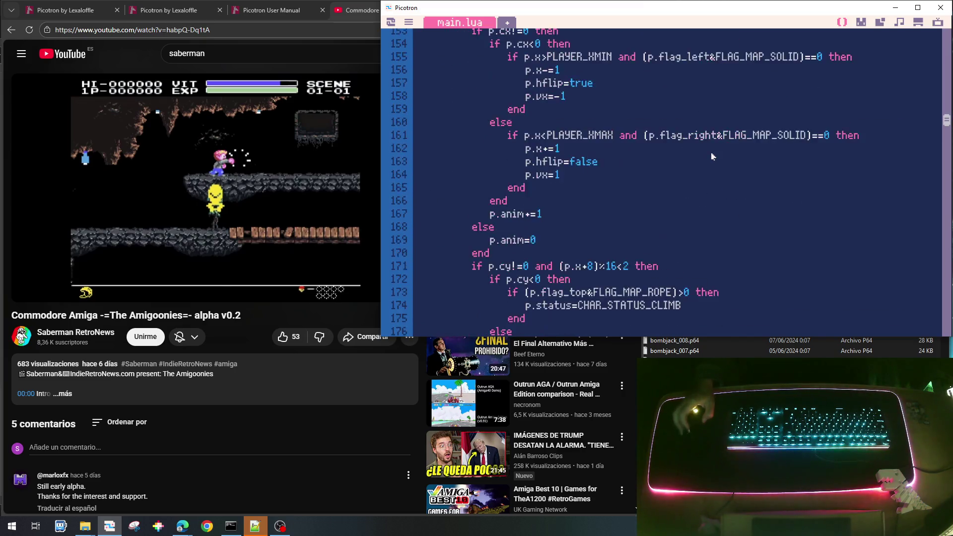
scroll(713, 156, "down", 20)
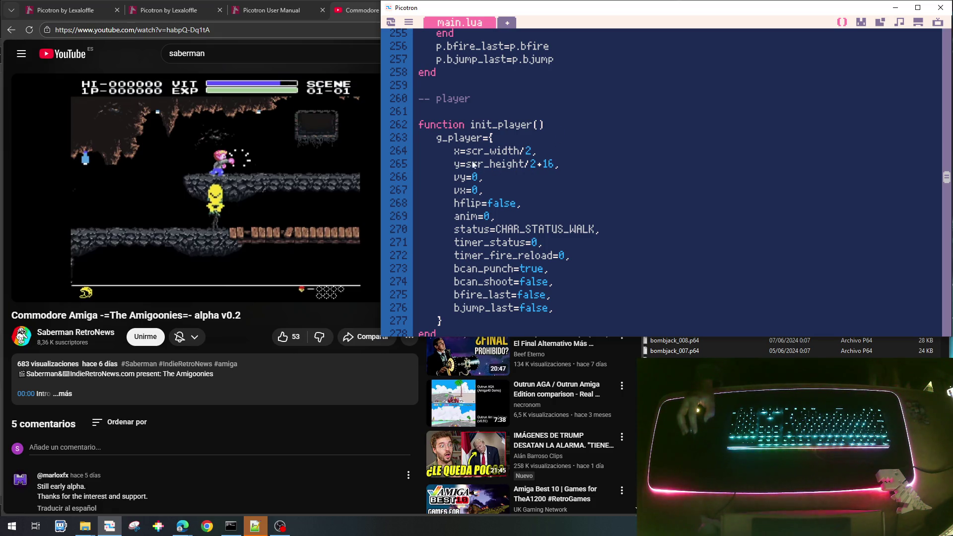
left_click(455, 150)
type("--")
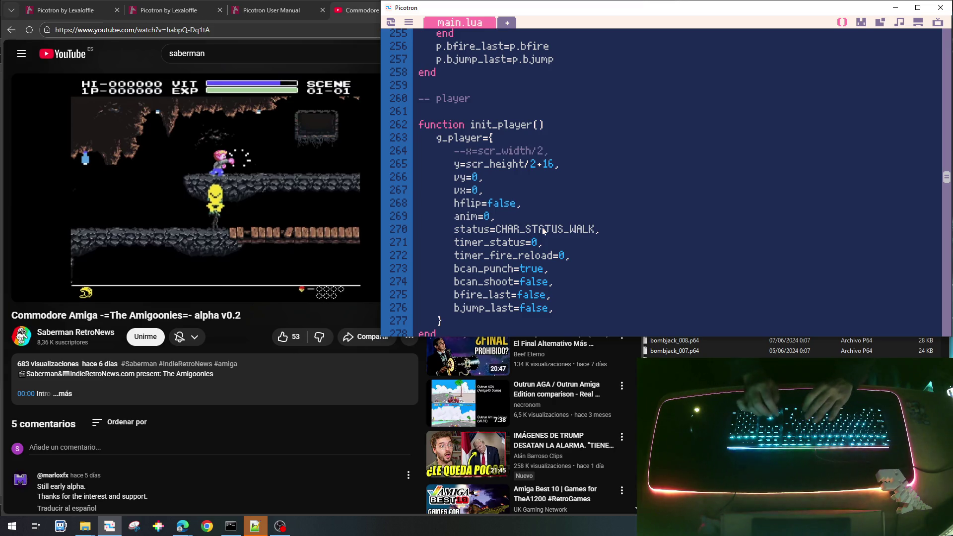
key("Down")
type("--")
Step: Add x=23*16+8 and y=11*16-8 below them and run the game to test the spawn
key("End")
key("Return")
type("x=")
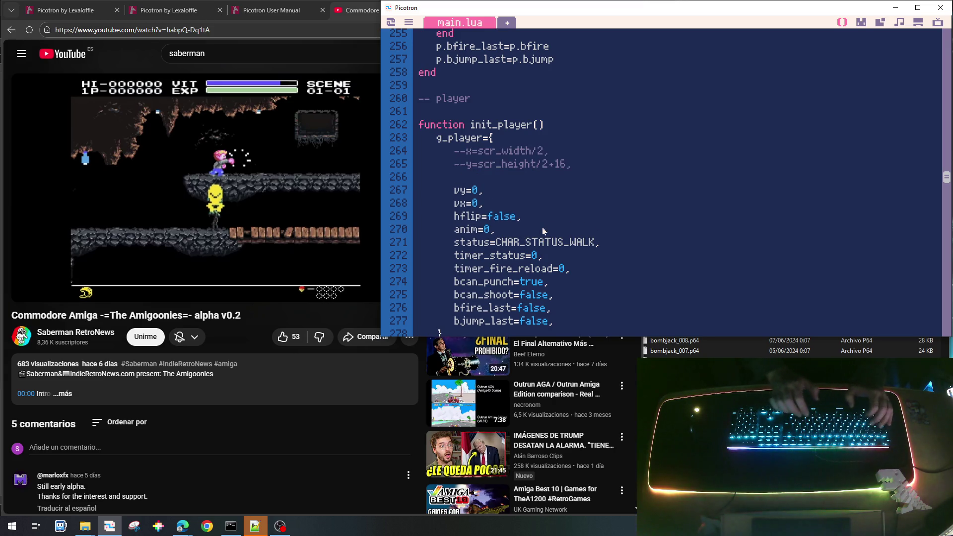
type("23*16+8,")
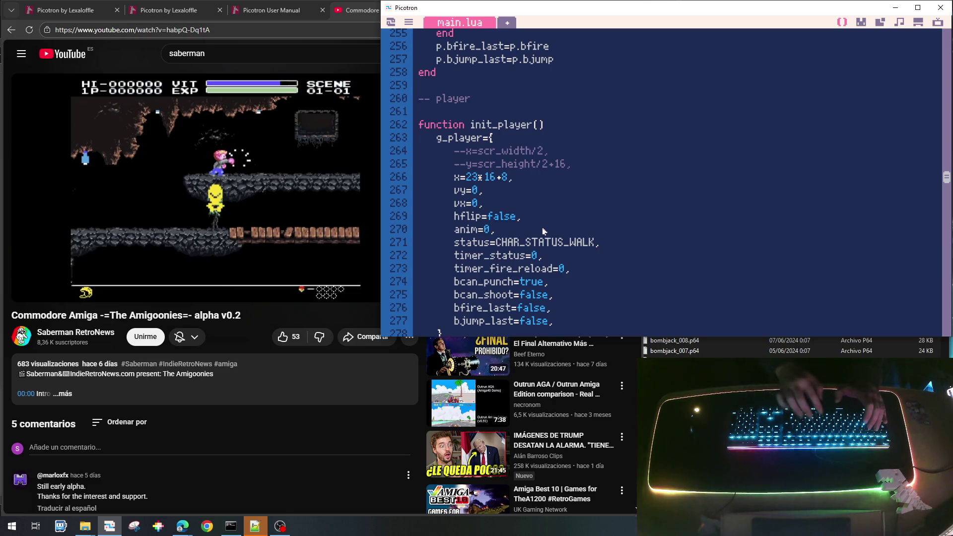
key("Return")
type("y=")
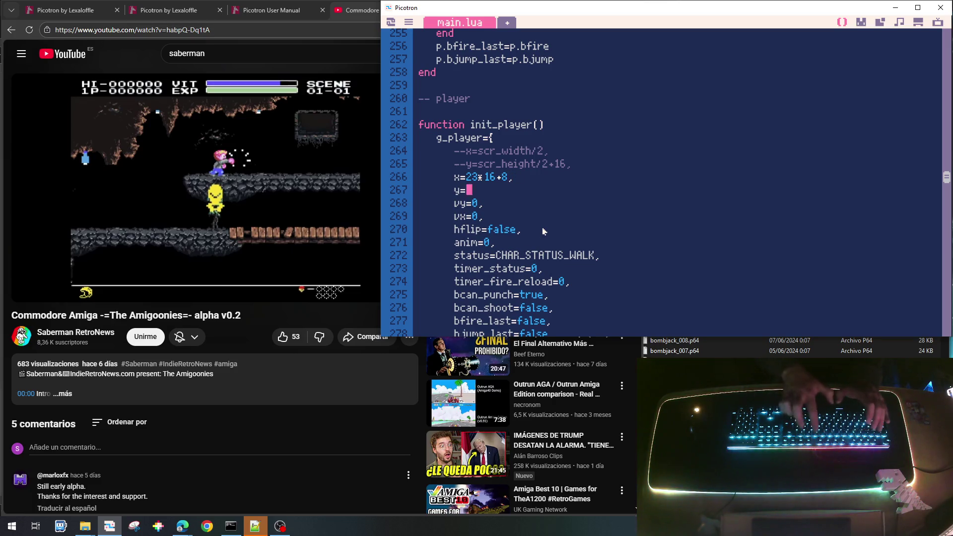
type("6+")
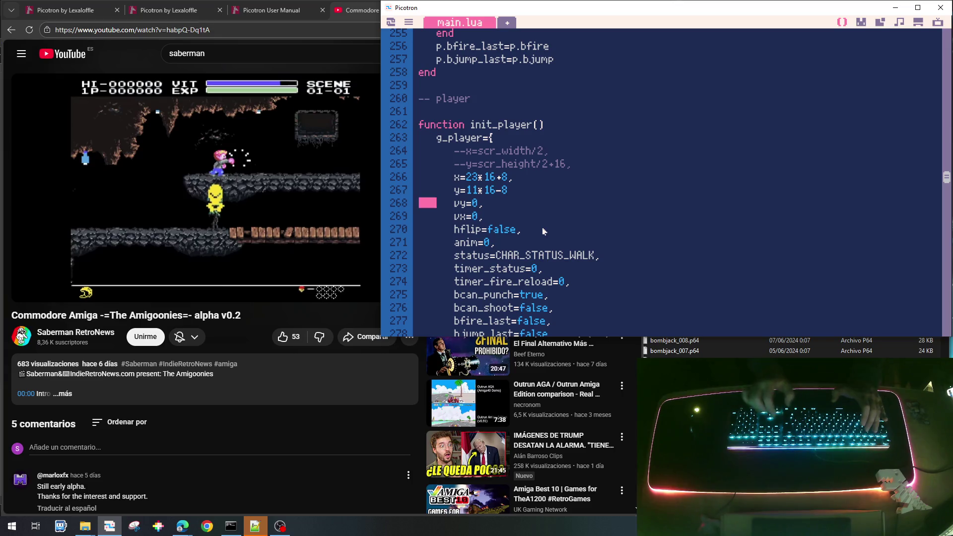
type(",")
key("ctrl+r")
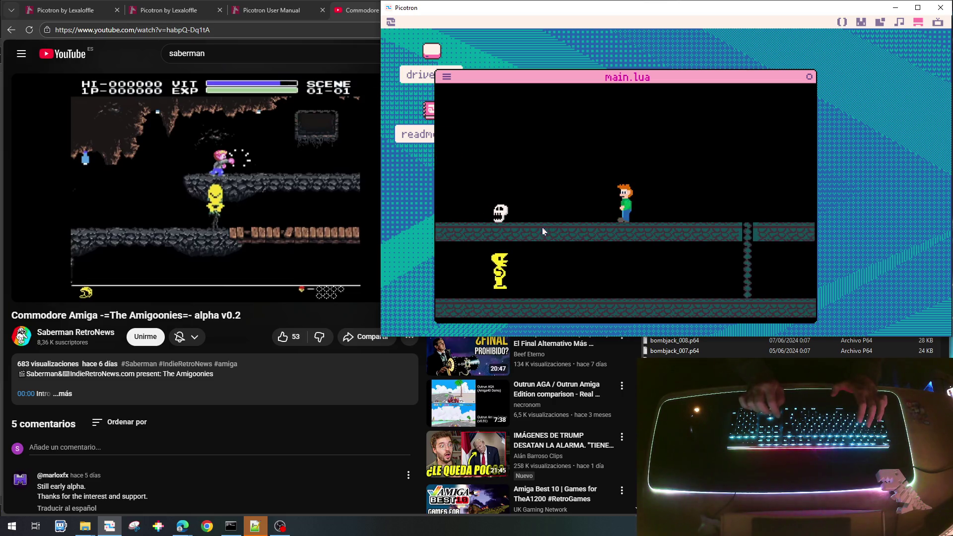
key("Escape")
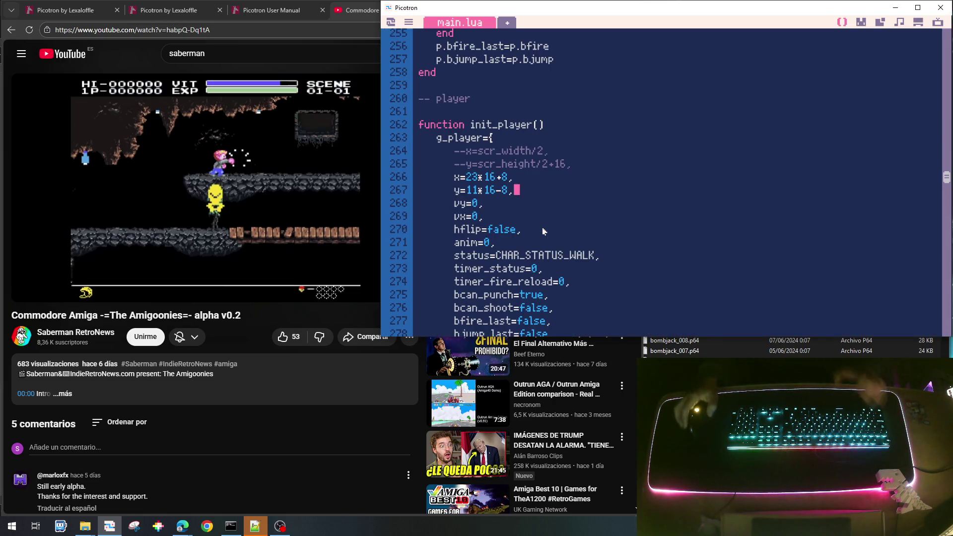
Step: Save goonies_lite_003.p64, then scroll past init_tenemigo to the empty update_villano(e) stub
key("ctrl+s")
scroll(646, 198, "down", 3)
scroll(646, 199, "down", 4)
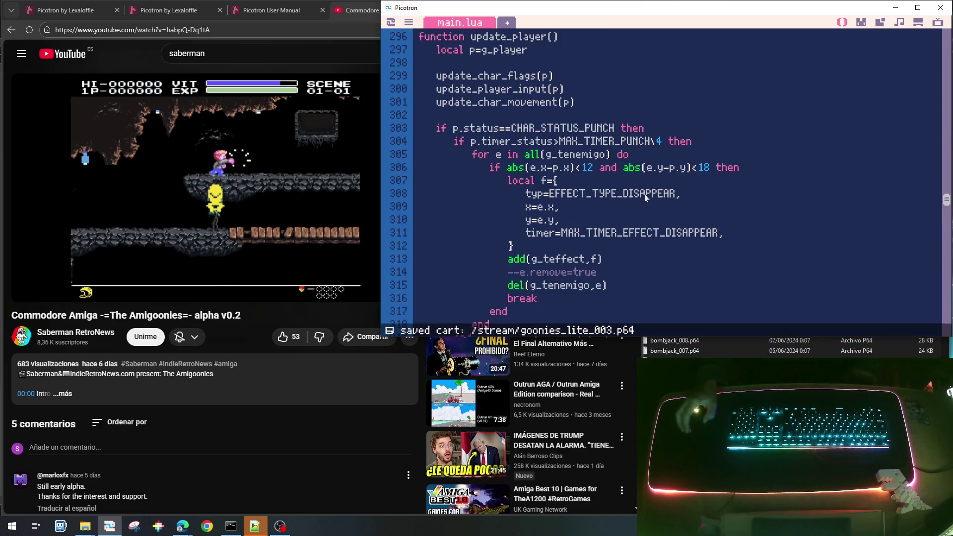
scroll(646, 198, "up", 1)
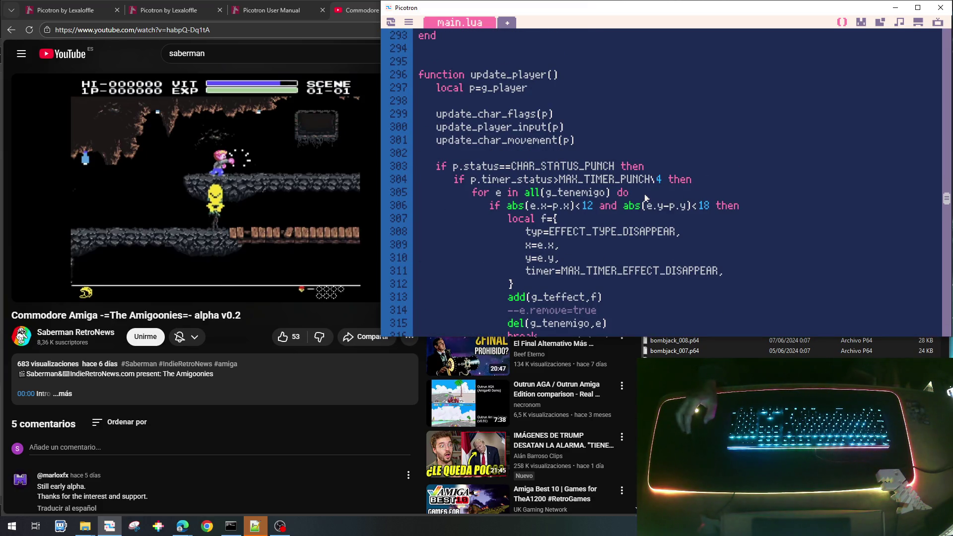
scroll(646, 198, "down", 4)
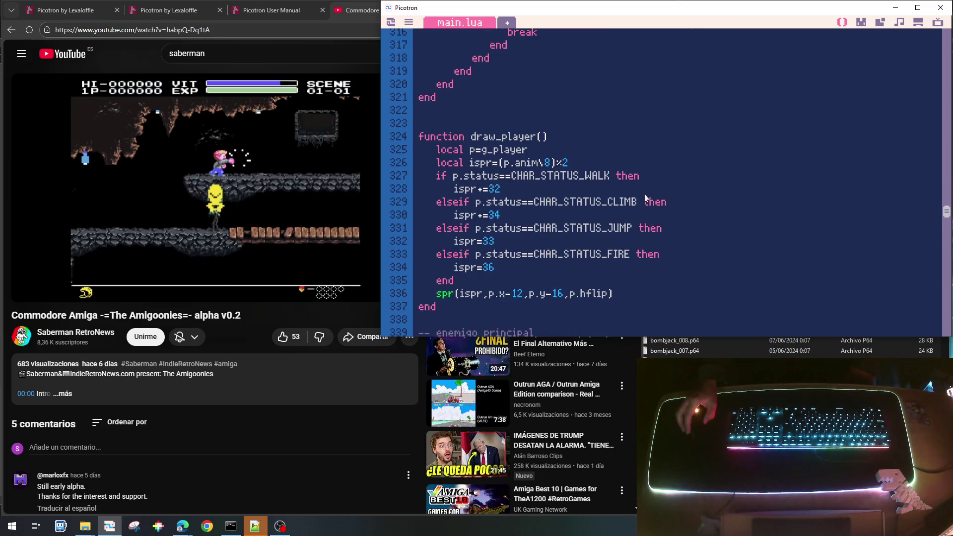
scroll(645, 198, "down", 12)
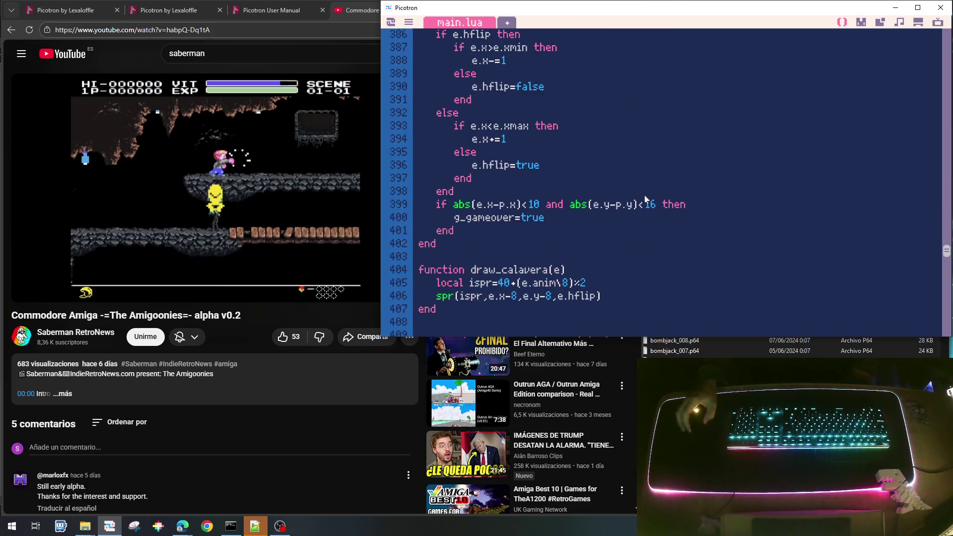
scroll(646, 198, "down", 5)
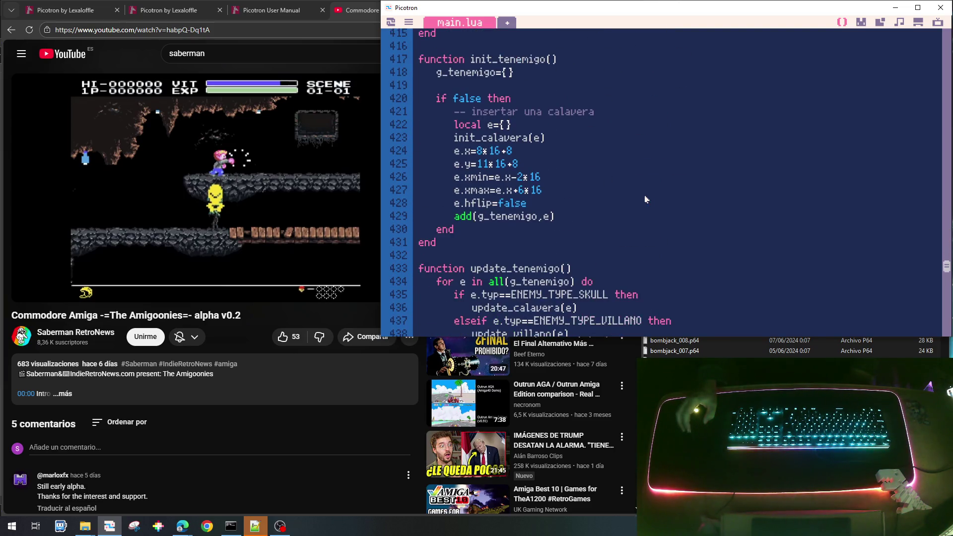
scroll(646, 199, "down", 3)
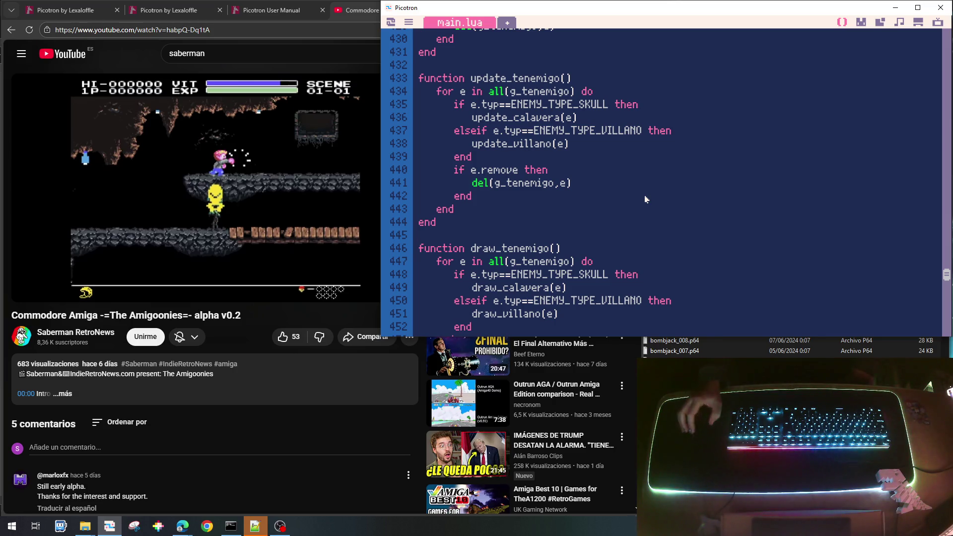
scroll(645, 199, "down", 10)
scroll(639, 214, "down", 7)
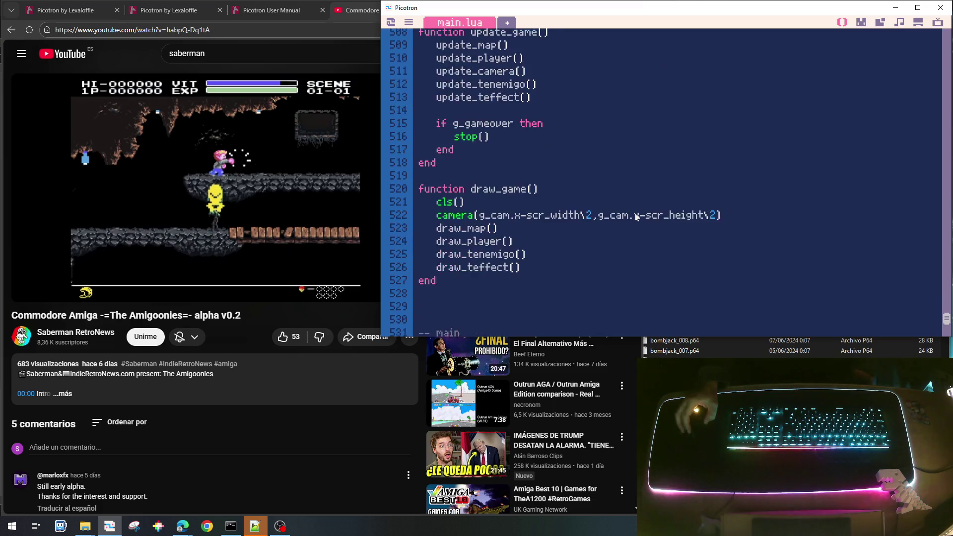
scroll(634, 219, "up", 13)
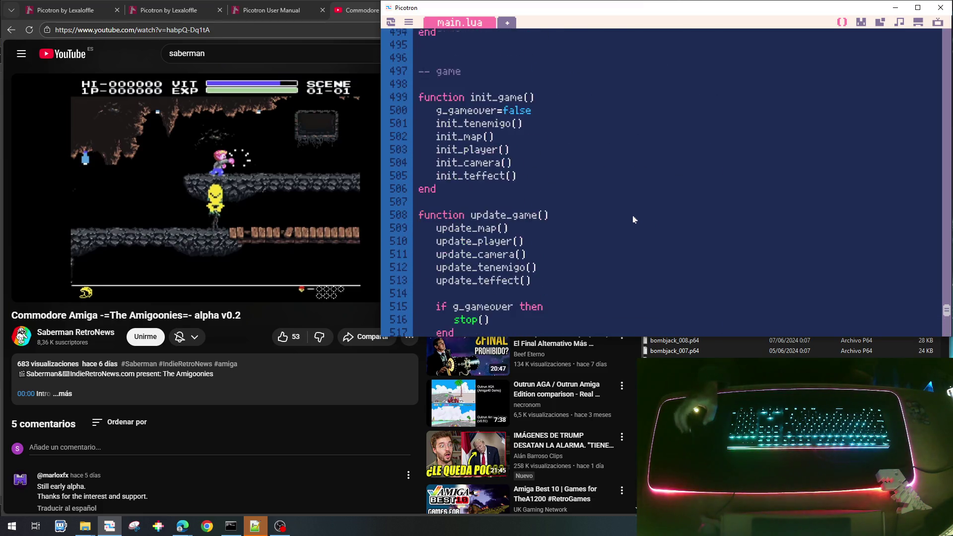
scroll(633, 219, "up", 6)
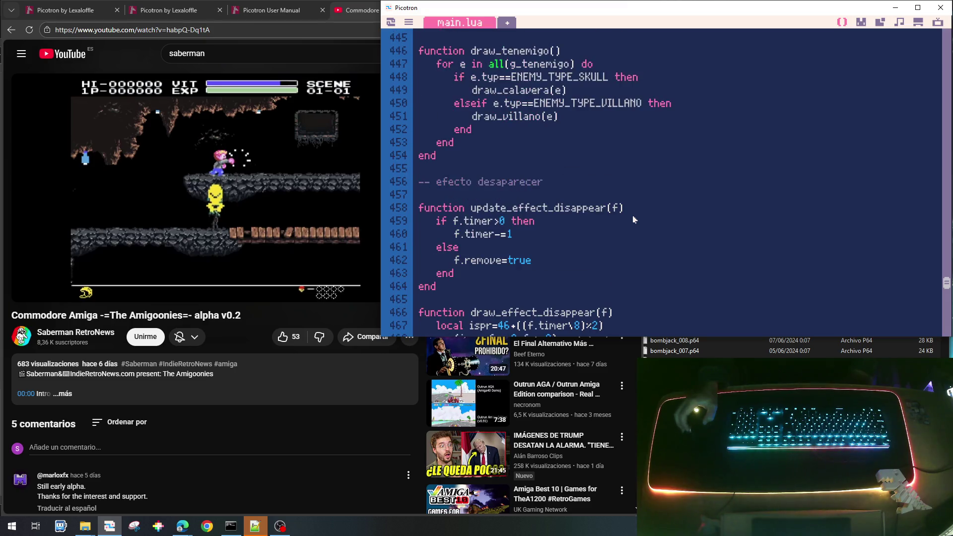
scroll(633, 219, "up", 8)
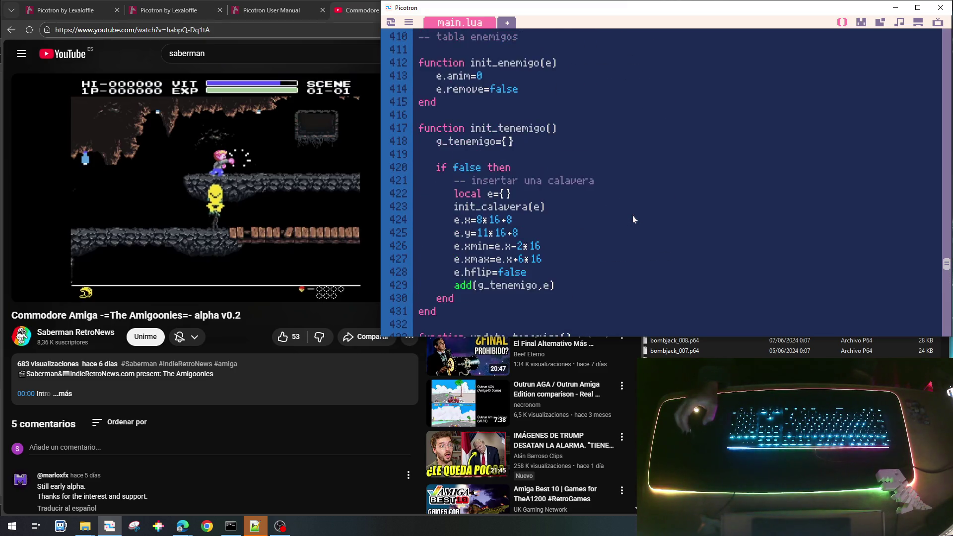
scroll(634, 219, "up", 7)
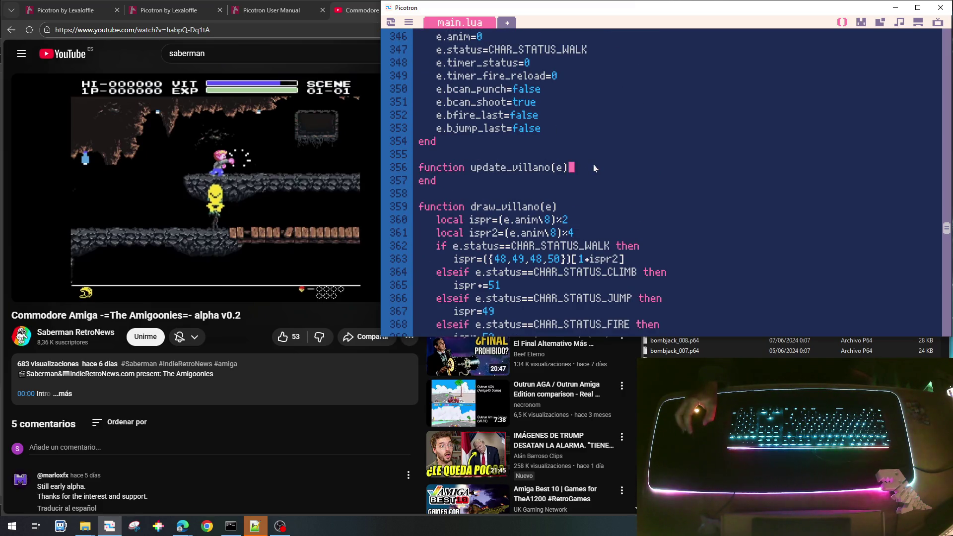
Step: Add e.cx=1 and e.cy=0 lines inside update_villano
key("Return")
type("e.cx=1")
key("Return")
type("e.x")
key("BackSpace")
type("cy=0")
Step: Set e.status to CHAR_STATUS_WALK, copying the walking status value from line 347
key("Return")
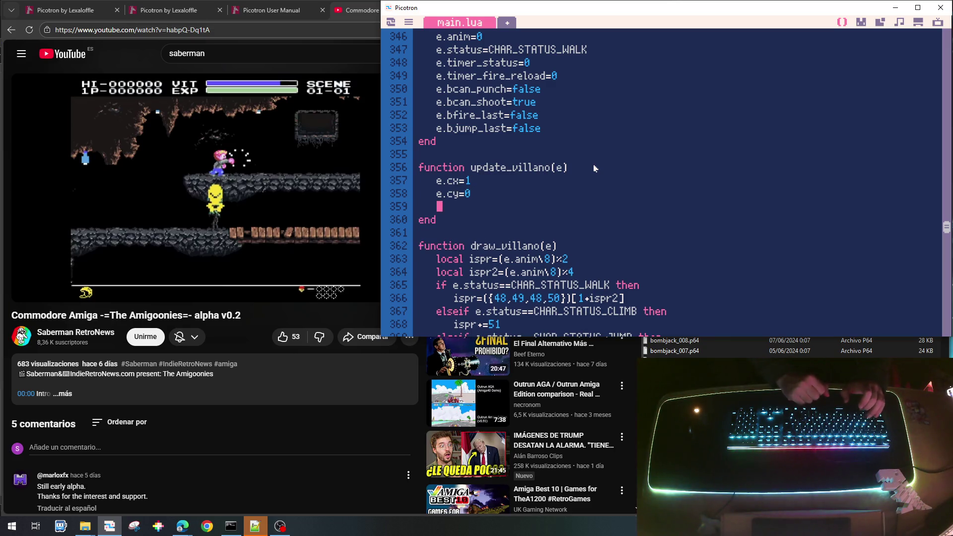
type("e.")
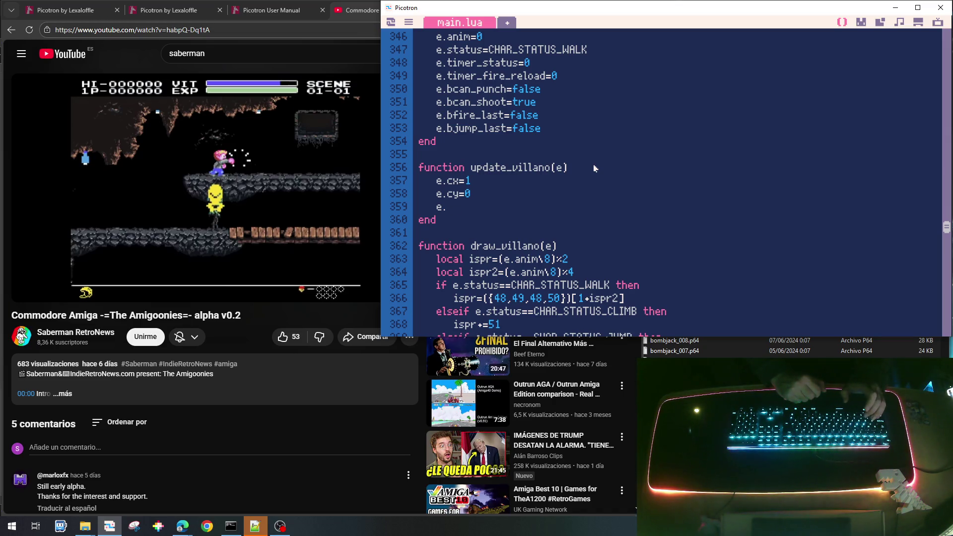
type("status")
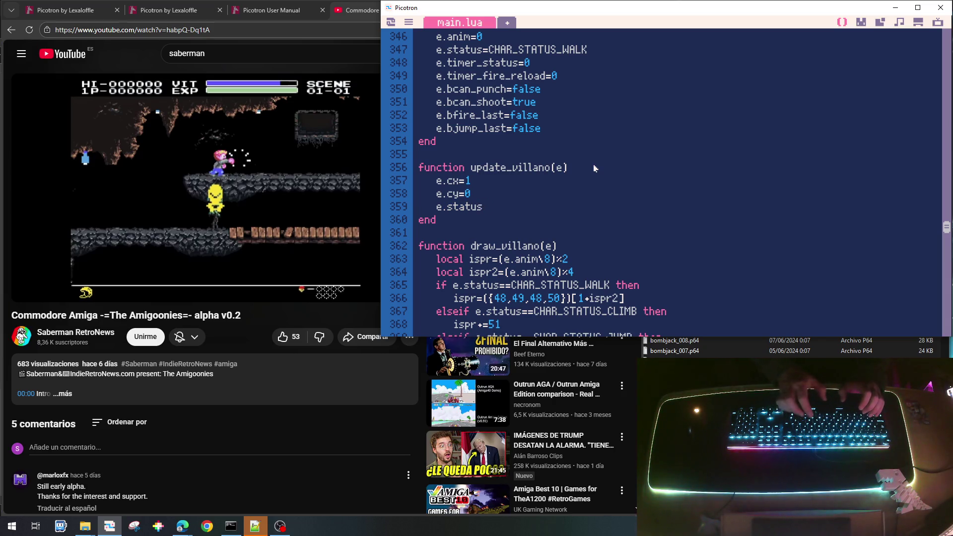
left_click_drag(487, 54, 607, 49)
left_click(494, 50)
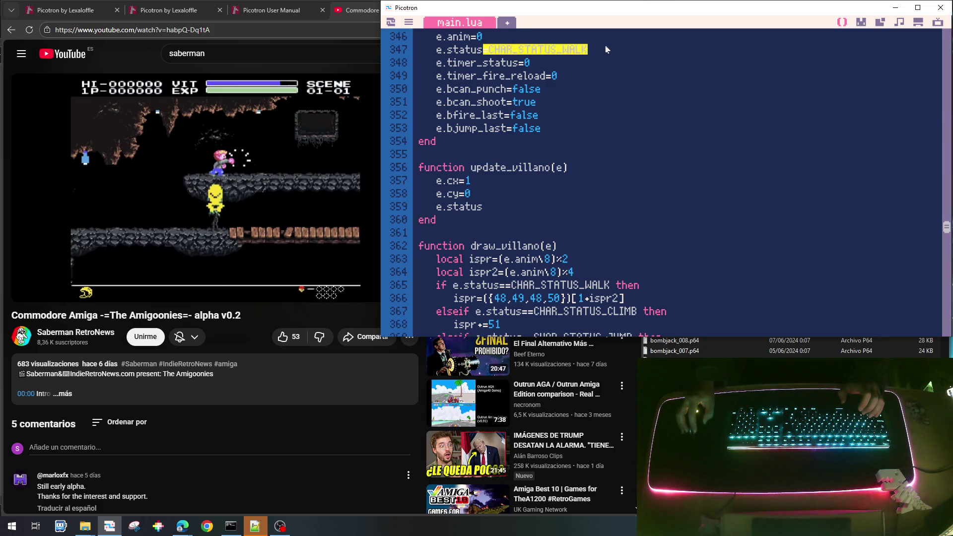
key("ctrl+c")
left_click(497, 204)
key("ctrl+v")
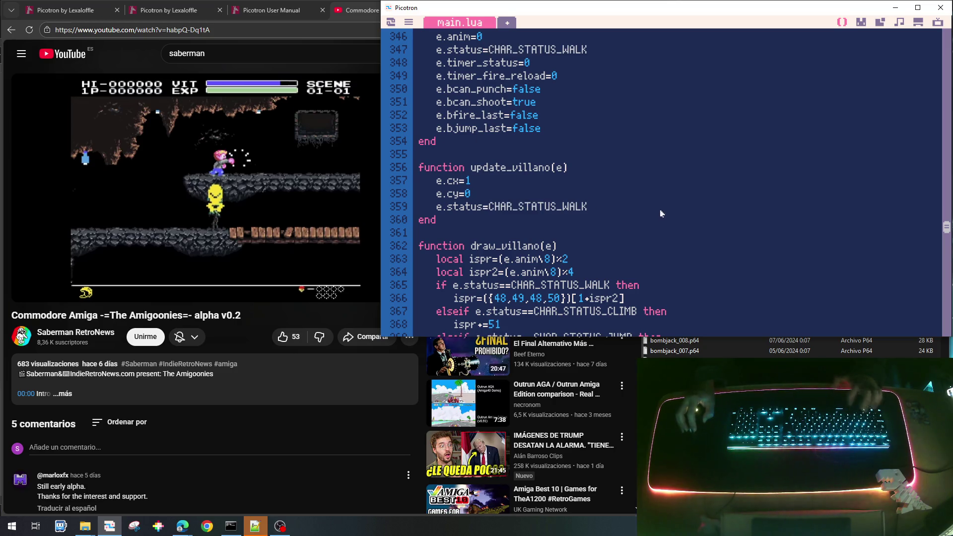
key("Return")
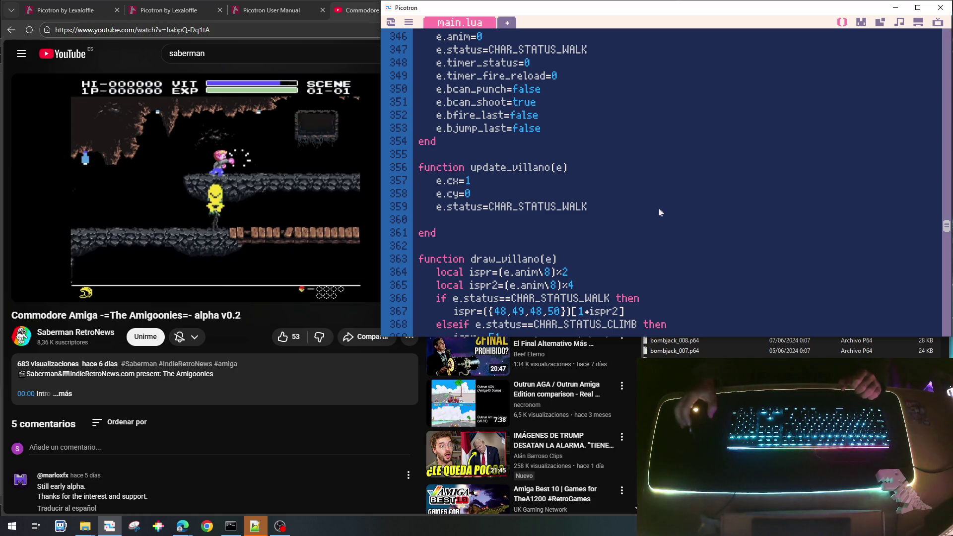
Step: Add the call update_char_movement(e) and remove the extra blank line after it
scroll(660, 212, "up", 10)
scroll(660, 213, "down", 5)
scroll(660, 213, "up", 5)
scroll(660, 213, "down", 10)
scroll(661, 212, "up", 2)
scroll(660, 213, "down", 1)
scroll(661, 213, "up", 2)
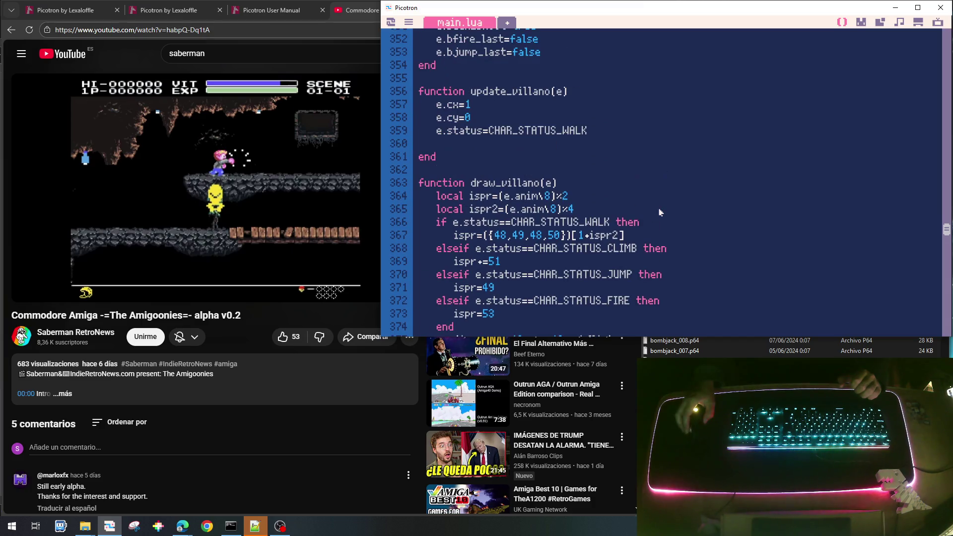
type("update_char_")
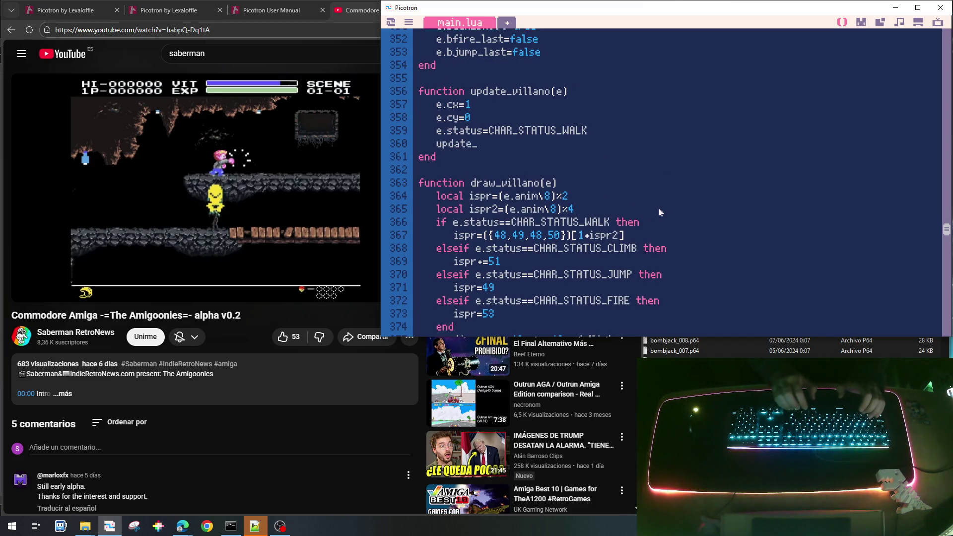
type("m")
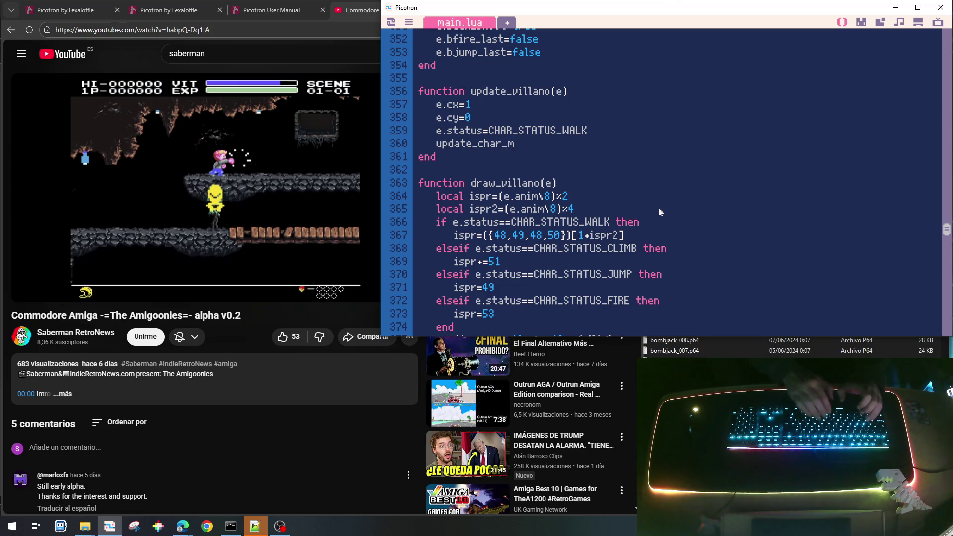
type("ovement(e)")
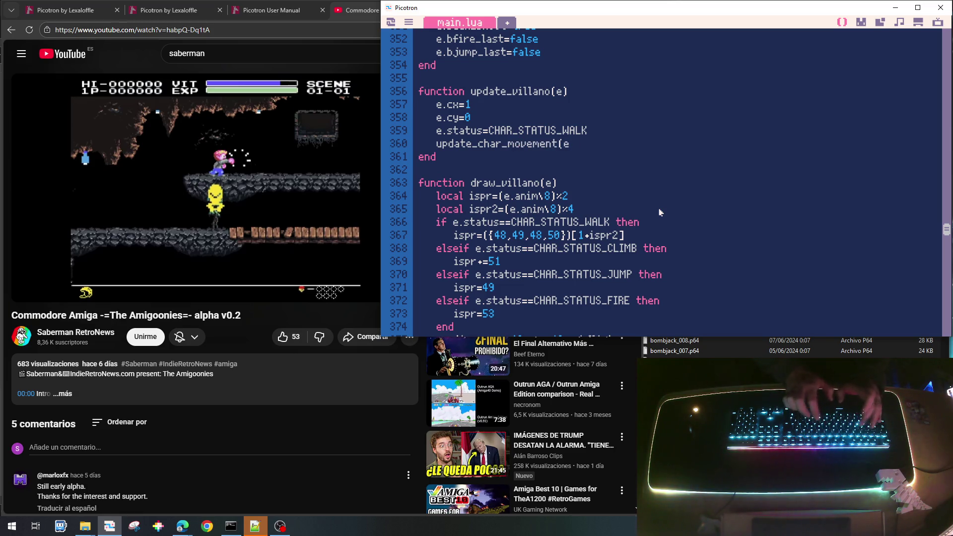
key("Return")
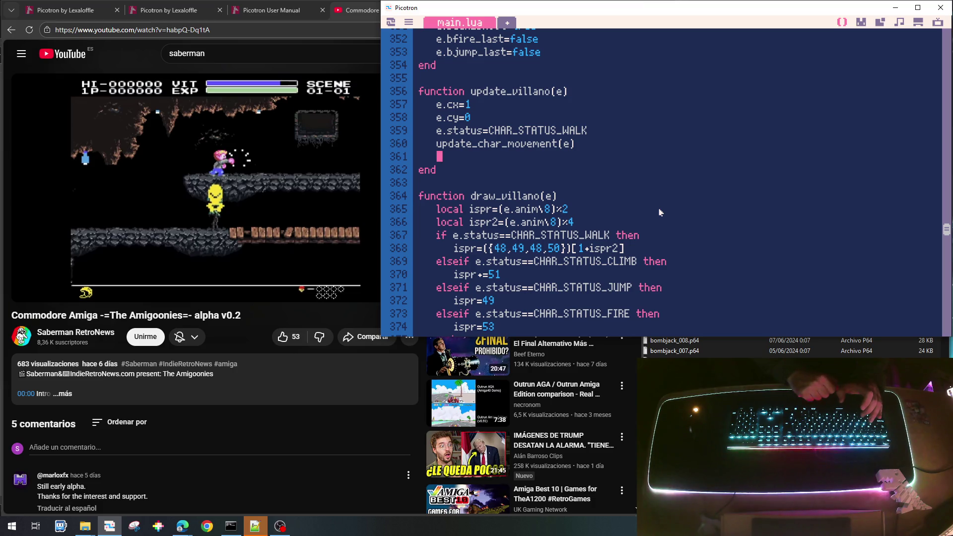
key("BackSpace")
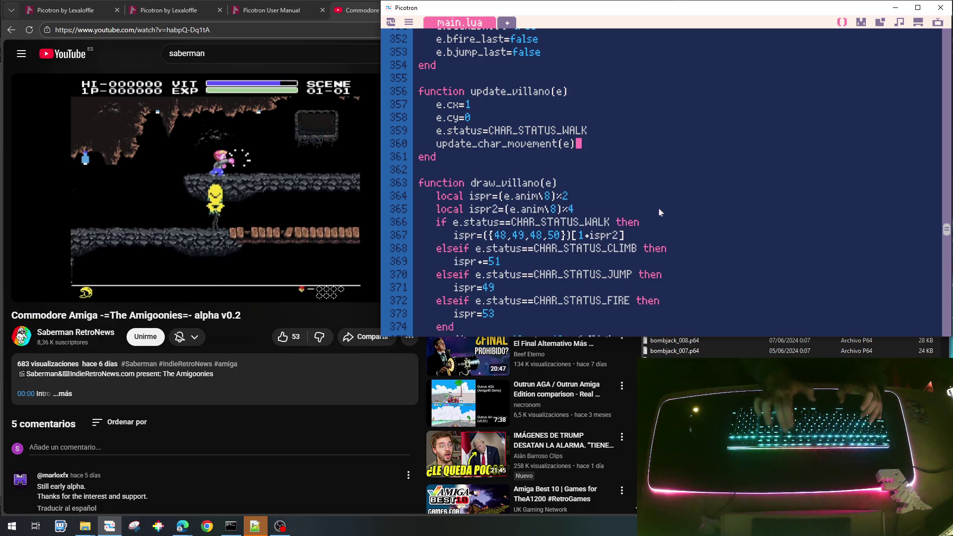
scroll(660, 213, "up", 5)
scroll(660, 213, "up", 20)
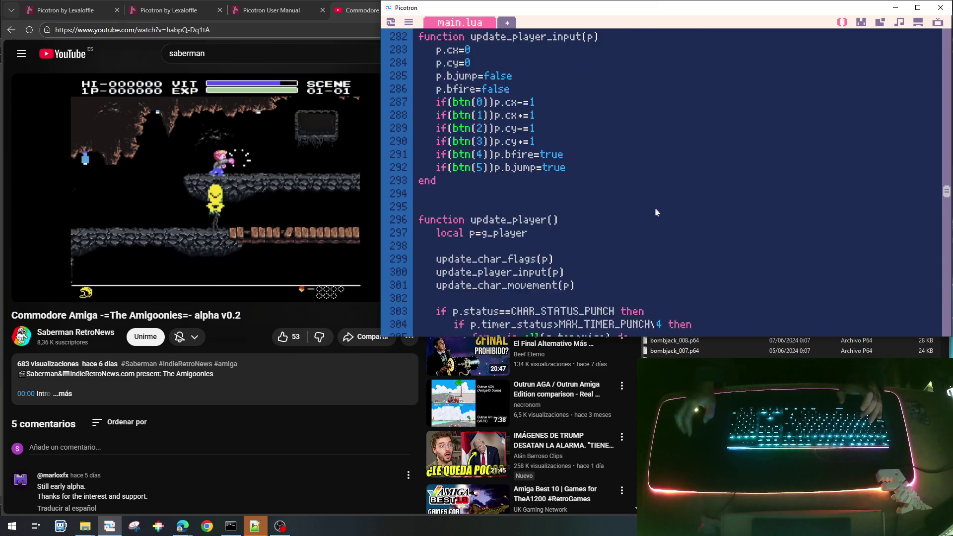
scroll(654, 213, "up", 20)
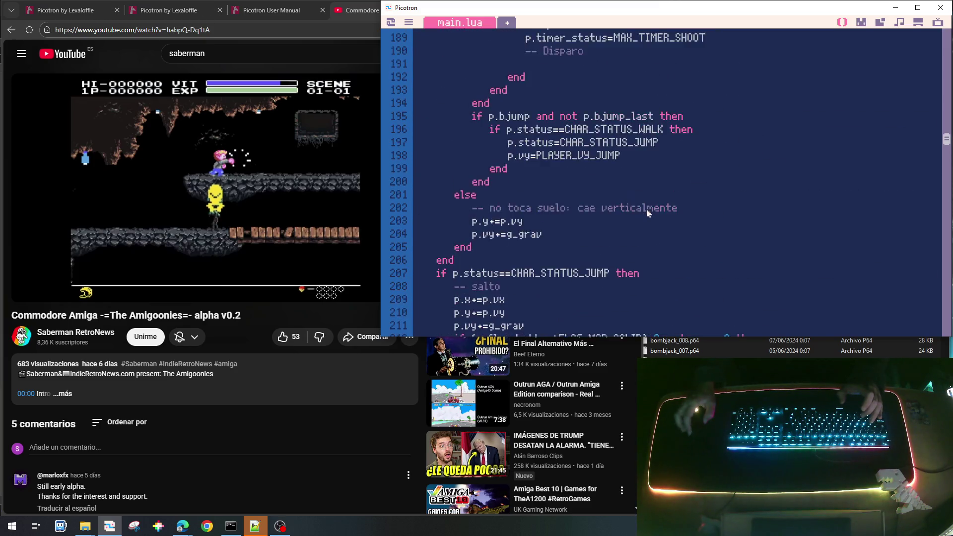
scroll(648, 214, "down", 2)
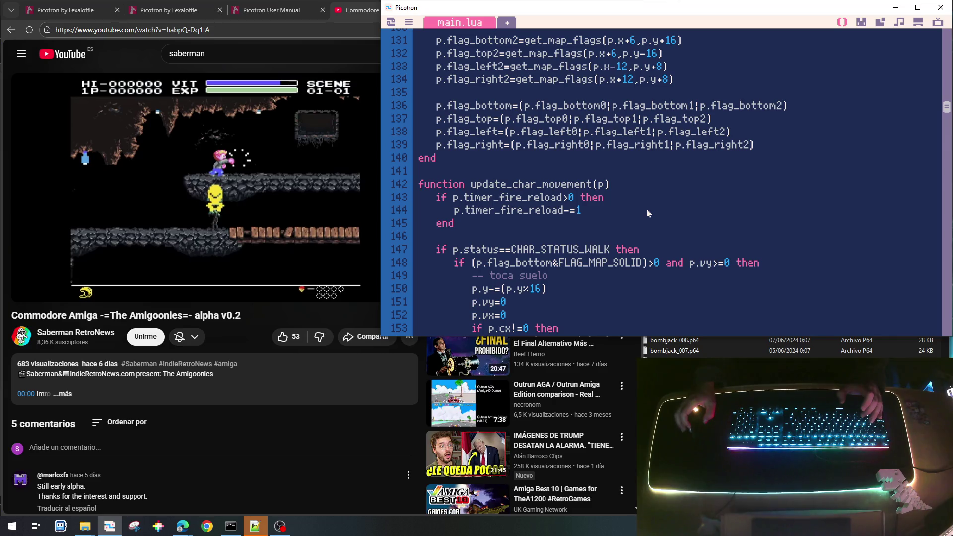
scroll(648, 214, "up", 8)
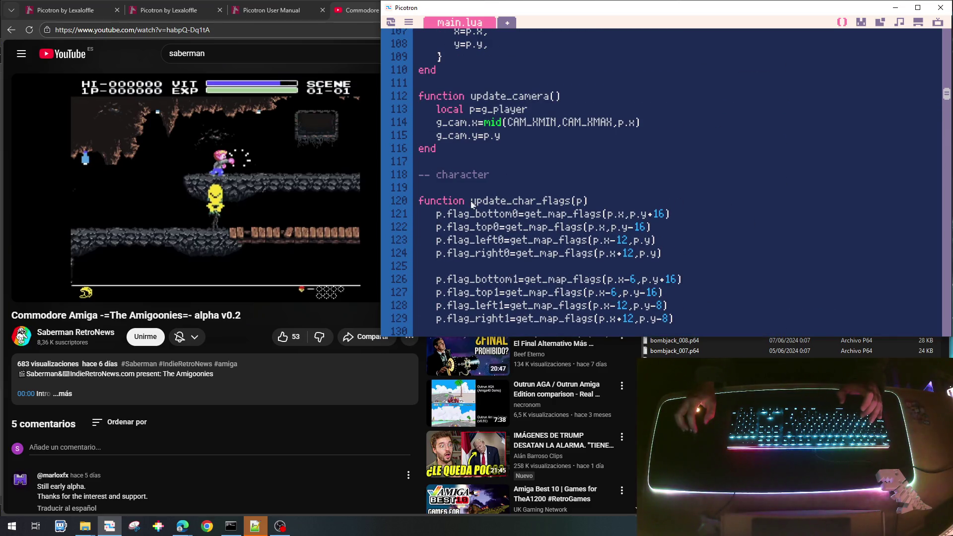
left_click_drag(471, 204, 602, 205)
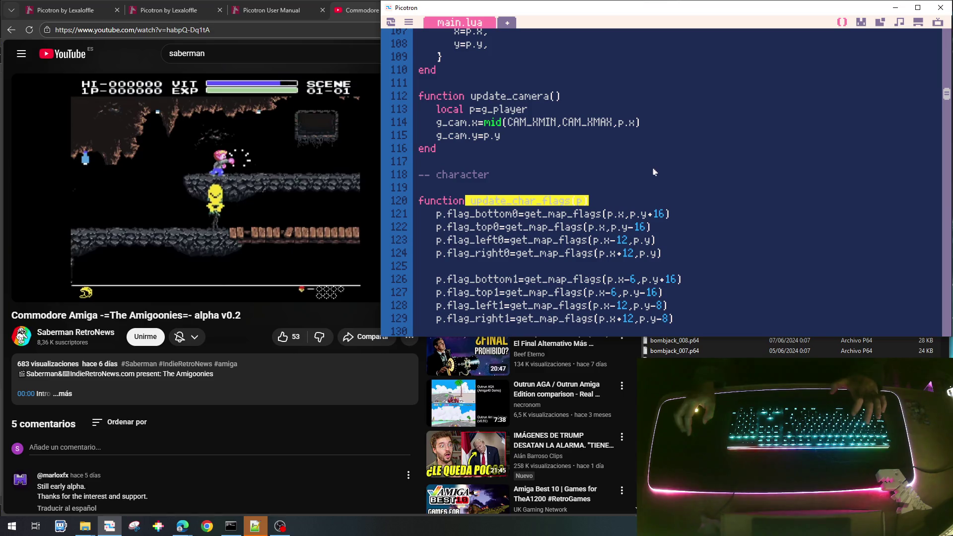
scroll(645, 174, "down", 7)
scroll(648, 176, "down", 20)
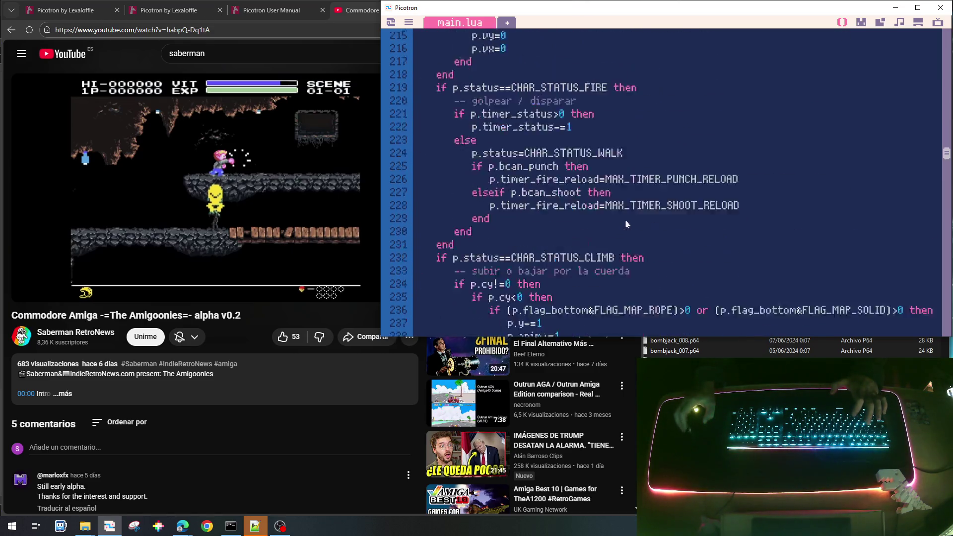
scroll(602, 263, "down", 2)
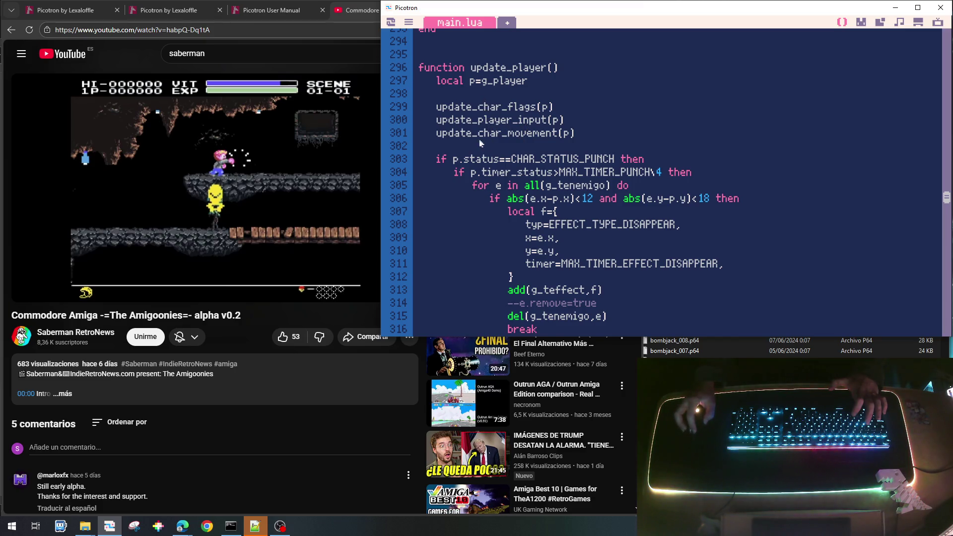
left_click_drag(482, 125, 560, 130)
left_click_drag(469, 132, 531, 133)
left_click(546, 106)
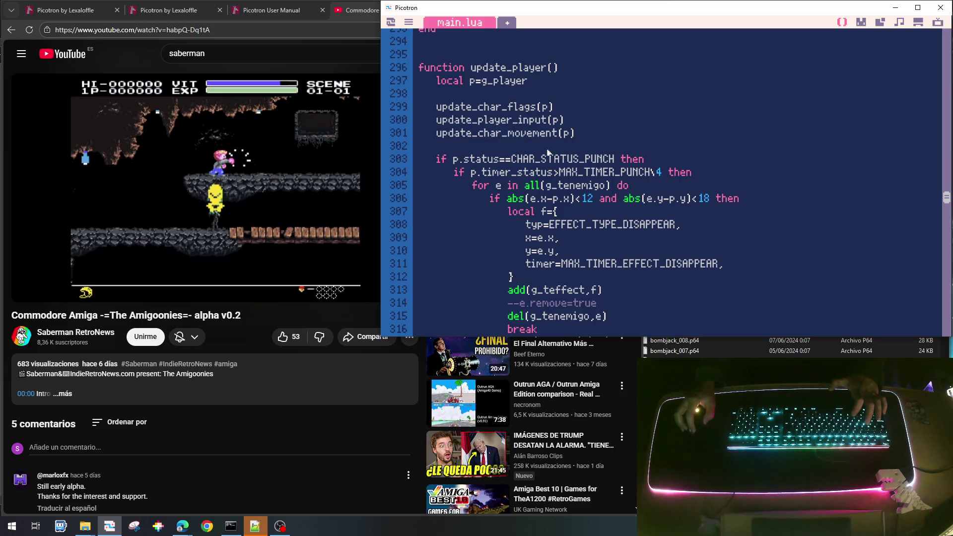
scroll(550, 153, "down", 15)
scroll(548, 151, "up", 13)
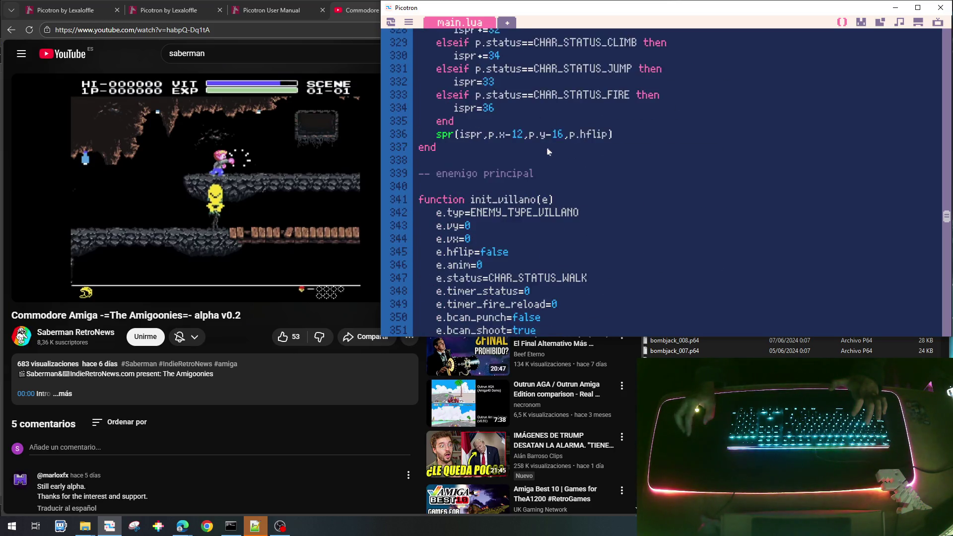
scroll(548, 151, "up", 6)
scroll(547, 150, "down", 5)
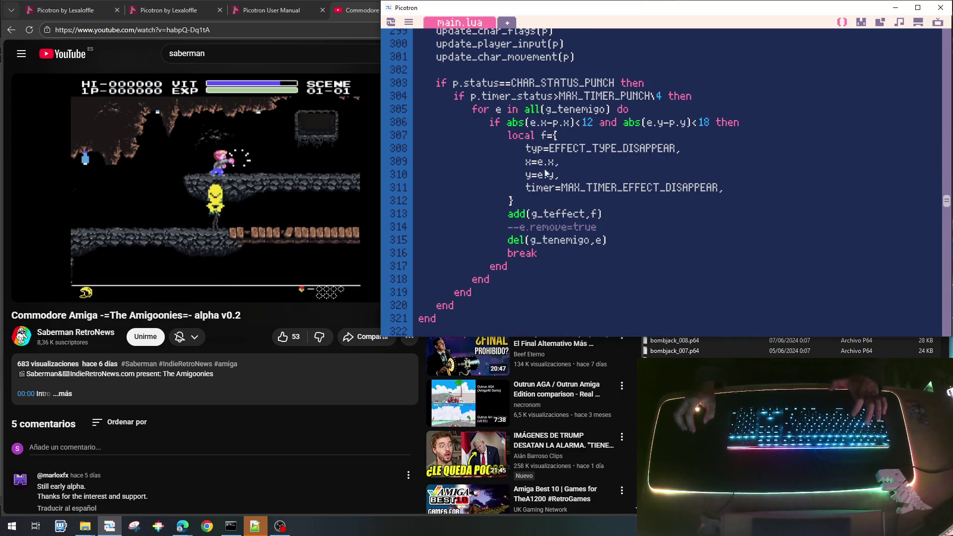
scroll(520, 205, "down", 14)
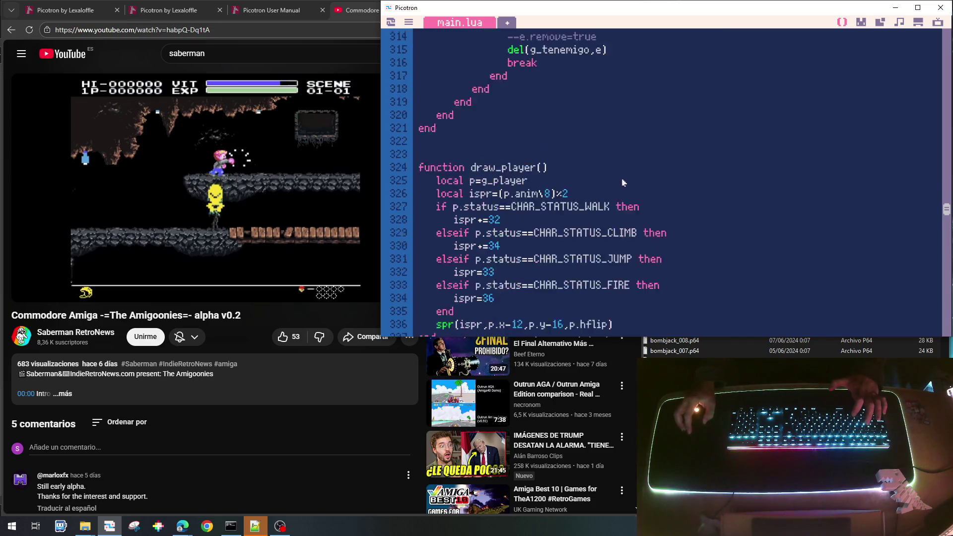
scroll(626, 183, "down", 2)
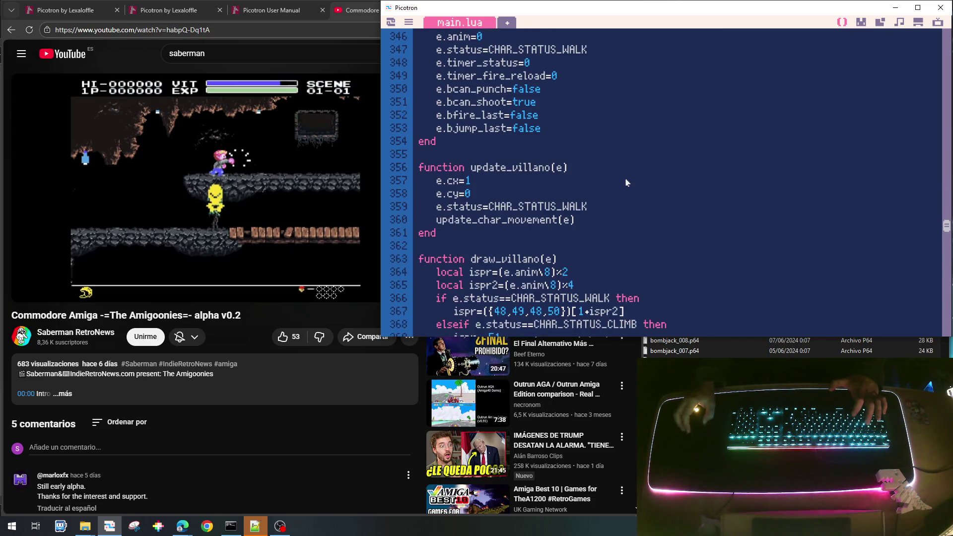
Step: Insert update_char_flags(p) above update_char_movement(e) in update_villano, fix its indentation, and save
key("ctrl+v")
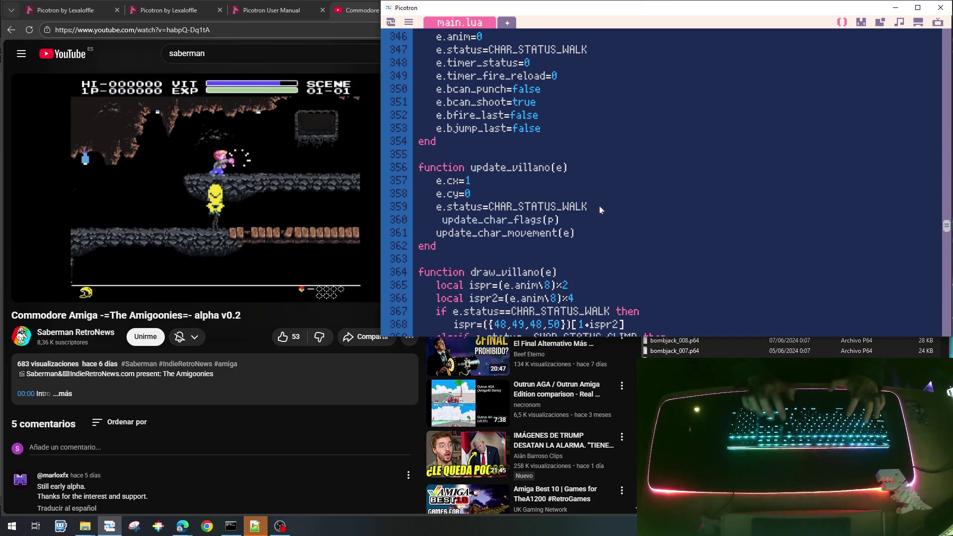
key("Delete")
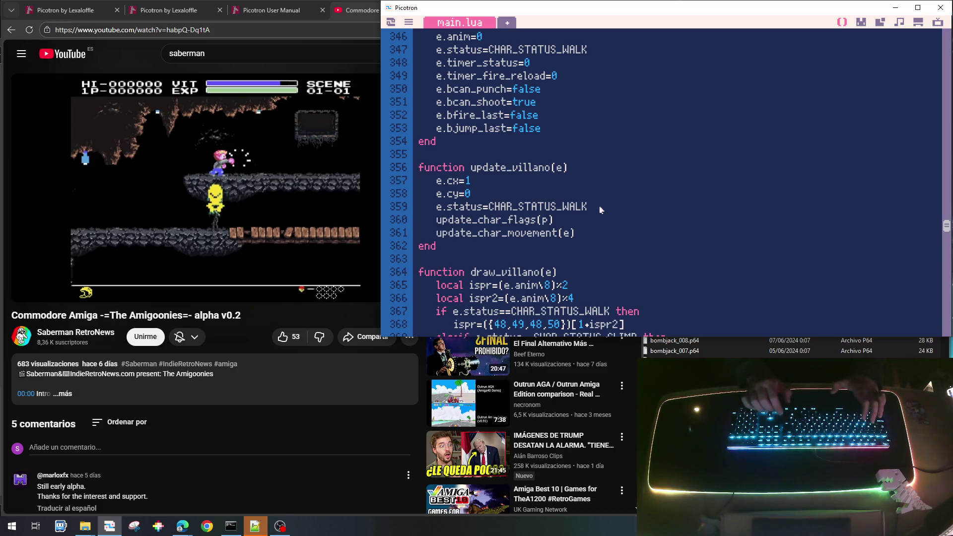
key("ctrl+s")
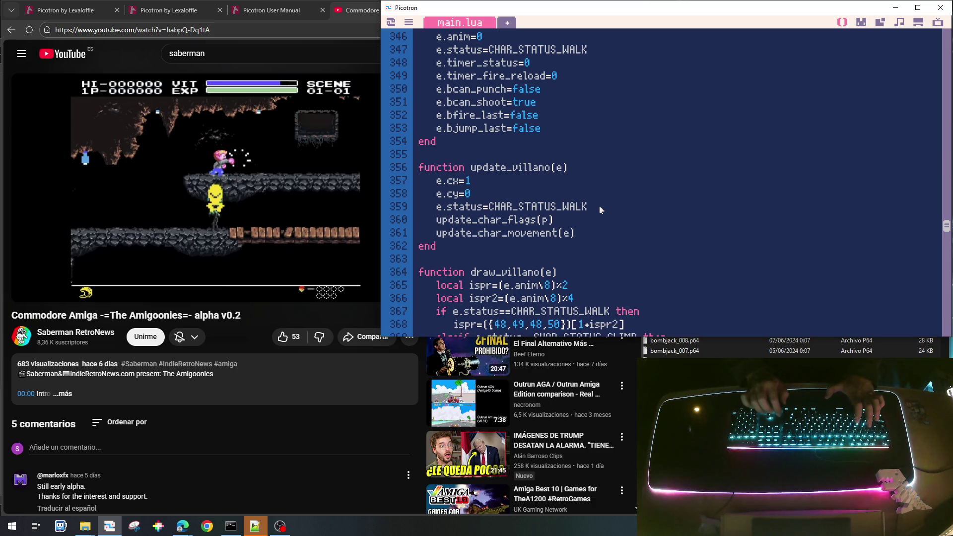
Step: Remove the stray line after e.cx=1, re-save, and run the cart to test the villain
key("Return")
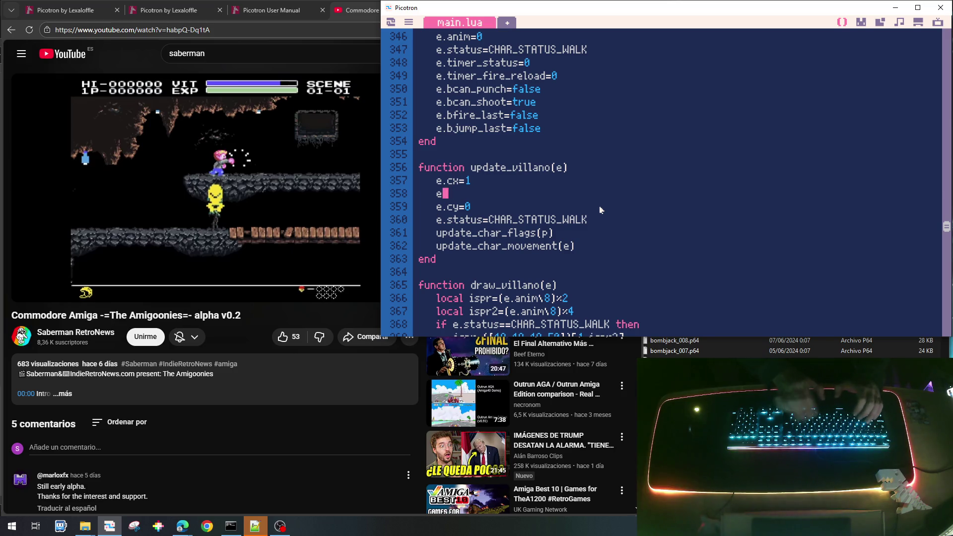
key("BackSpace")
key("BackSpace")
key("BackSpace")
key("ctrl+s")
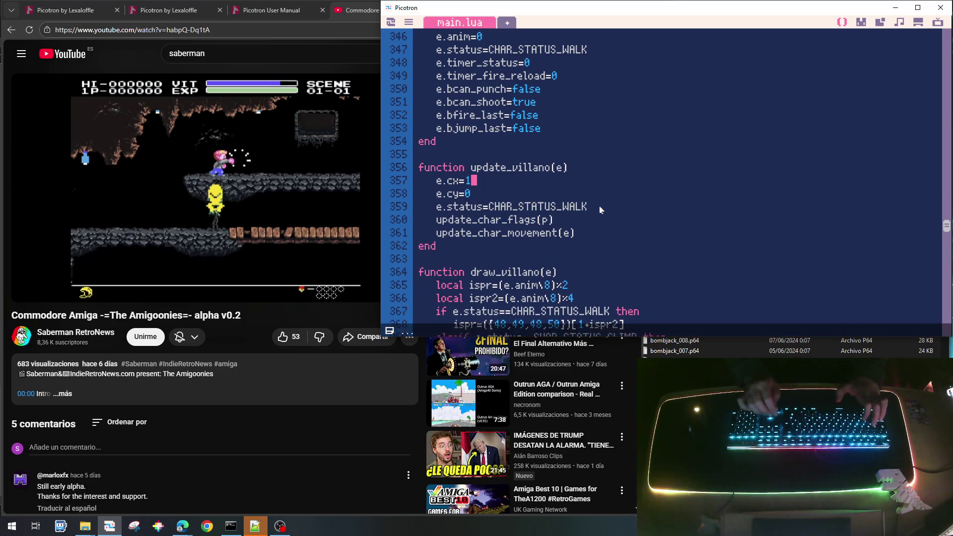
key("ctrl+r")
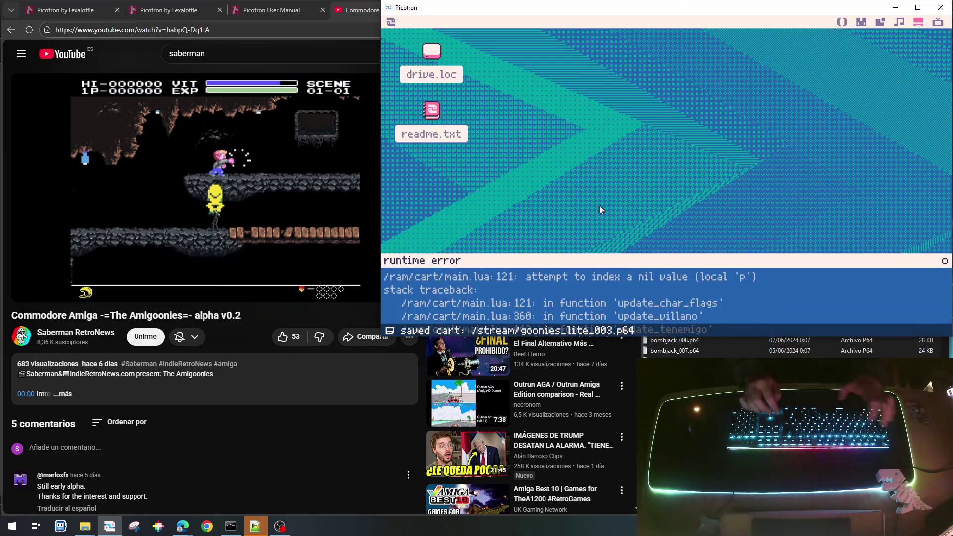
Step: Dismiss the nil 'p' error, change the call to update_char_flags(e), and rerun the game
key("Escape")
key("Escape")
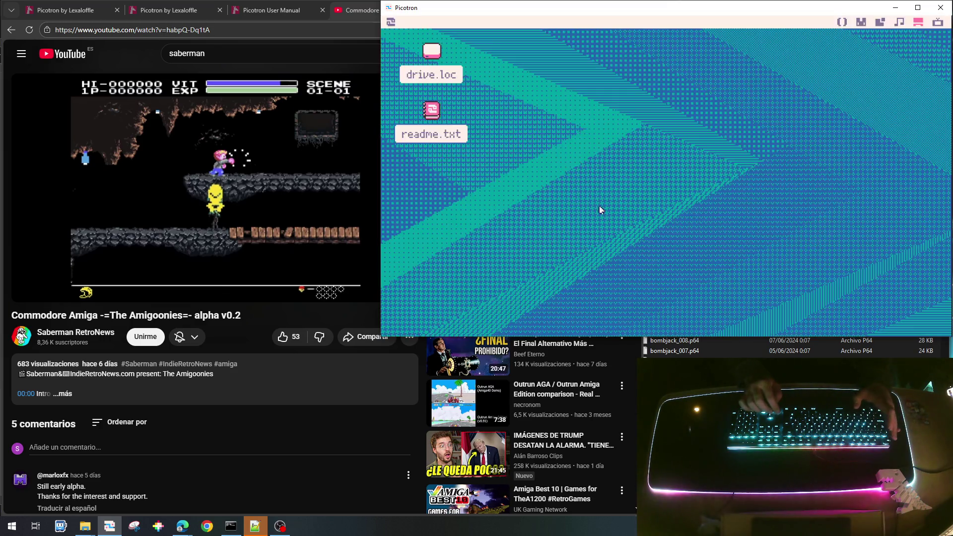
left_click(842, 22)
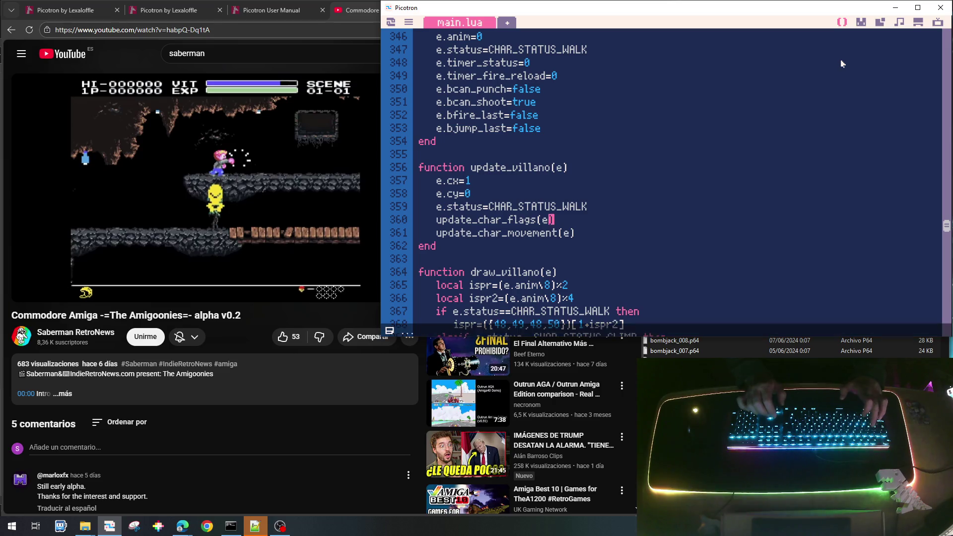
key("ctrl+r")
key("Right")
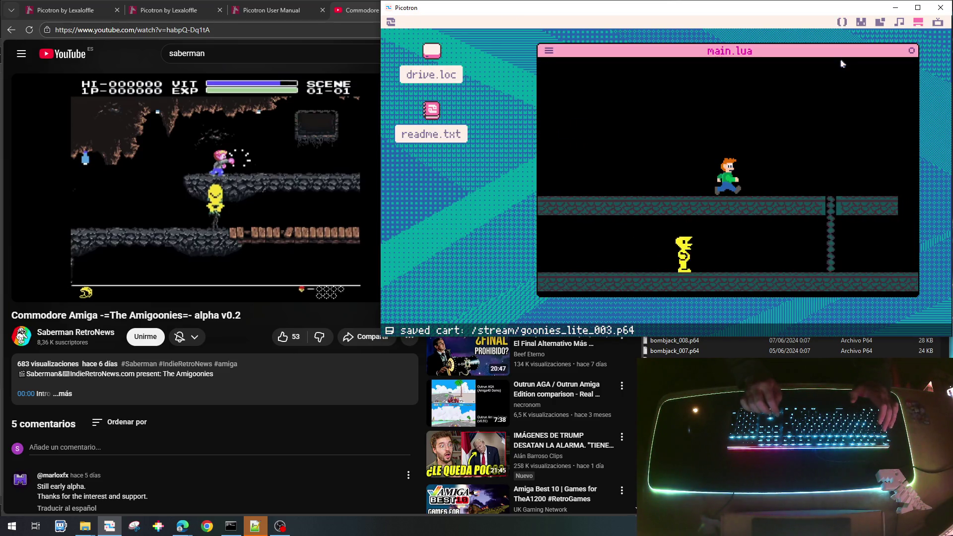
Step: Walk the player right along the lower floor beside the yellow villain, then turn left
key("Right")
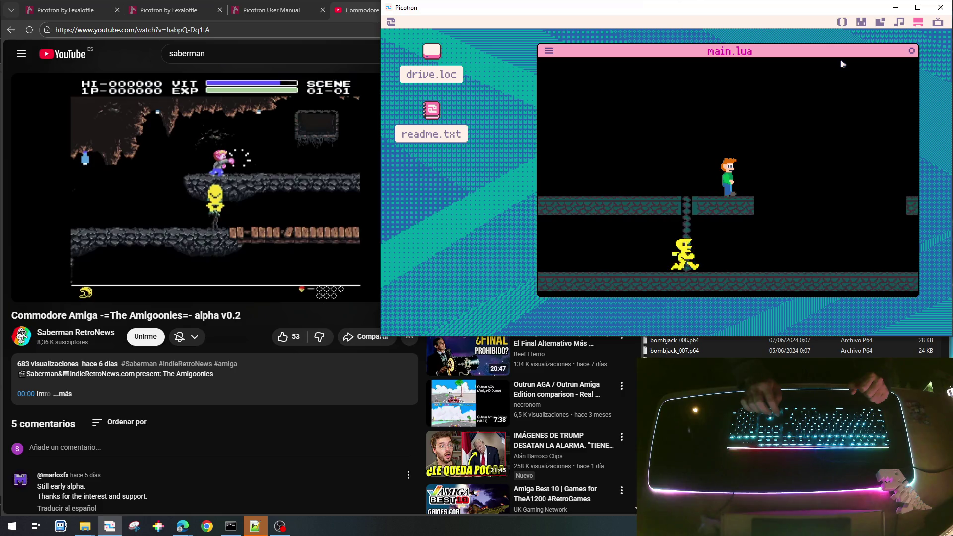
key("Right")
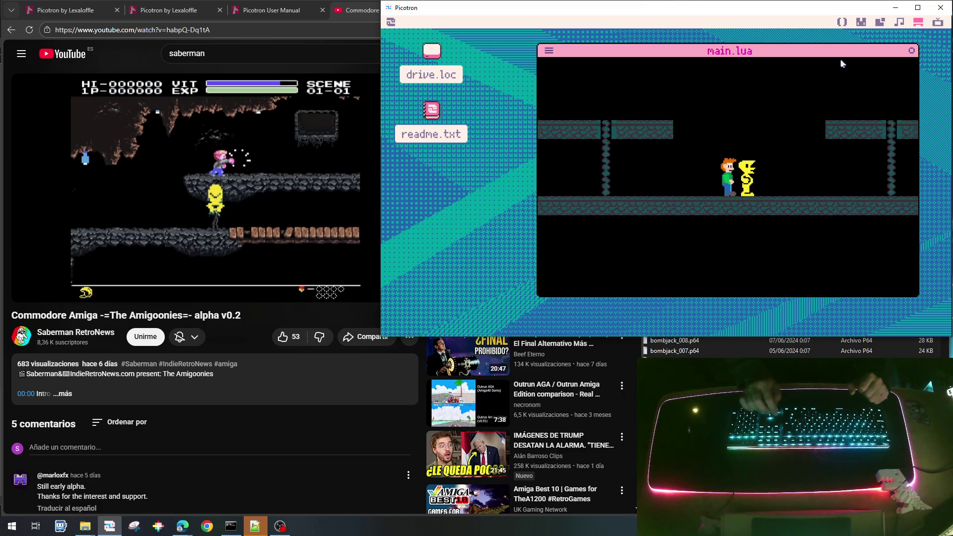
key("Right")
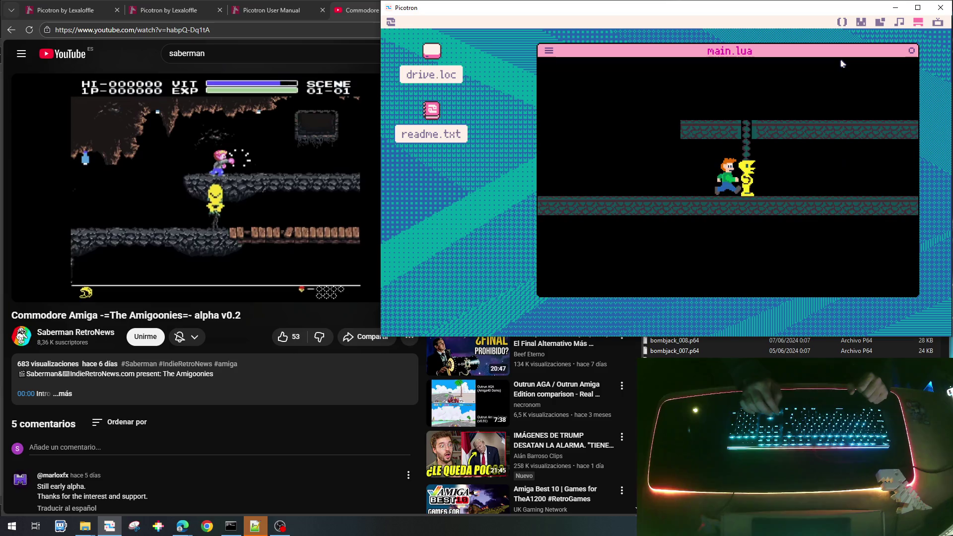
key("Right")
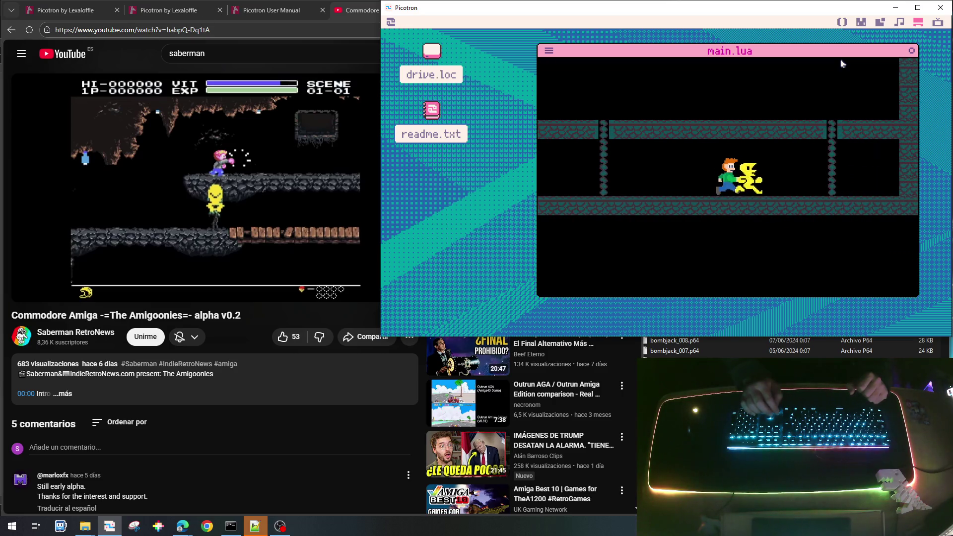
key("Right")
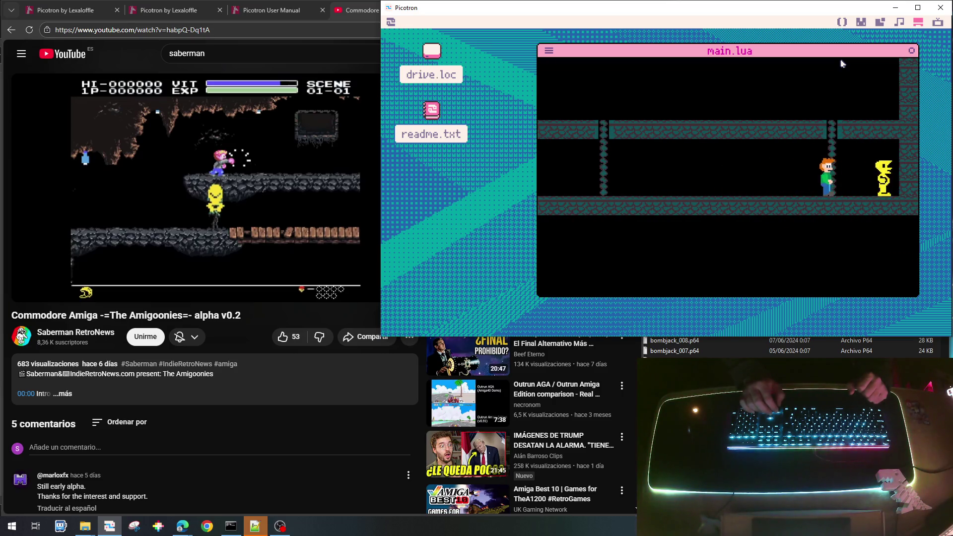
key("Left")
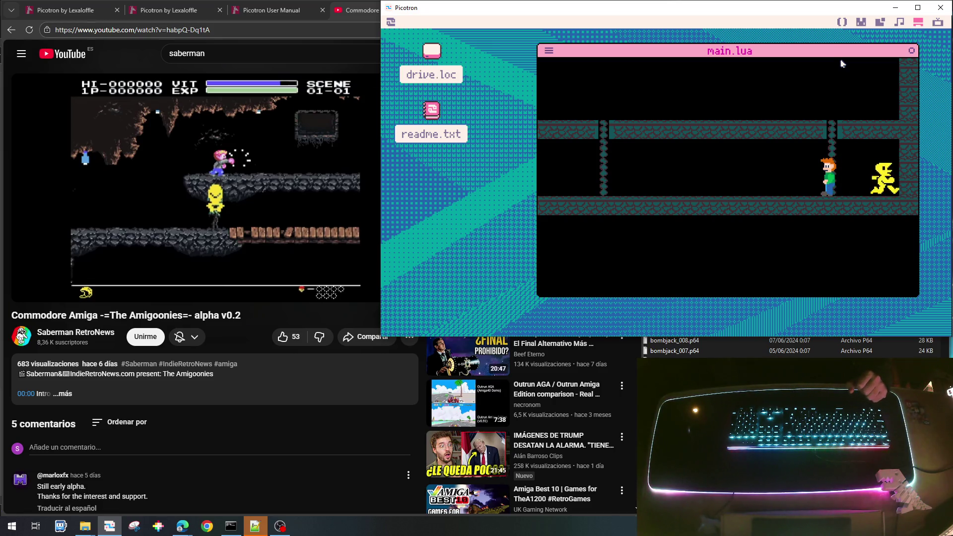
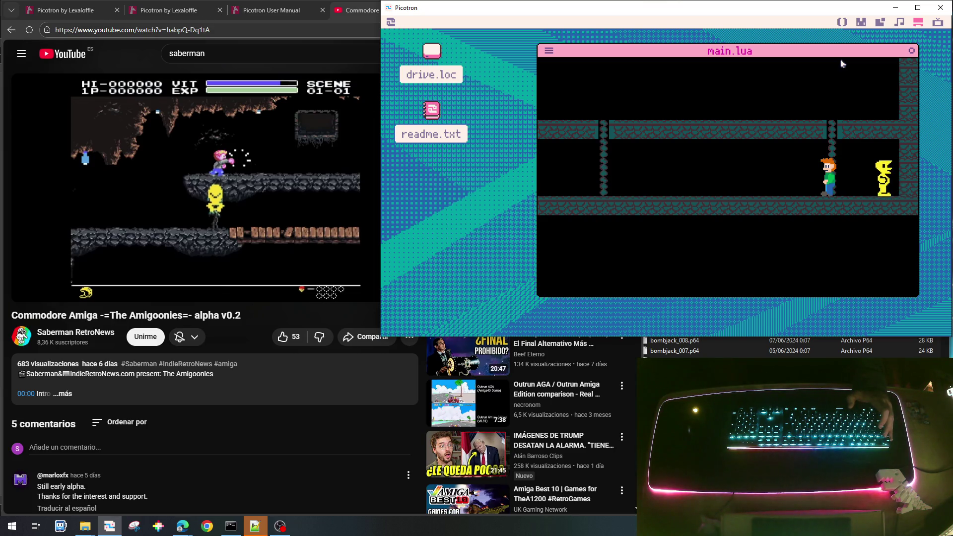
Step: Stop the game and change init_villano's e.timer_status from 0 to 60
key("Escape")
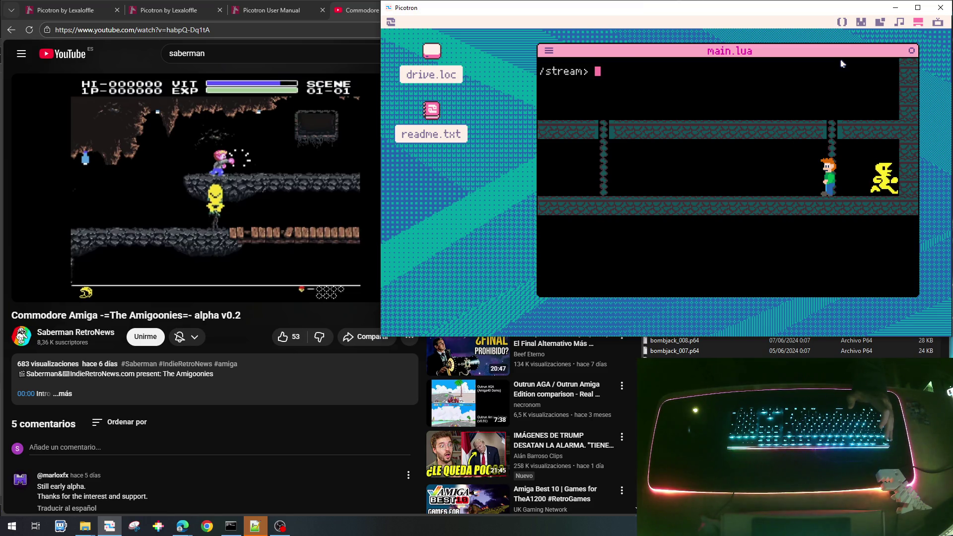
key("Escape")
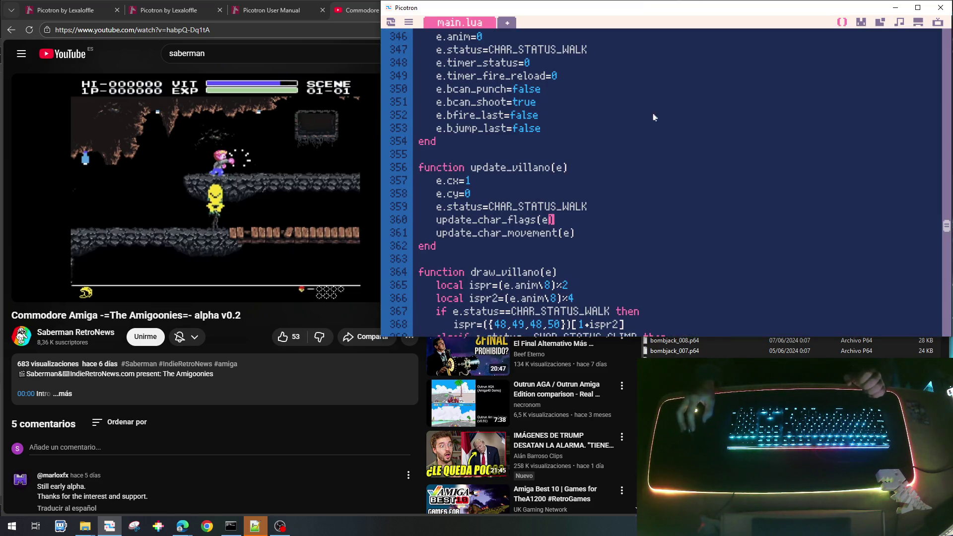
scroll(556, 185, "up", 2)
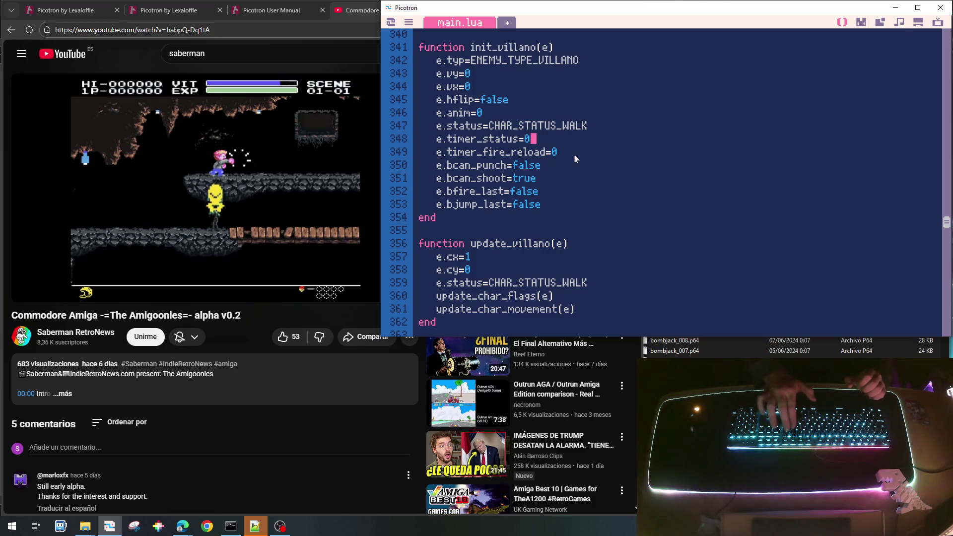
key("BackSpace")
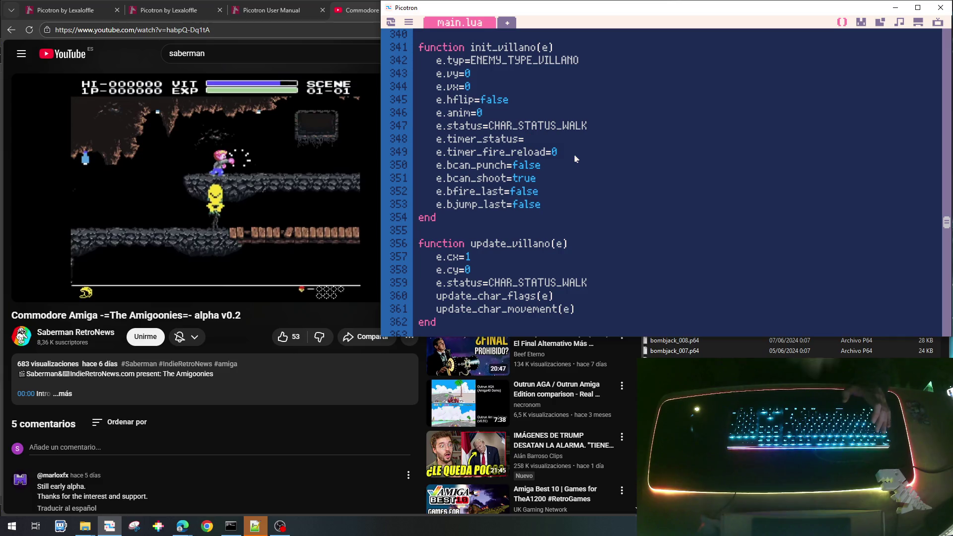
type("60")
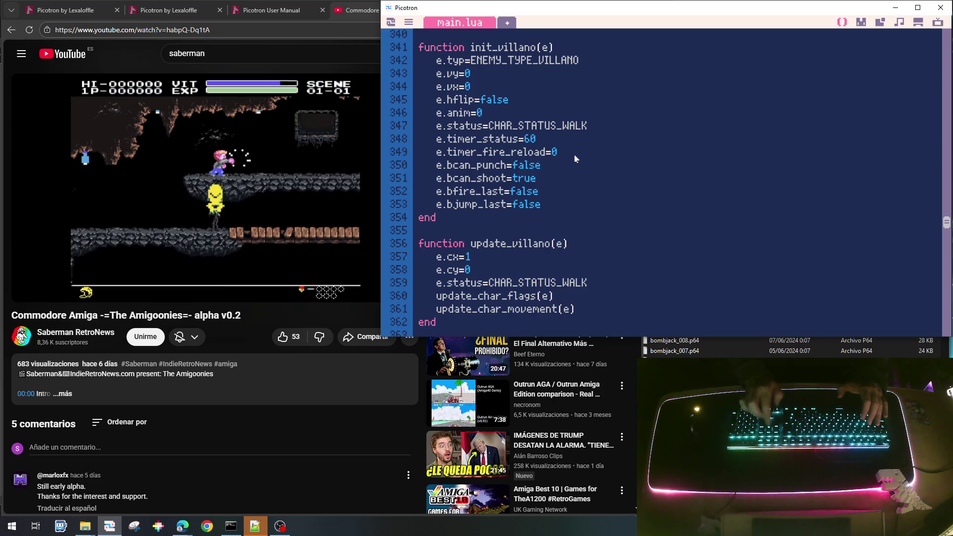
Step: Insert an 'if e.hflip then' check in update_villano that sets e.cx=-1
key("Return")
key("Up")
key("Up")
key("Up")
key("Return")
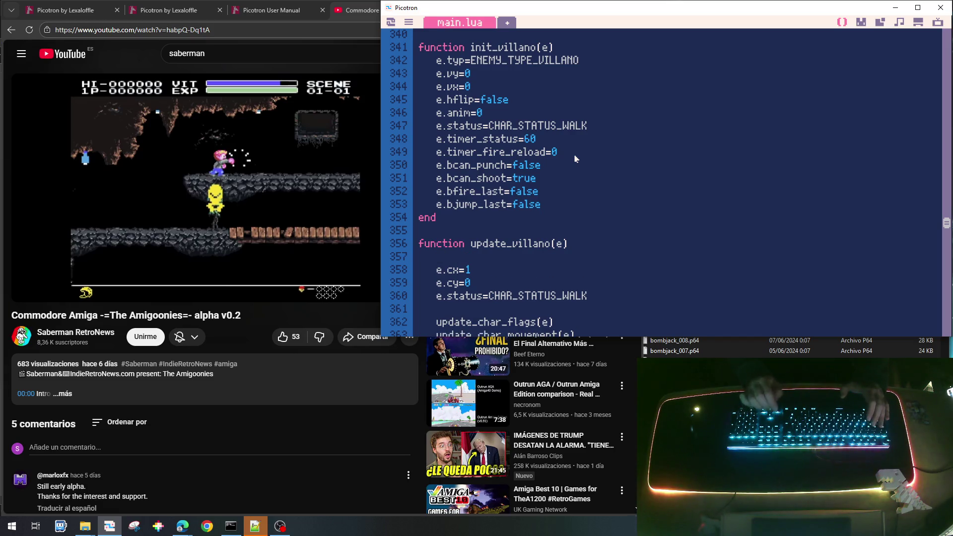
key("BackSpace")
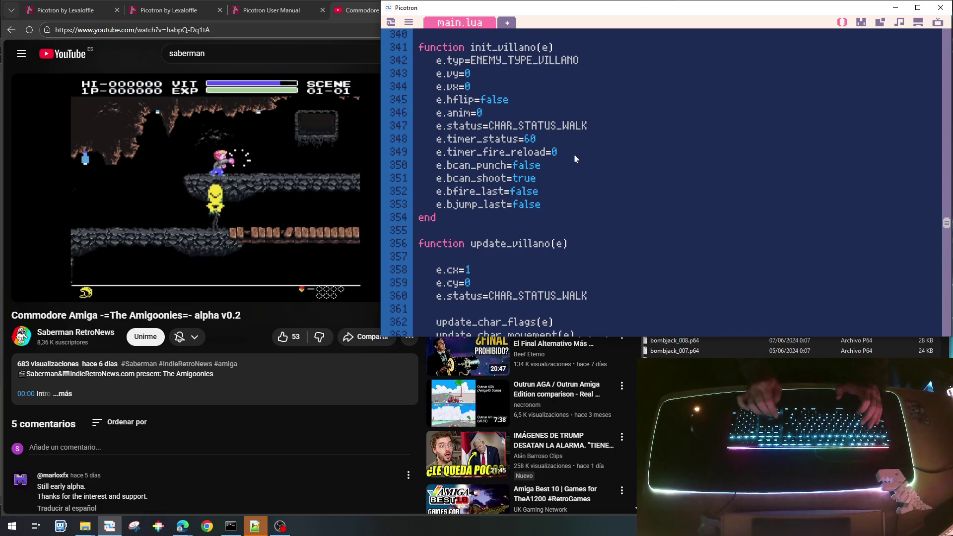
key("Down")
key("Down")
key("Down")
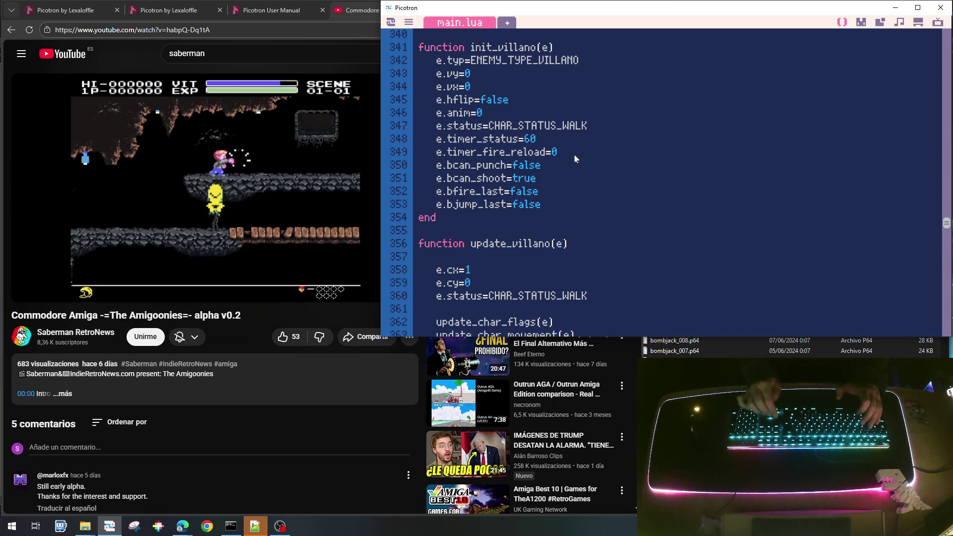
type("if")
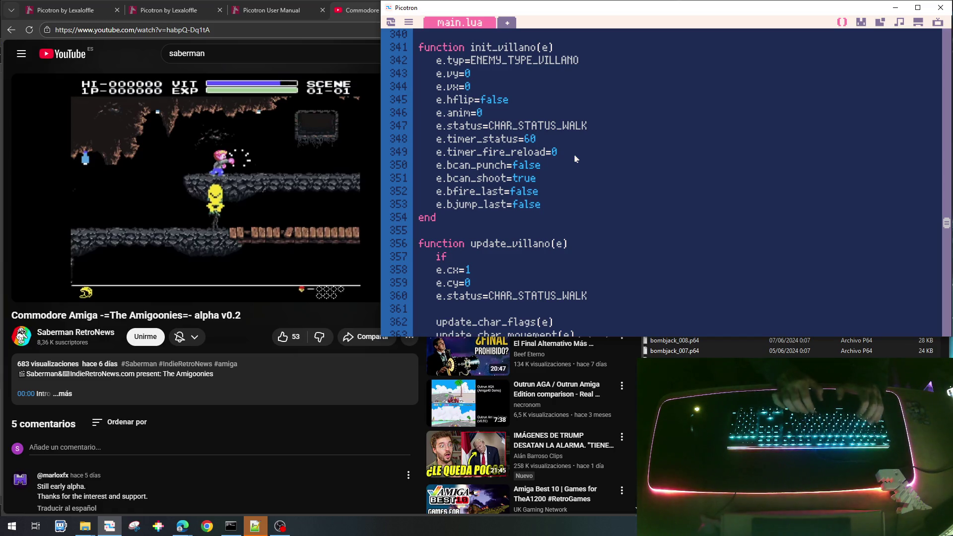
type(" e.hflip then")
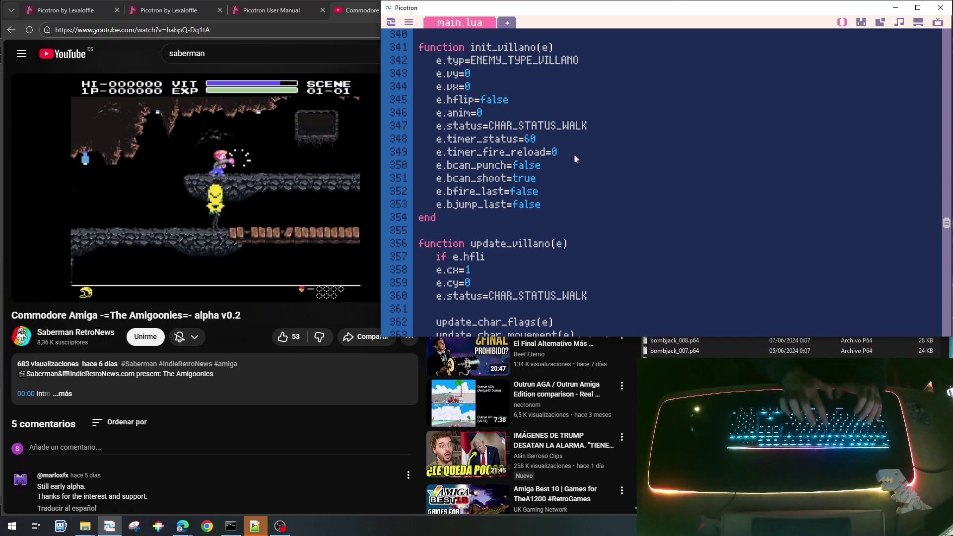
key("Return")
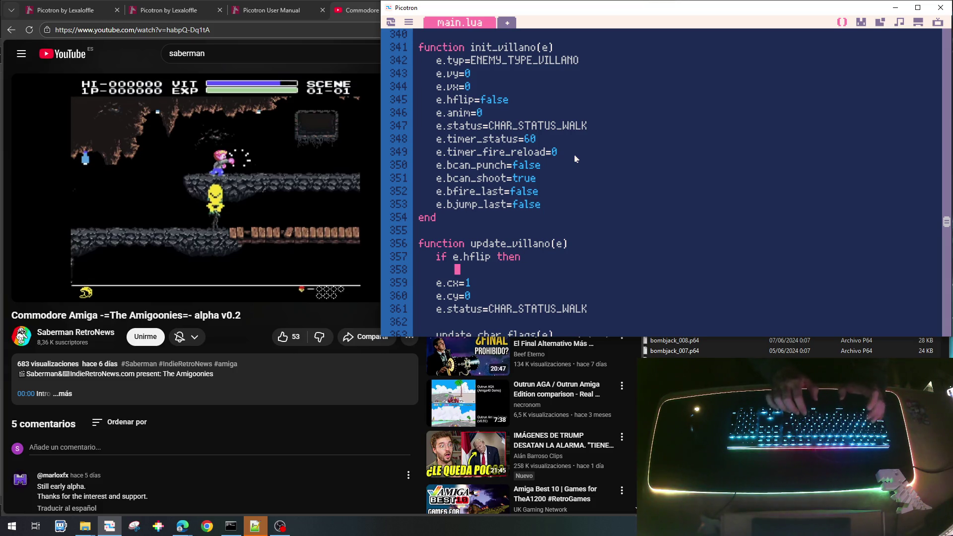
type("e.cx=")
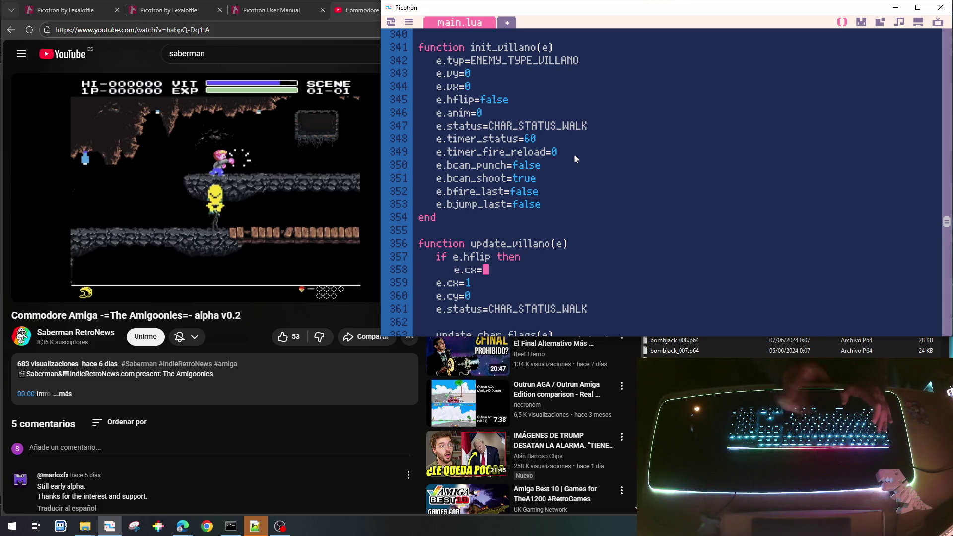
type("-1")
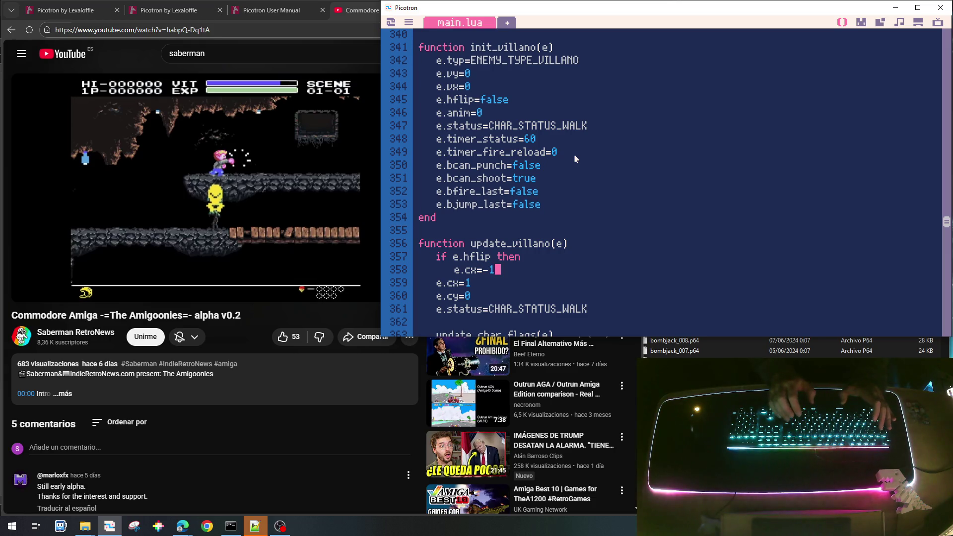
Step: Add an else branch keeping e.cx=1, close it with end, and add blank lines below
key("Return")
key("BackSpace")
type("e.")
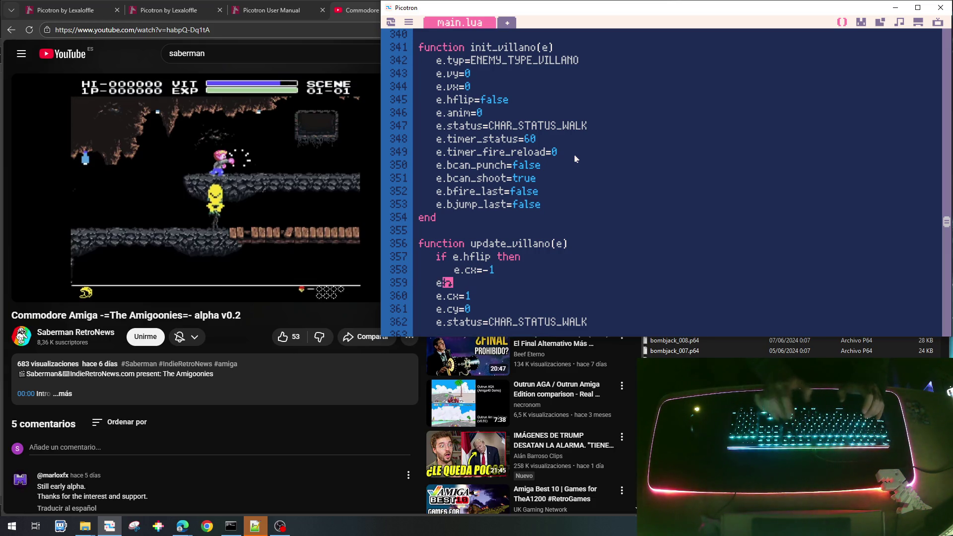
type("lse")
key("Down")
key("Home")
key("Tab")
key("End")
key("Return")
type("end")
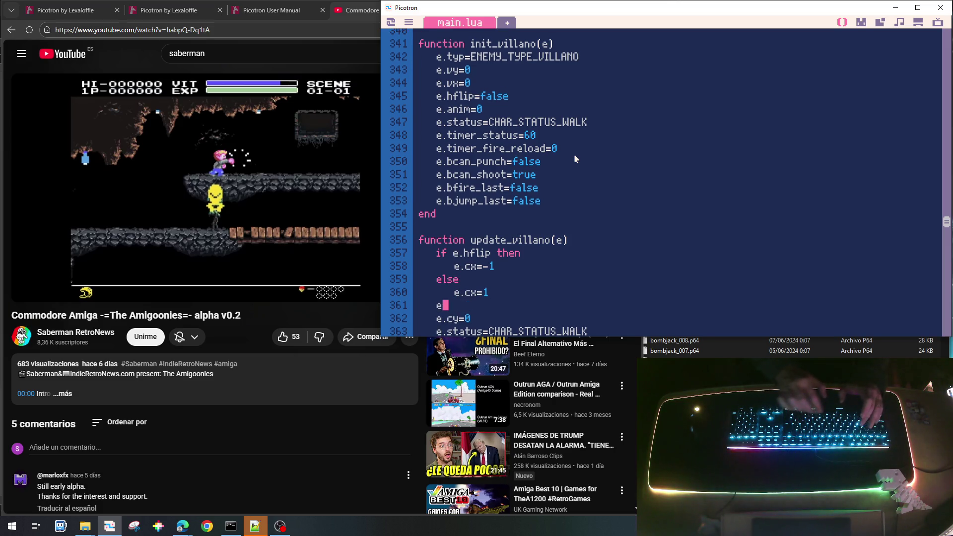
key("Down")
key("Down")
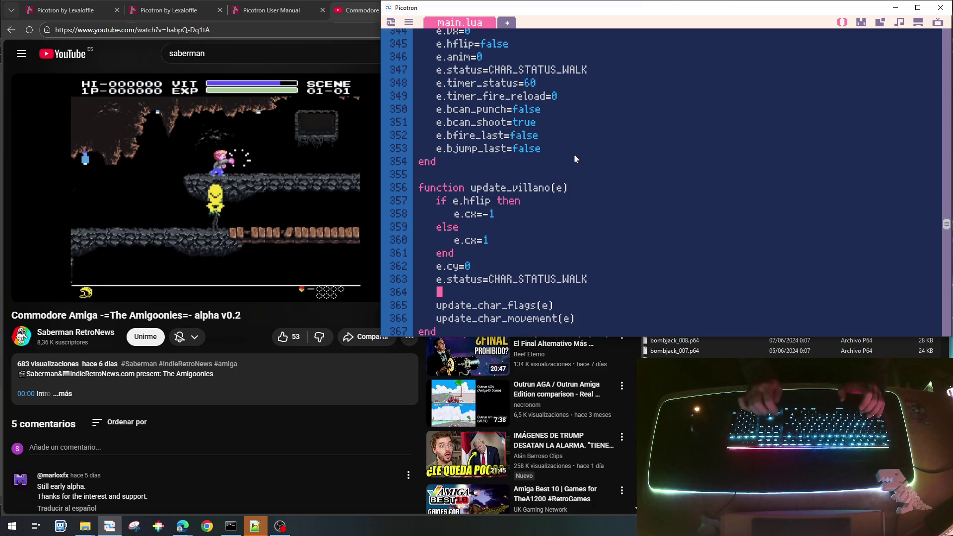
key("Return")
key("Return")
key("Up")
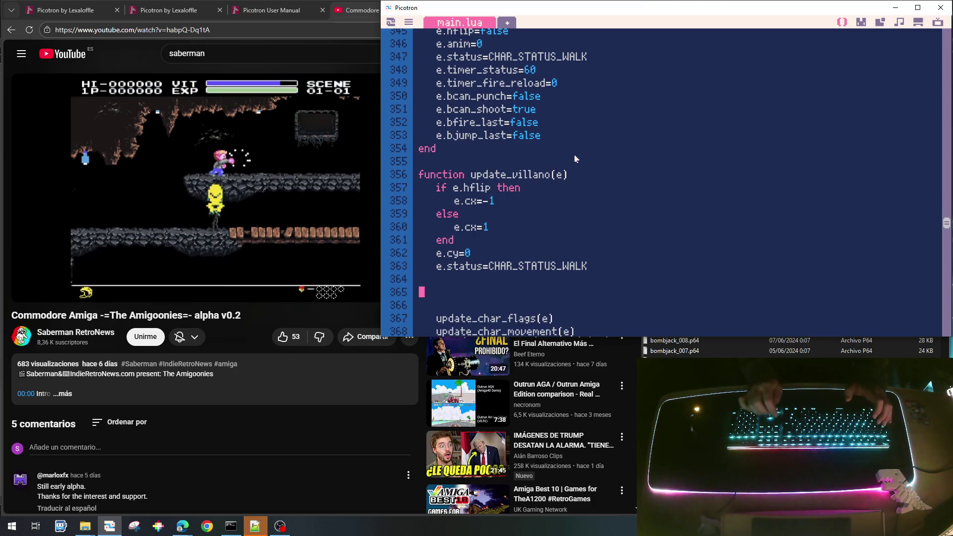
Step: Add an 'if e.status==CHAR_STATUS_WALK' block closed with end, commenting out the old status line
type("if e")
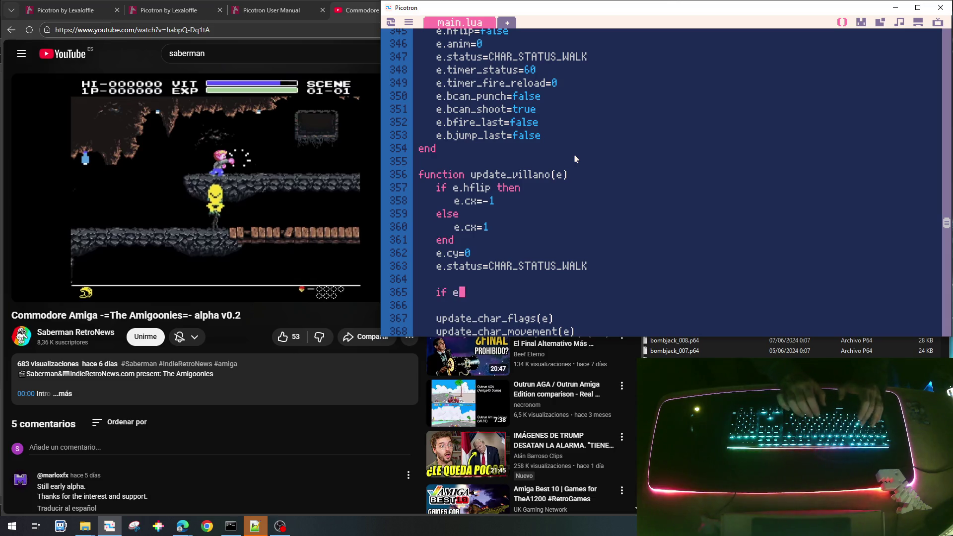
type(".status==")
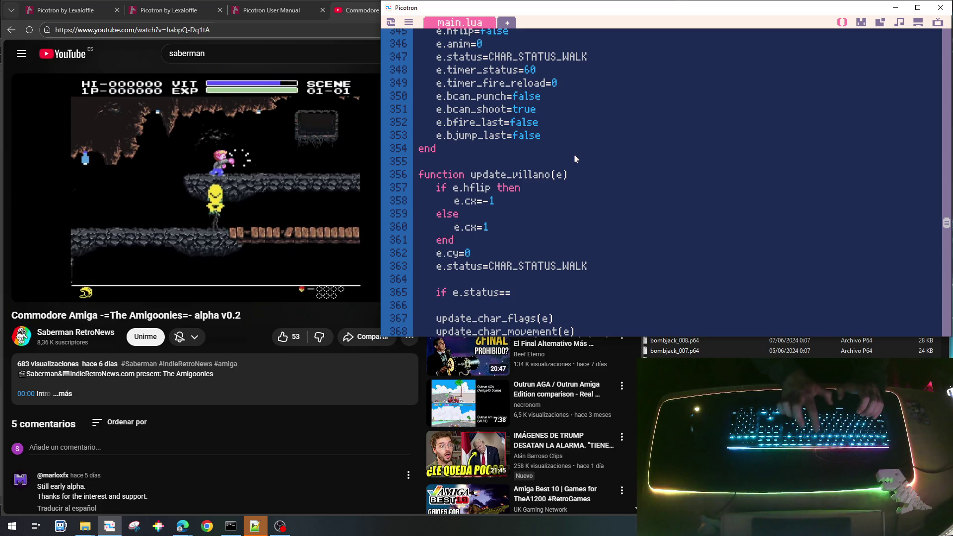
type("CHAR_STATUS_W")
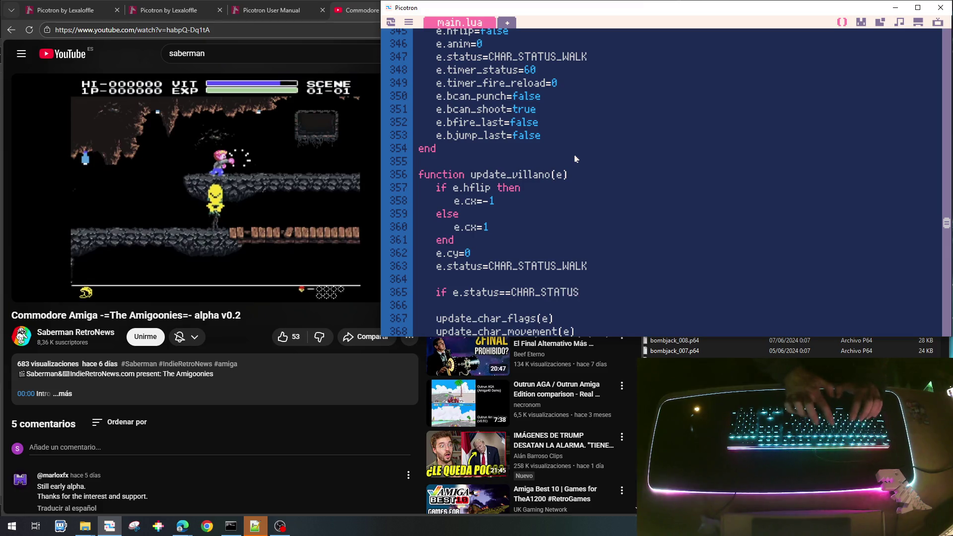
type("ALK")
key("BackSpace")
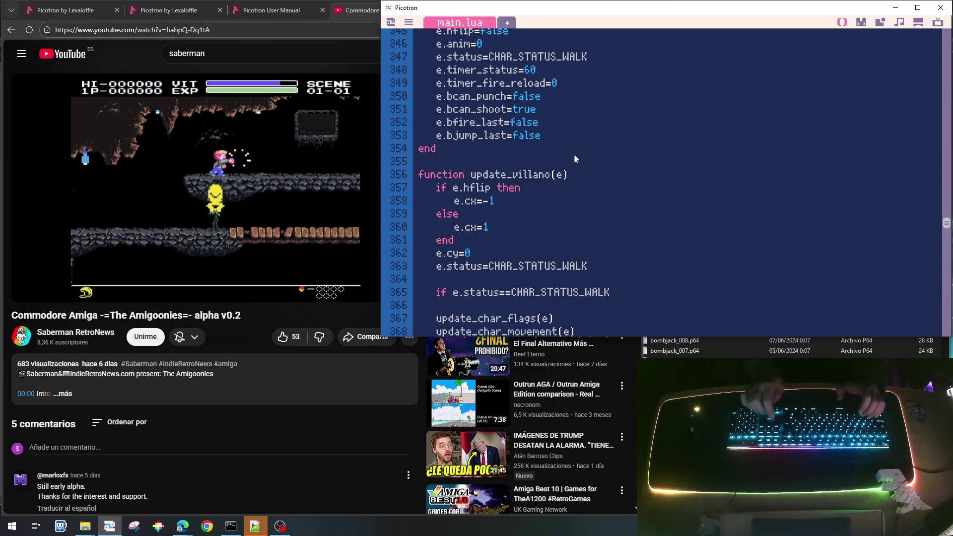
type("--")
key("Down")
key("Down")
key("Down")
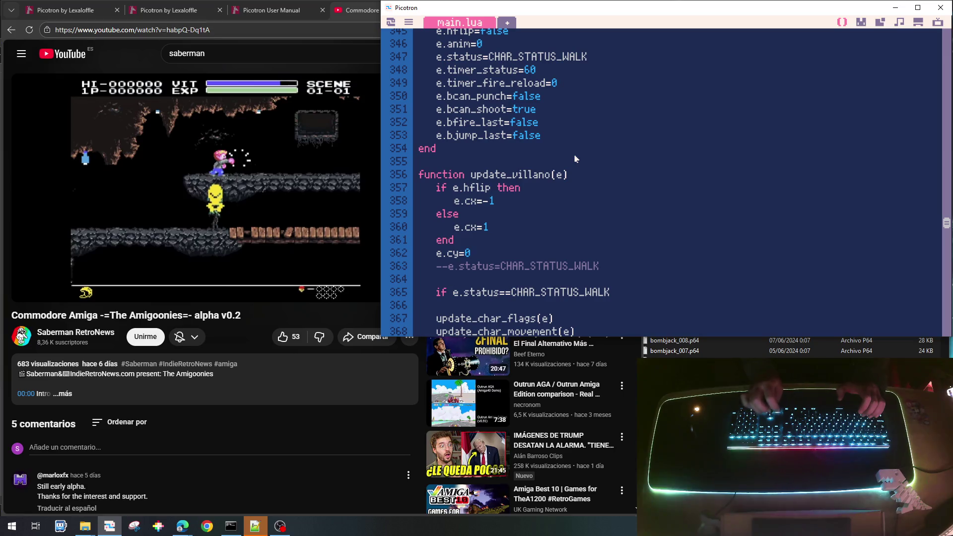
type("els")
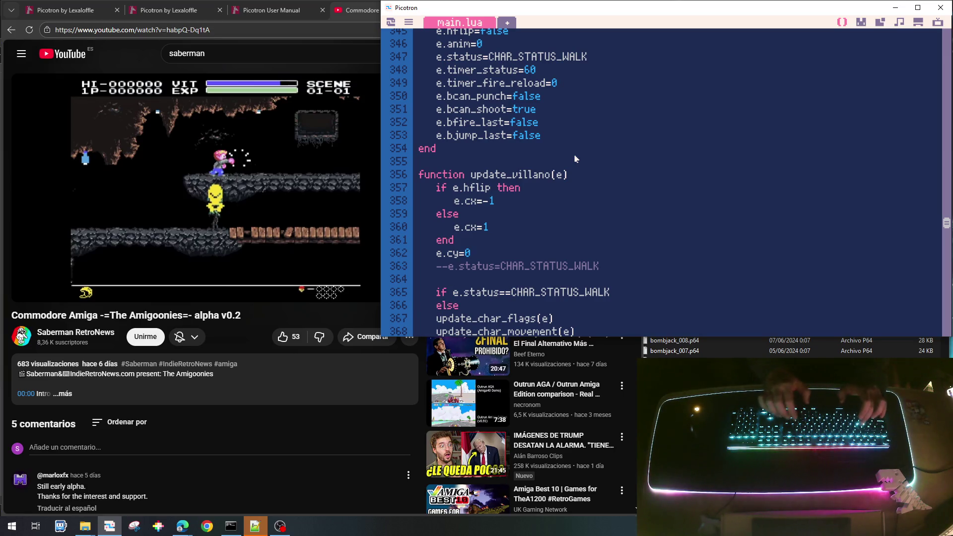
key("BackSpace")
key("BackSpace")
type("nd")
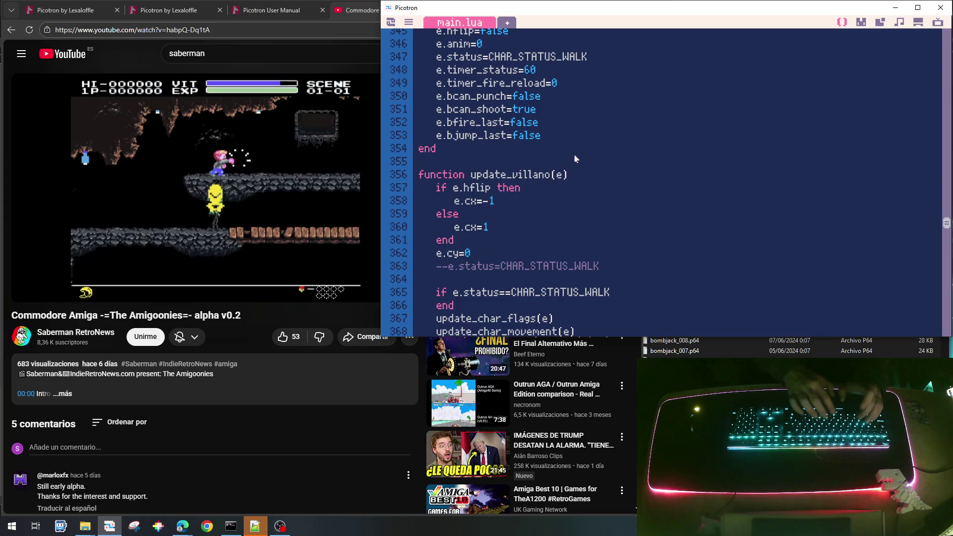
key("Return")
key("Return")
key("Return")
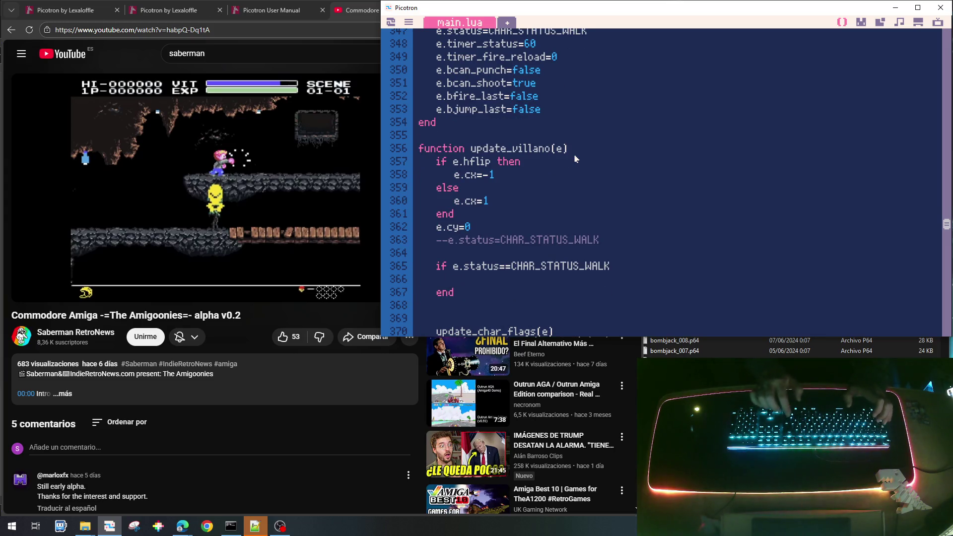
key("BackSpace")
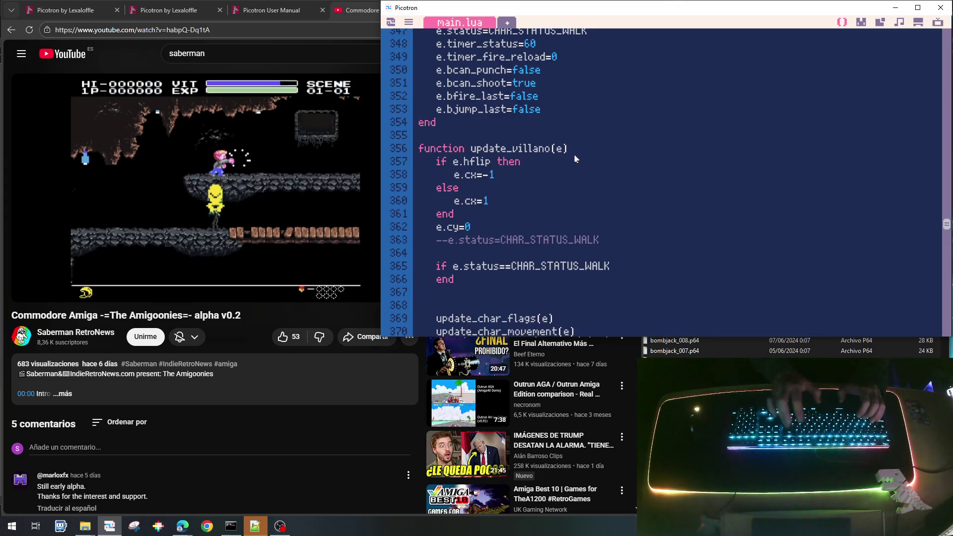
key("Return")
key("BackSpace")
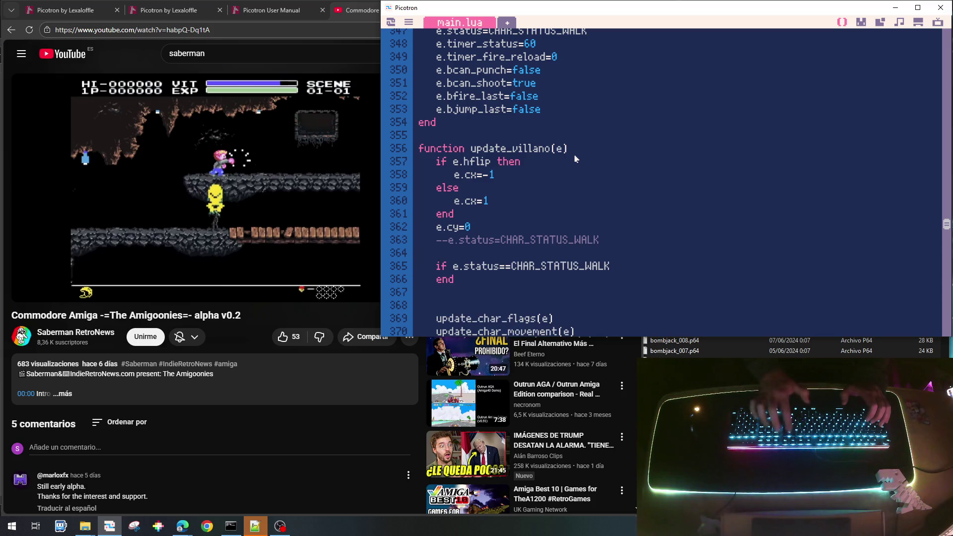
key("Return")
Step: Nest an 'if e.timer_status>0 then' check inside and start the e.timer body line
type("then")
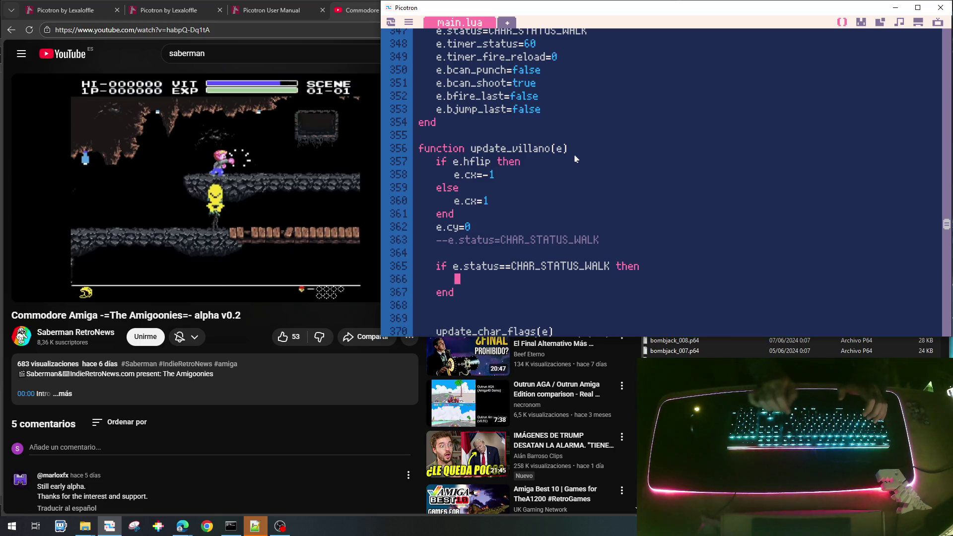
type("if e.")
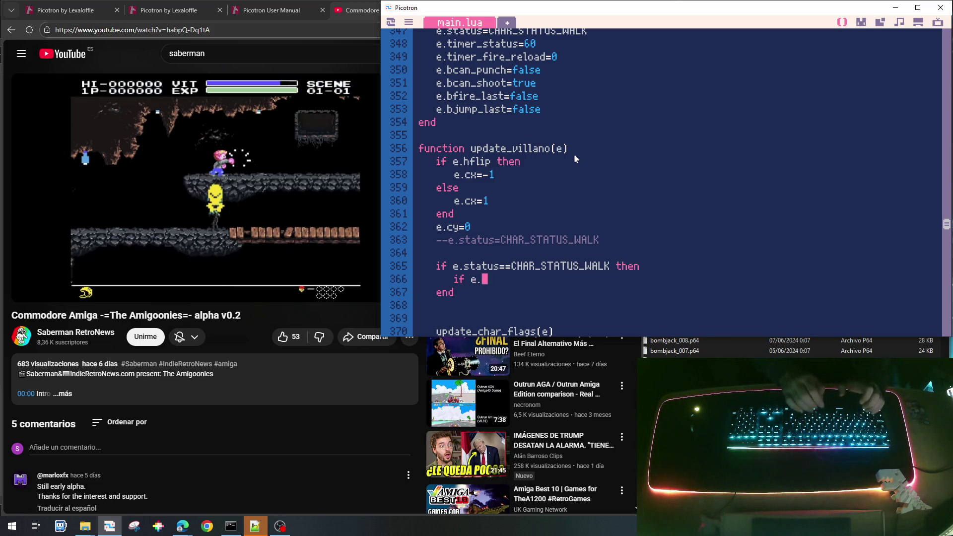
type("timer")
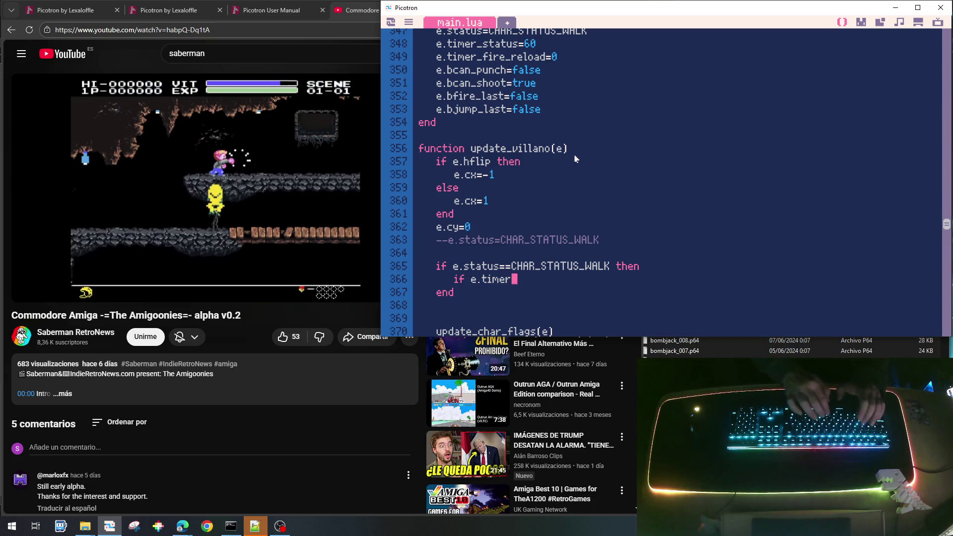
type("_status")
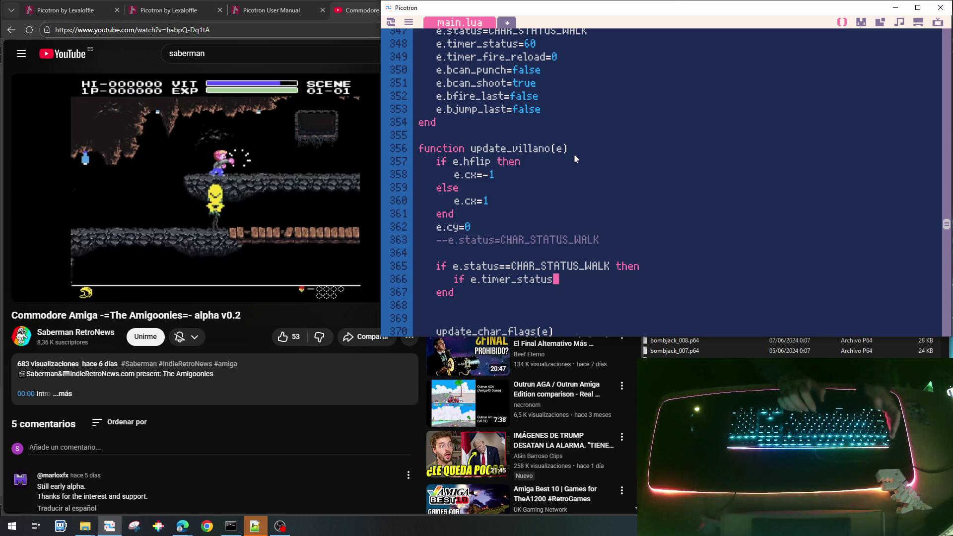
type(">")
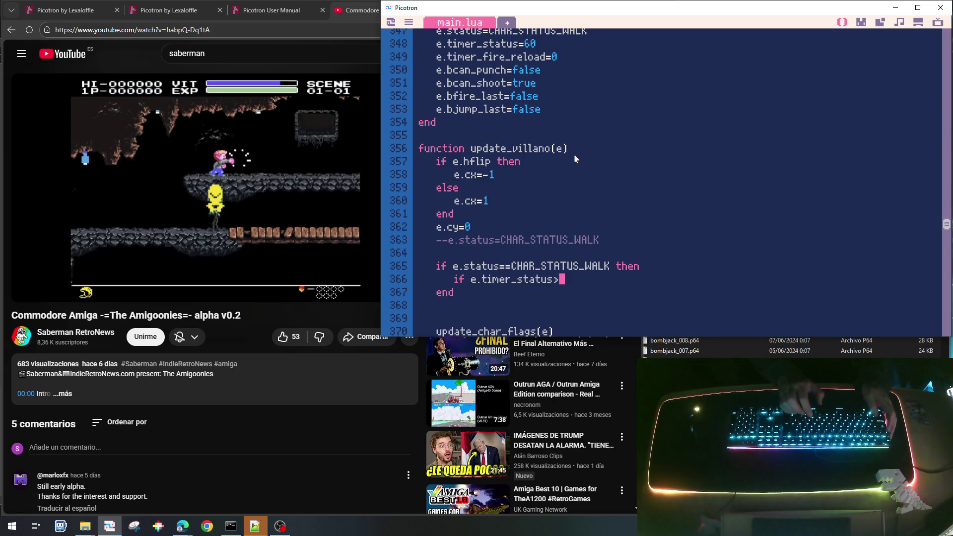
type("0 then")
key("Return")
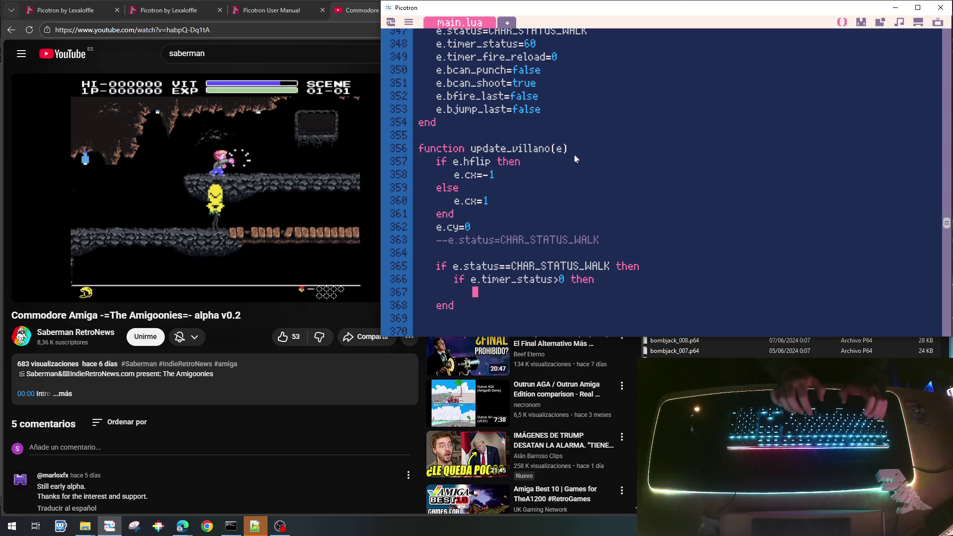
type("e.to")
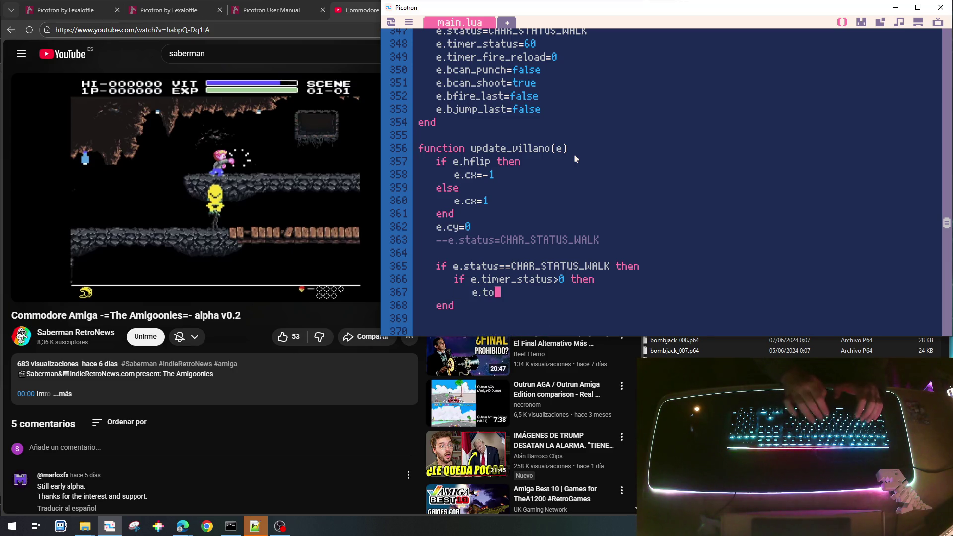
type("imer")
key("Up")
key("Home")
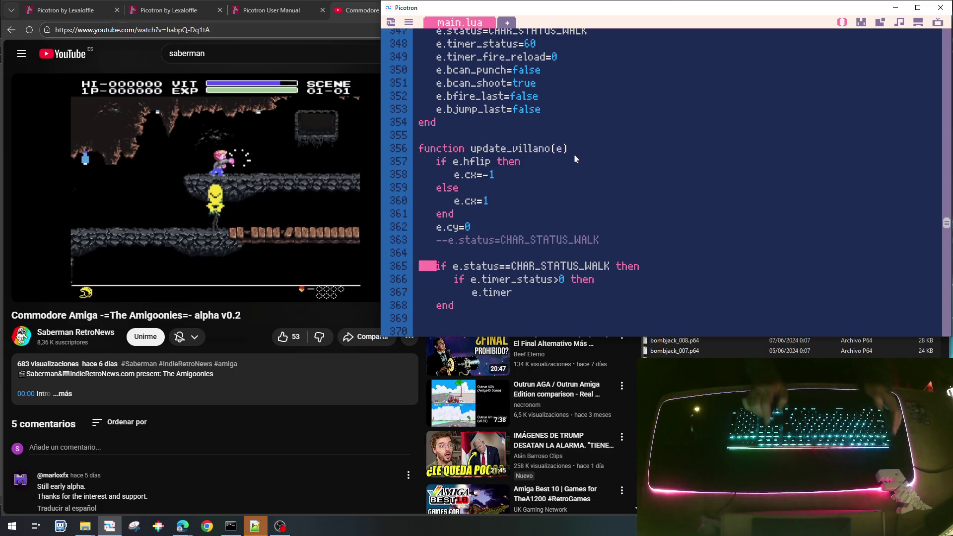
Step: Move the walk-state block and the commented status lines to the top of update_villano
key("shift+Down")
key("shift+Down")
key("shift+Down")
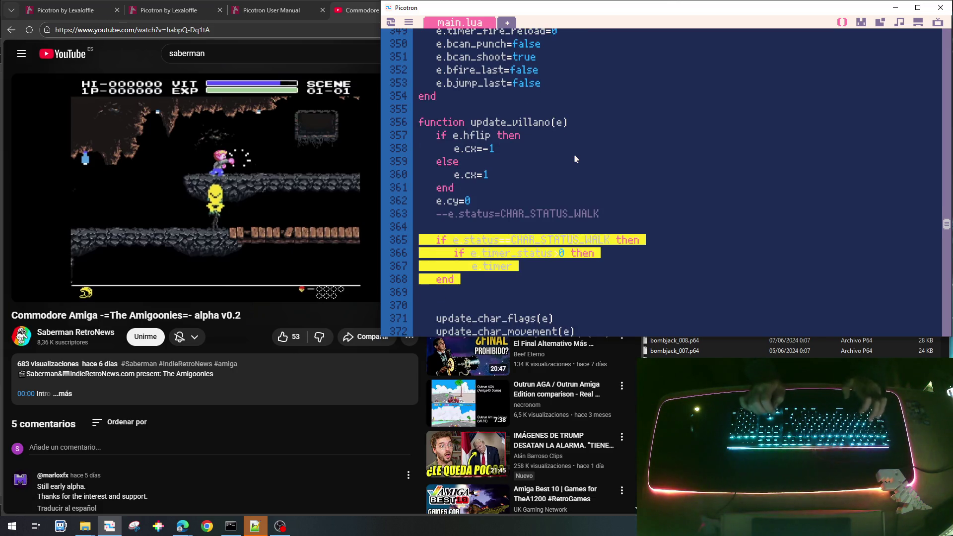
key("Delete")
key("ctrl+v")
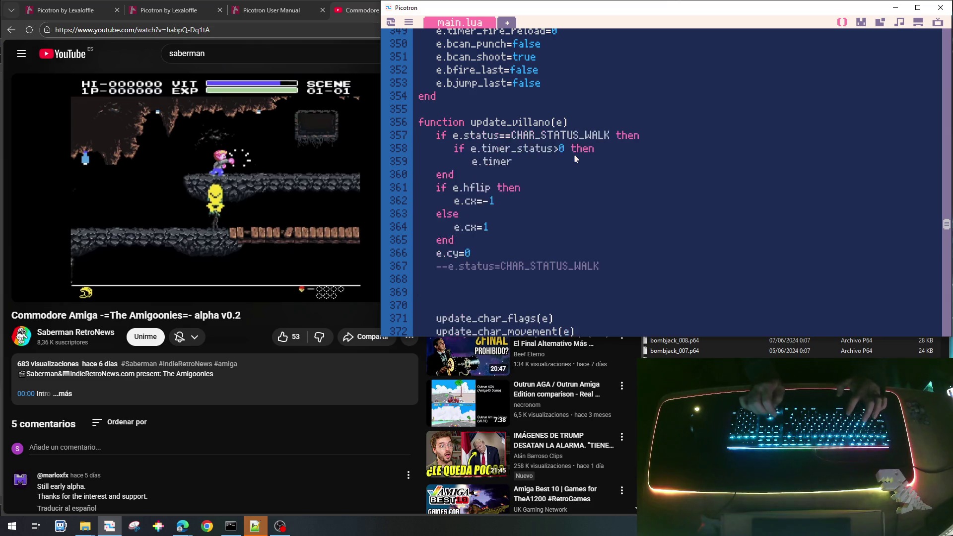
key("shift+Down")
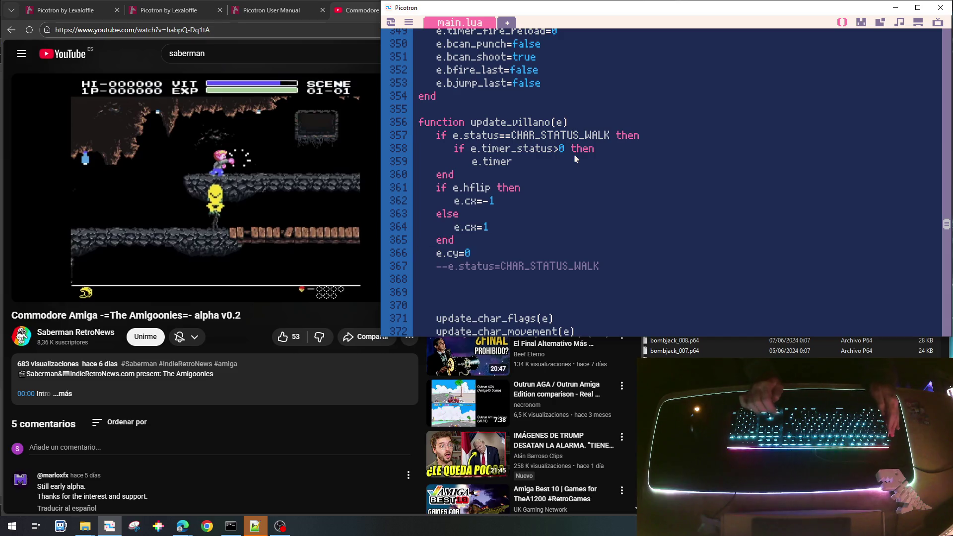
key("shift+Up")
key("ctrl+c")
key("Delete")
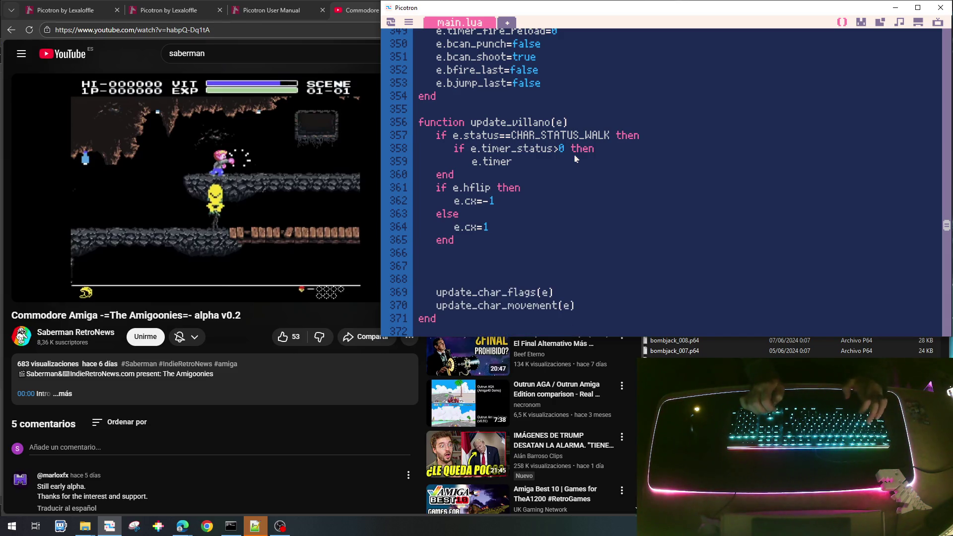
key("ctrl+v")
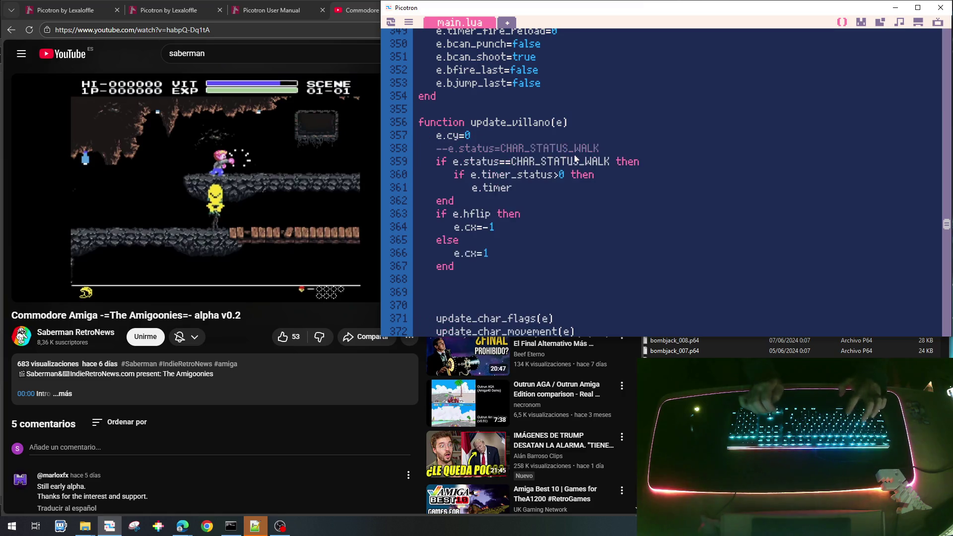
Step: Put e.cy=0 back after the hflip branch and remove the extra blank line
key("Up")
key("Up")
key("shift+End")
key("ctrl+c")
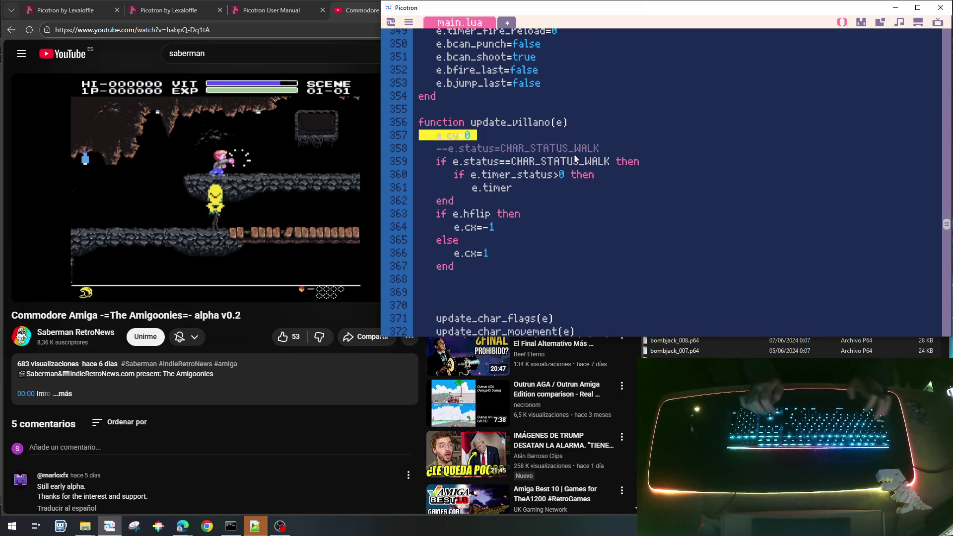
key("Delete")
key("Down")
key("Down")
key("Down")
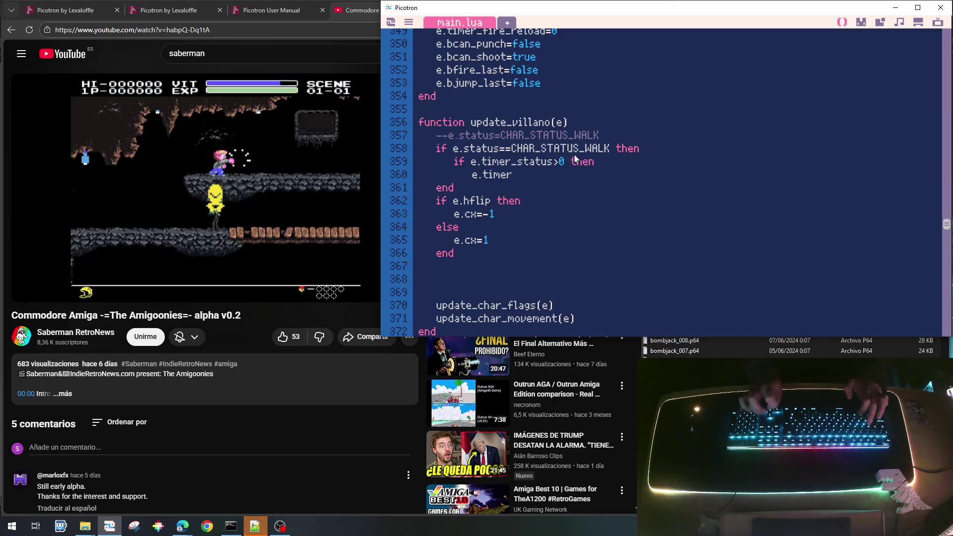
key("ctrl+v")
key("BackSpace")
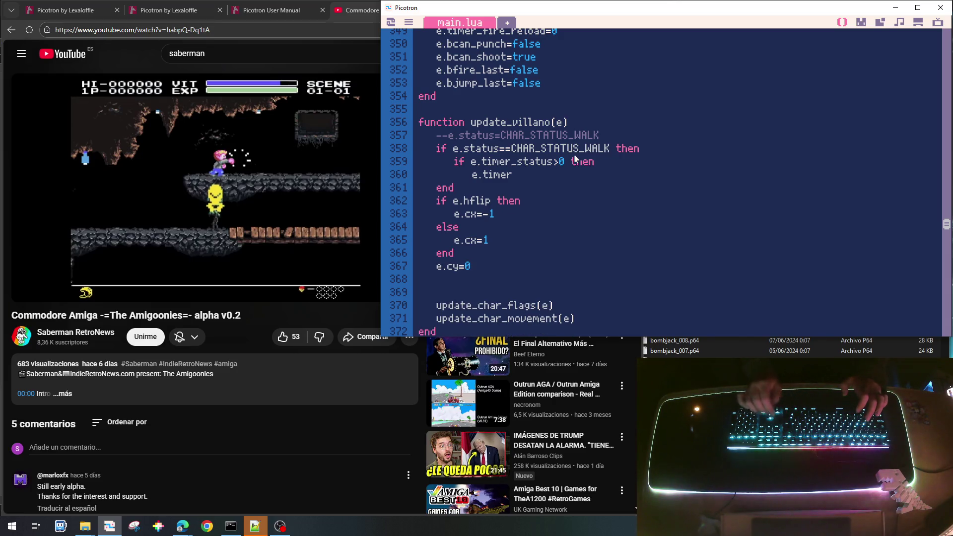
key("BackSpace")
key("Up")
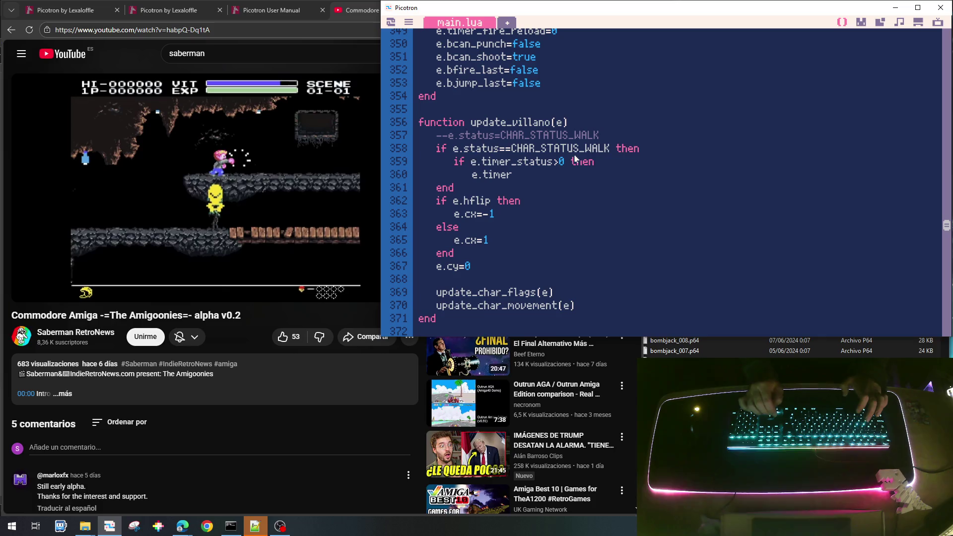
Step: Add e.timer_status-=1, with an else branch setting e.hflip=not e.hflip, closed by end
type("_staus")
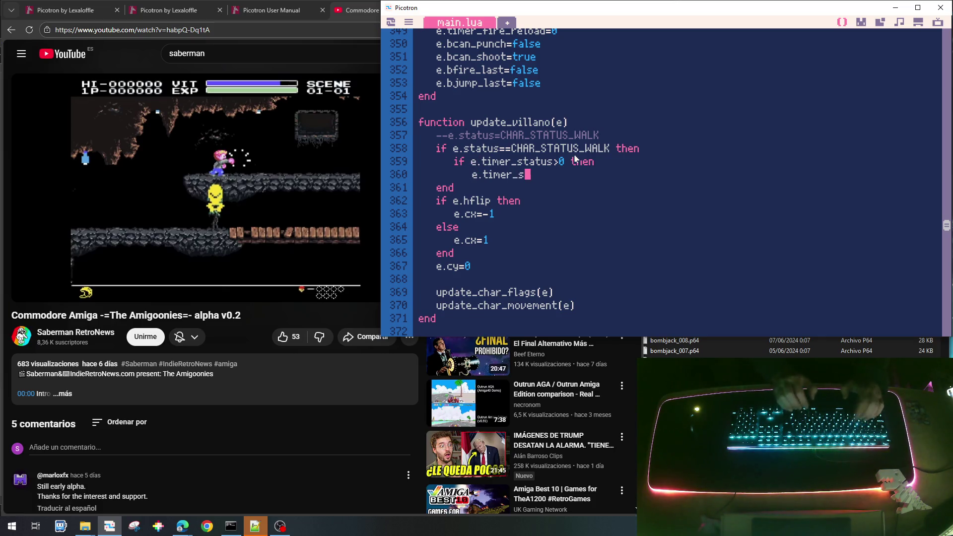
key("BackSpace")
type("tus")
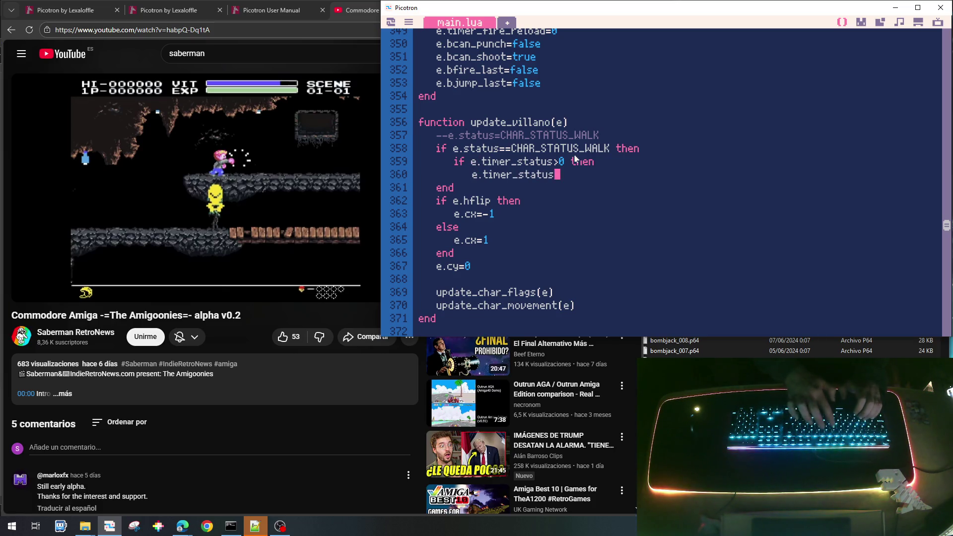
type("-=1")
key("Return")
type("else")
key("Return")
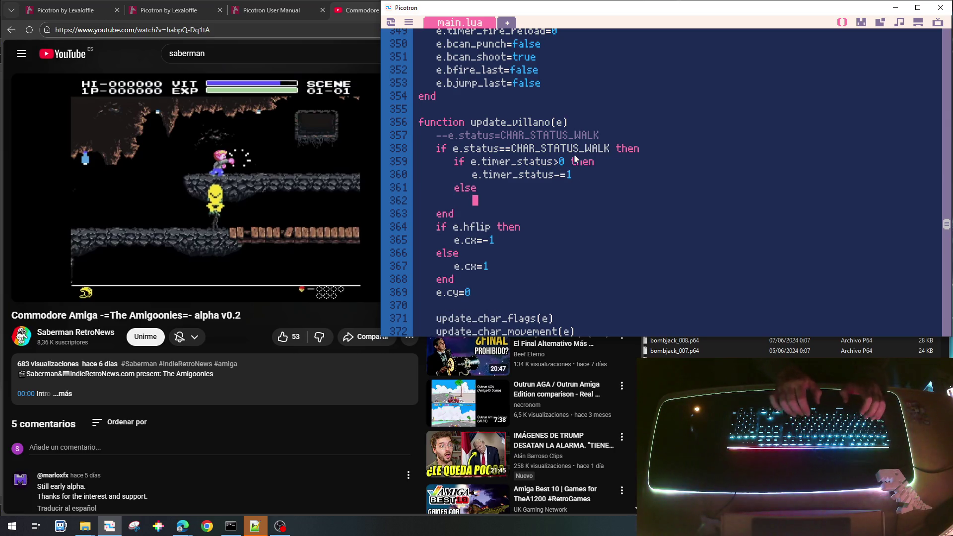
type("e.hflip")
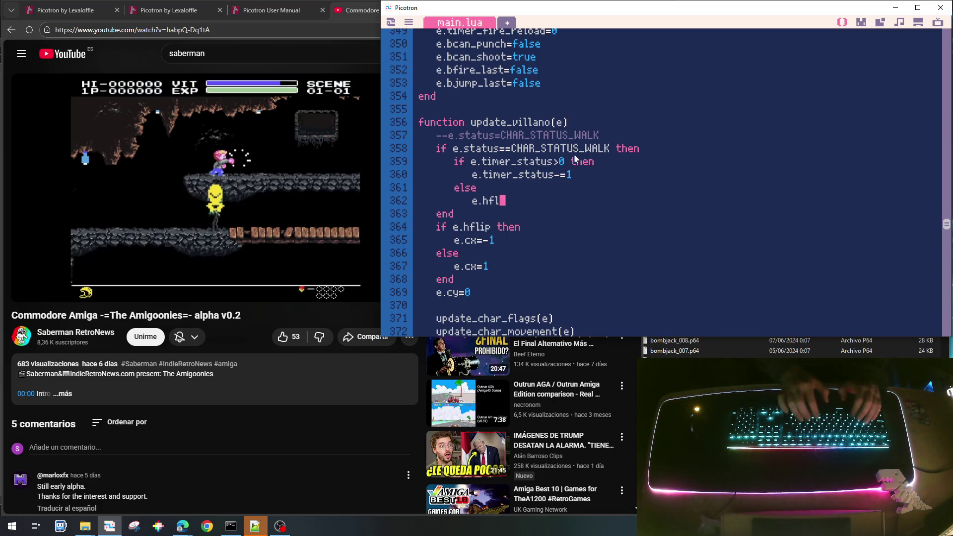
type("= not e")
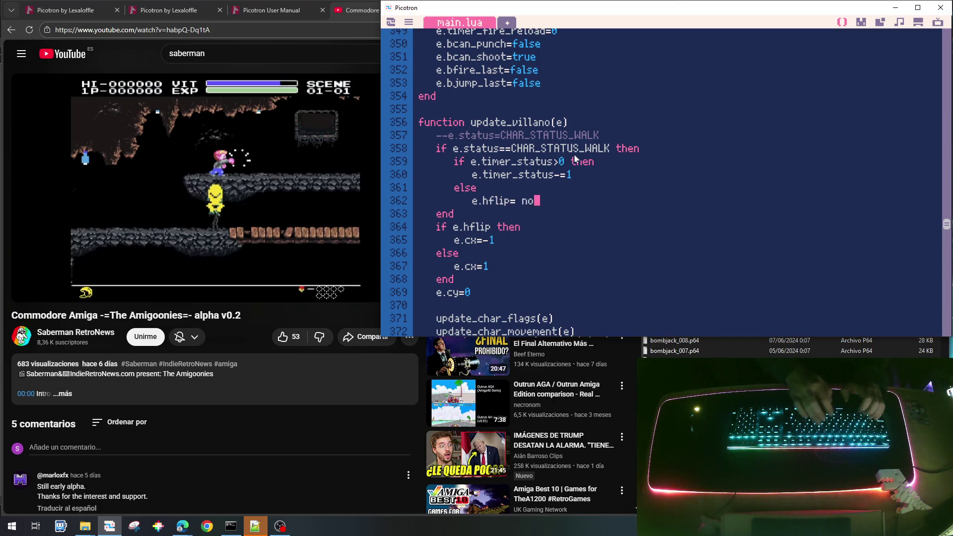
key("BackSpace")
key("BackSpace")
key("BackSpace")
type("=not")
key("BackSpace")
key("BackSpace")
type("ot e")
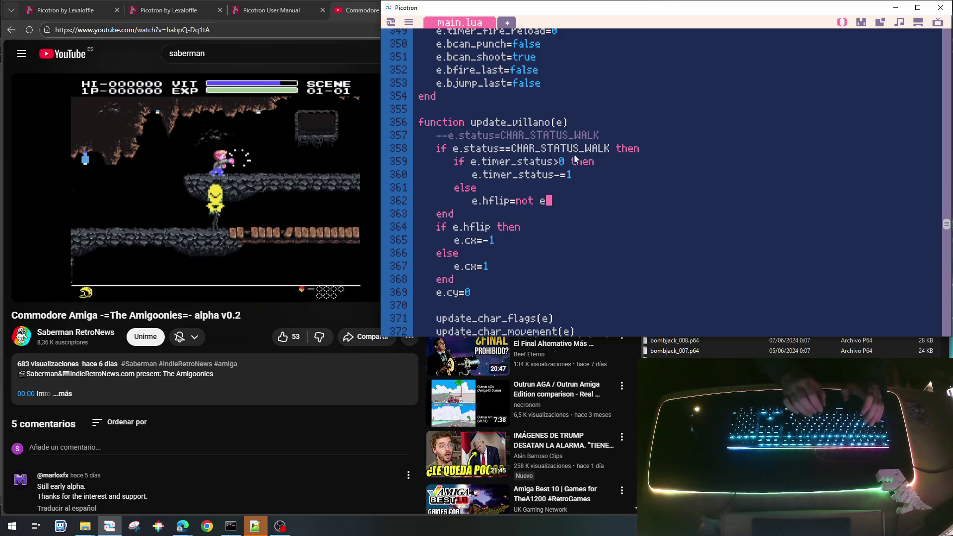
type(".hflip")
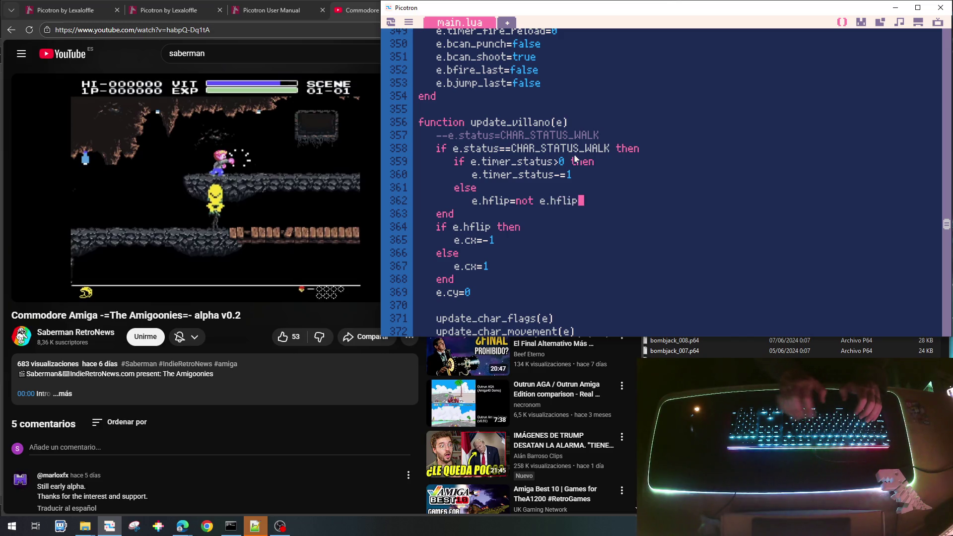
key("Return")
type("end")
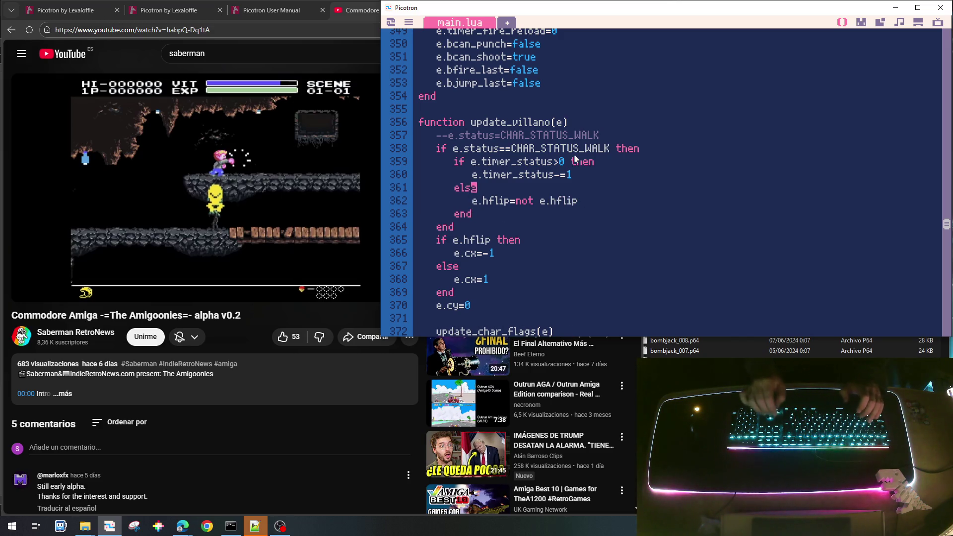
Step: Reset e.timer_status=60 after the flip, then save and run the game
key("Up")
key("Up")
key("shift+Right")
key("shift+Right")
key("shift+Right")
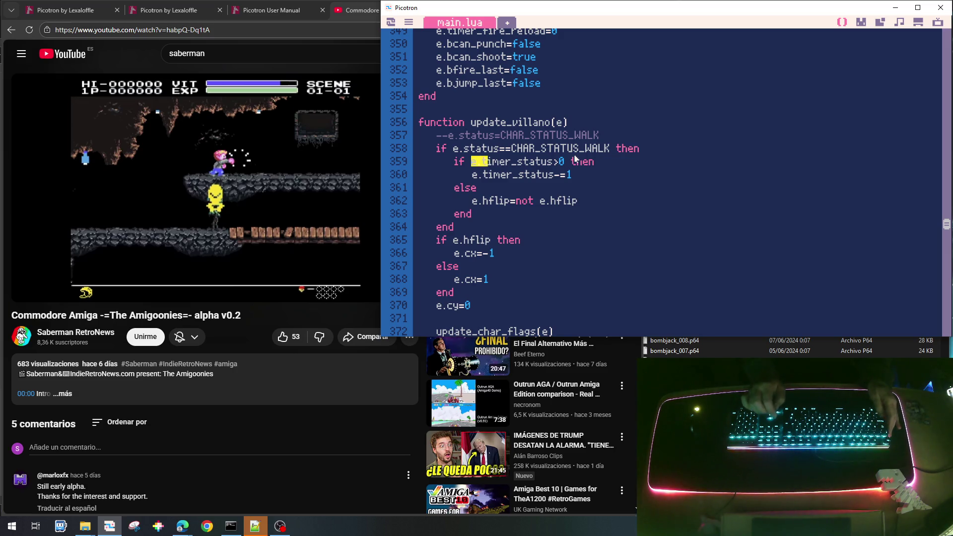
key("shift+Right")
key("ctrl+c")
key("Down")
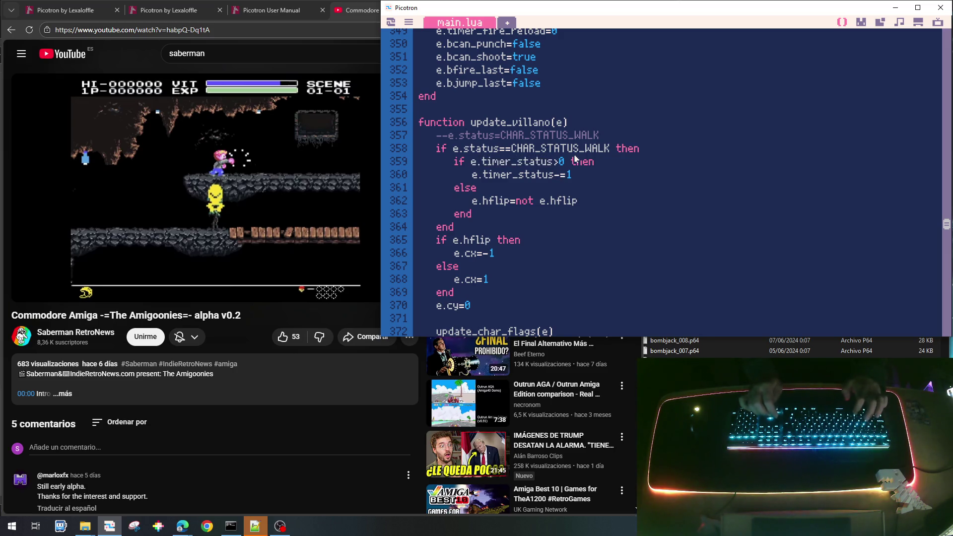
key("Return")
key("ctrl+v")
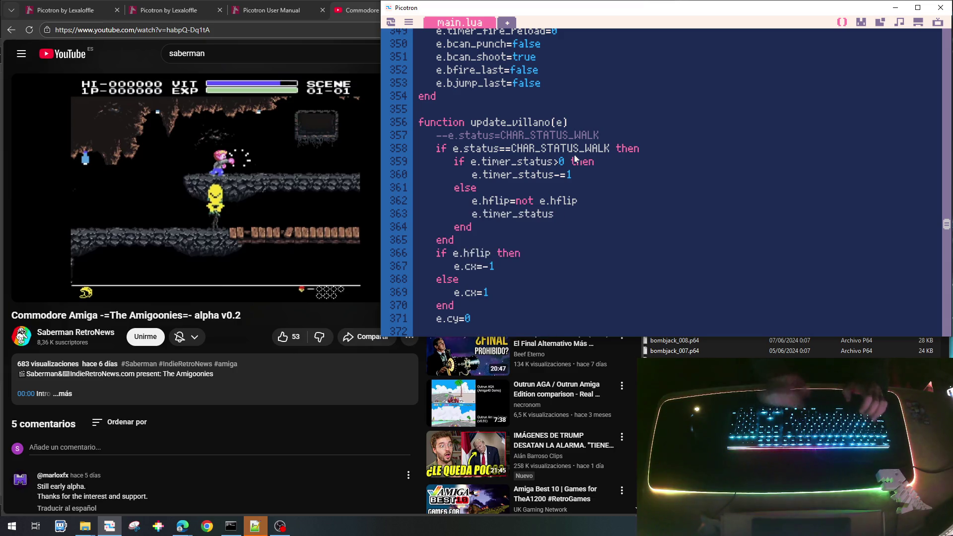
type("=60")
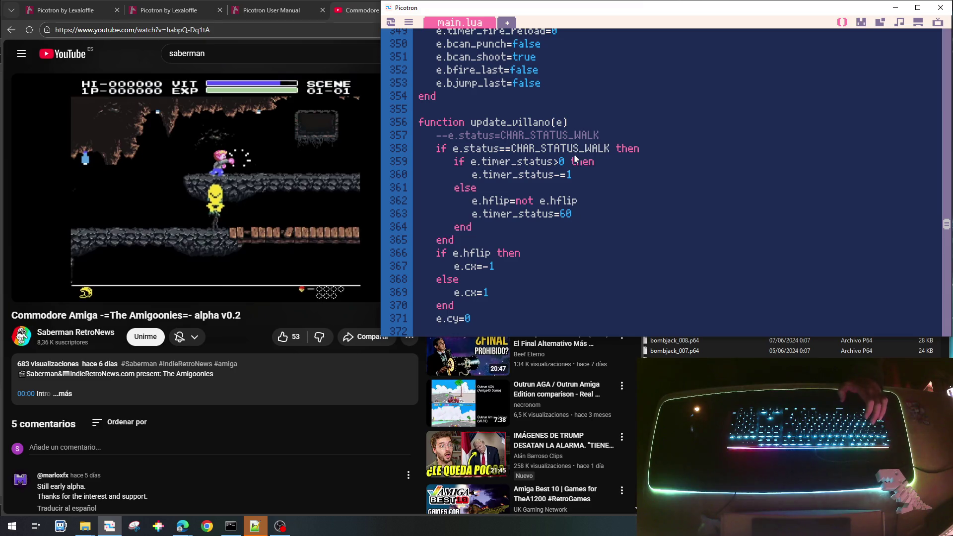
key("ctrl+s")
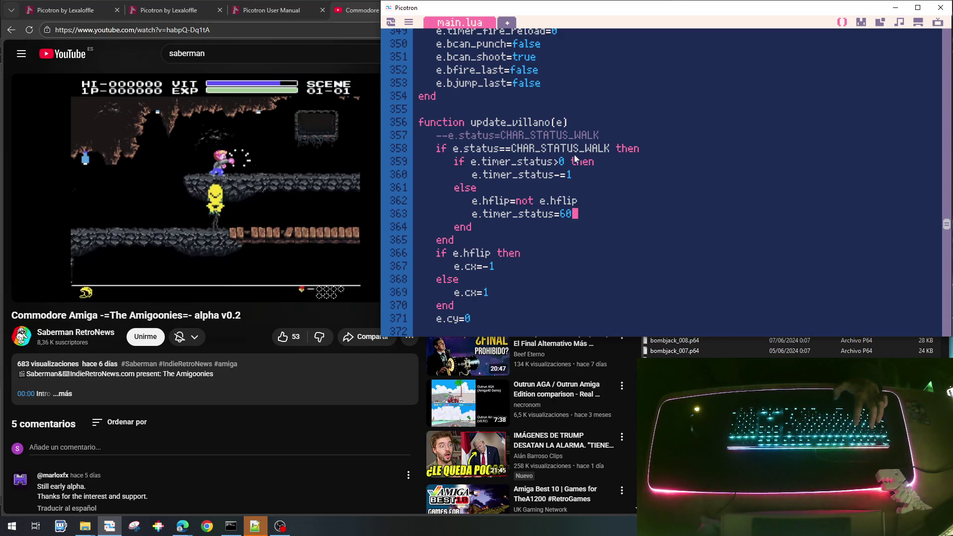
key("ctrl+r")
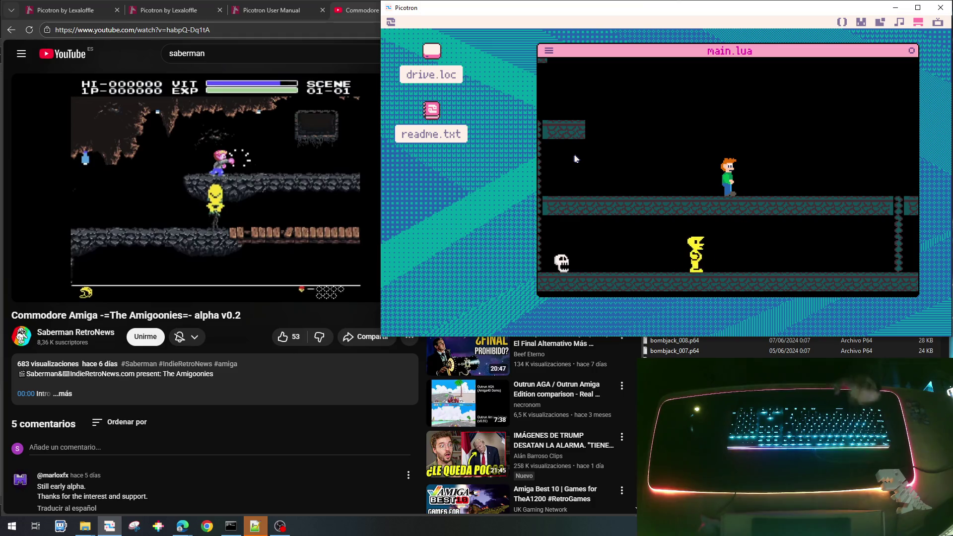
Step: Walk the player right and left to watch the villain patrol, then stop the game
key("Right")
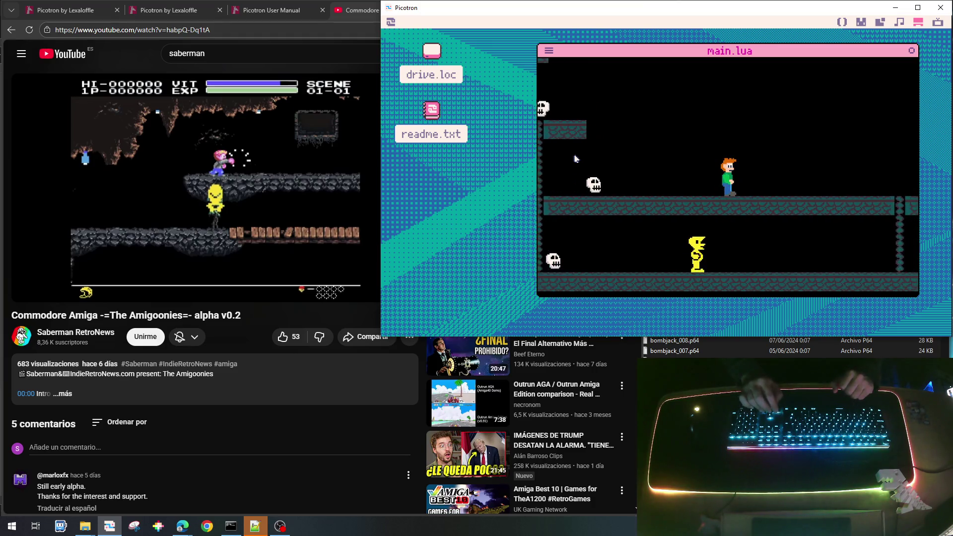
key("Right")
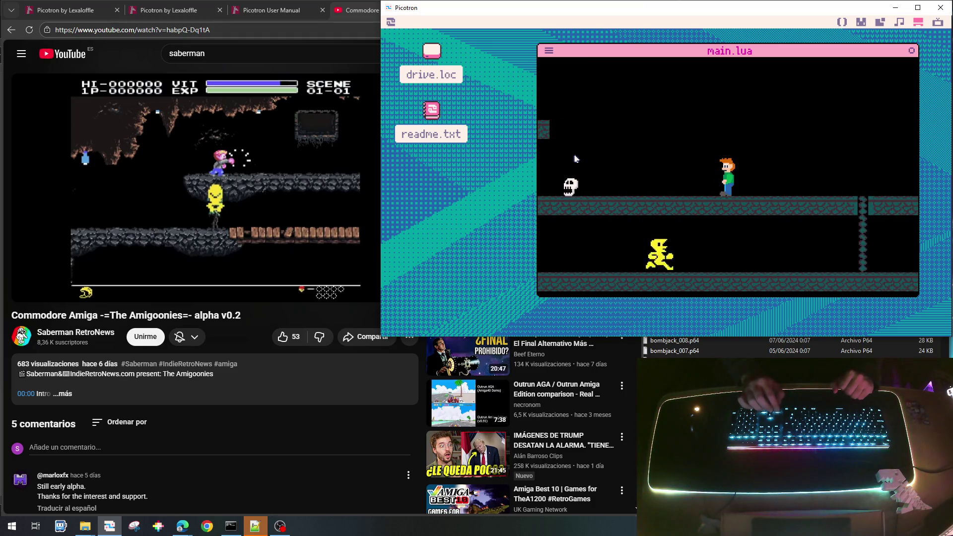
key("Right")
key("Left")
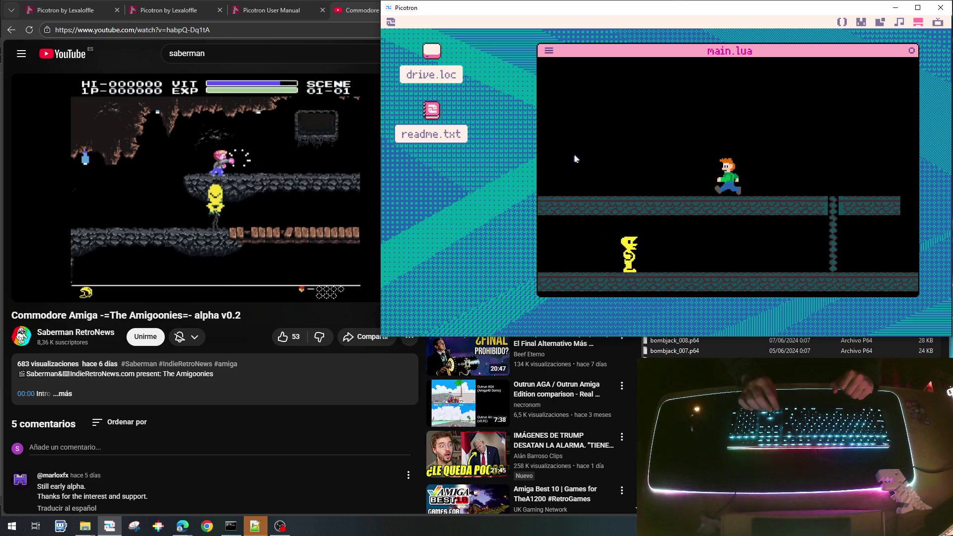
key("Right")
key("Left")
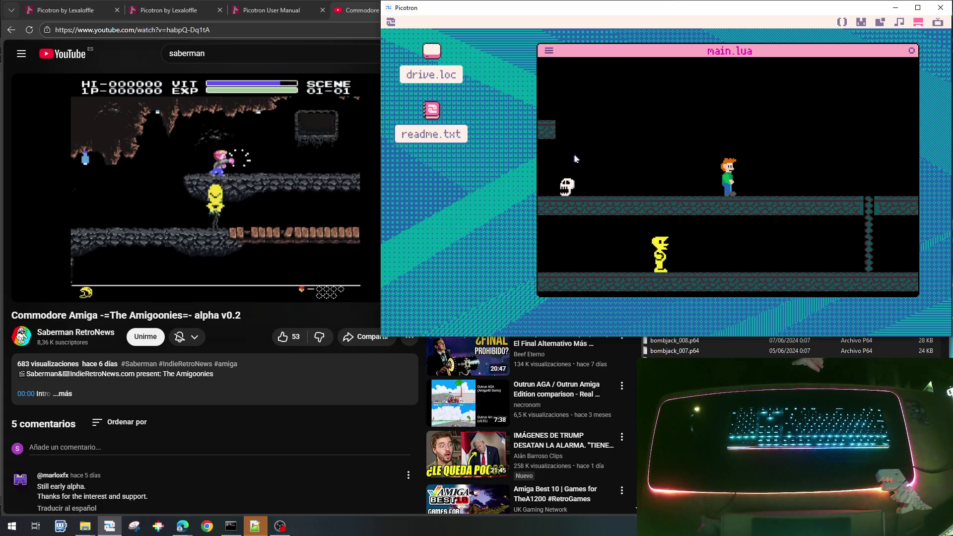
key("Escape")
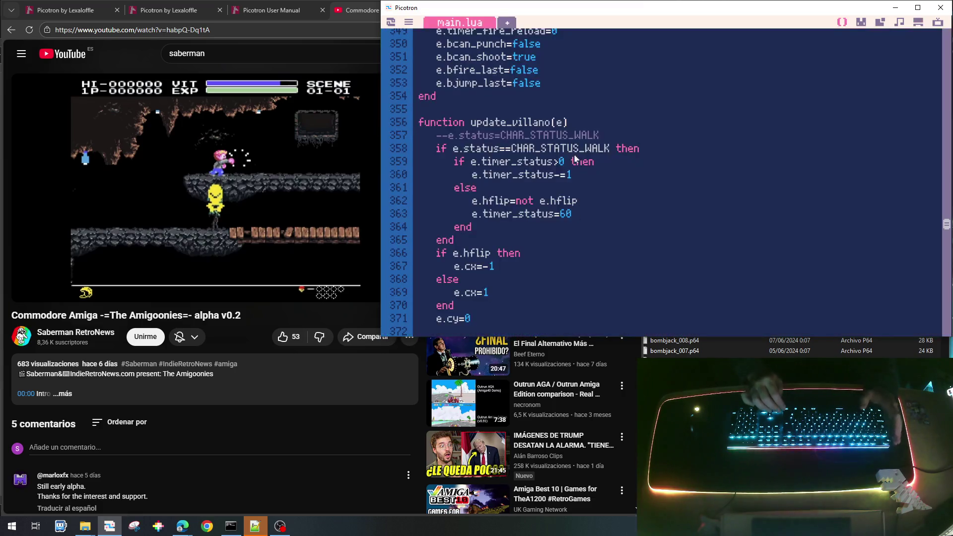
Step: Change e.timer_status to 180 on lines 348 and 363 and save the cart
scroll(575, 158, "up", 2)
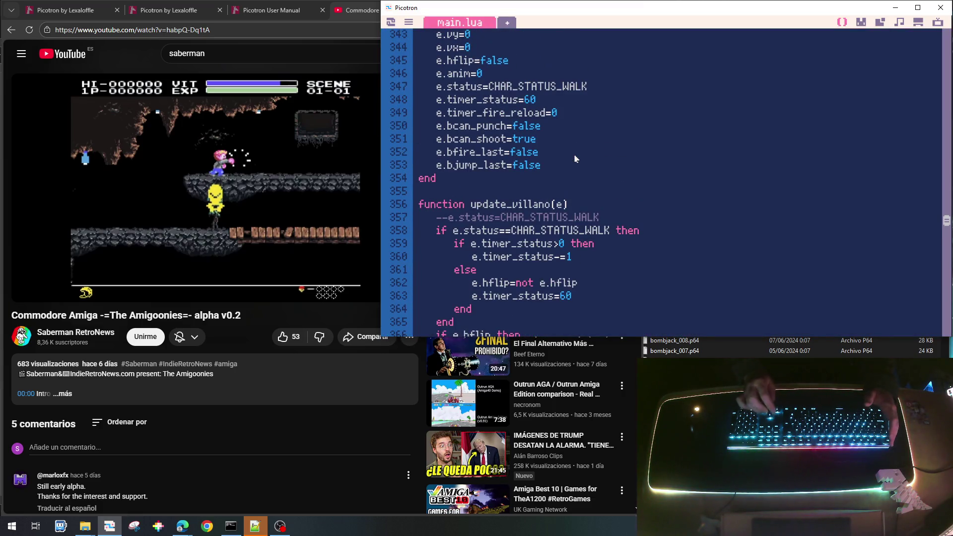
key("BackSpace")
type("18")
scroll(575, 159, "down", 1)
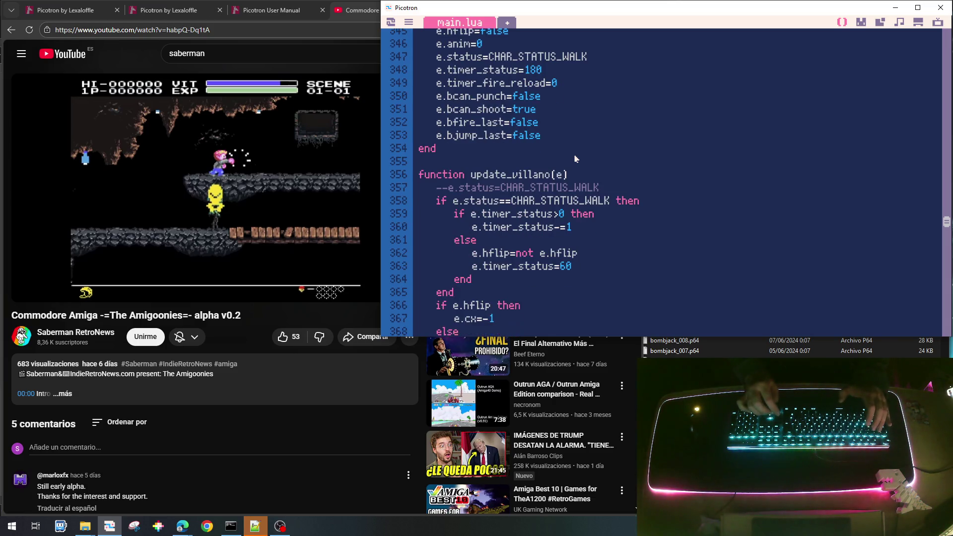
key("Right")
key("Right")
key("Right")
key("BackSpace")
type("18")
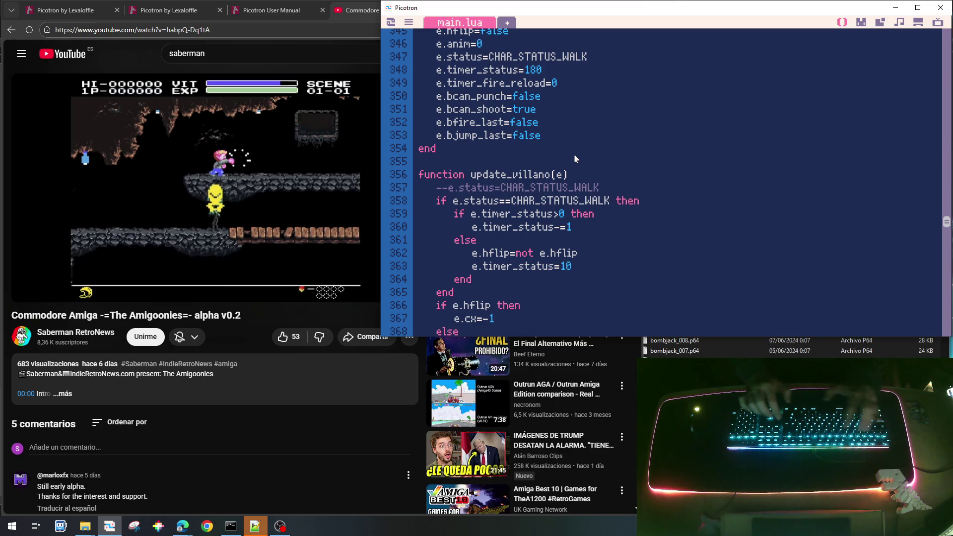
key("ctrl+s")
Step: Run the game, walk the player right to watch the villain, then stop it
key("ctrl+r")
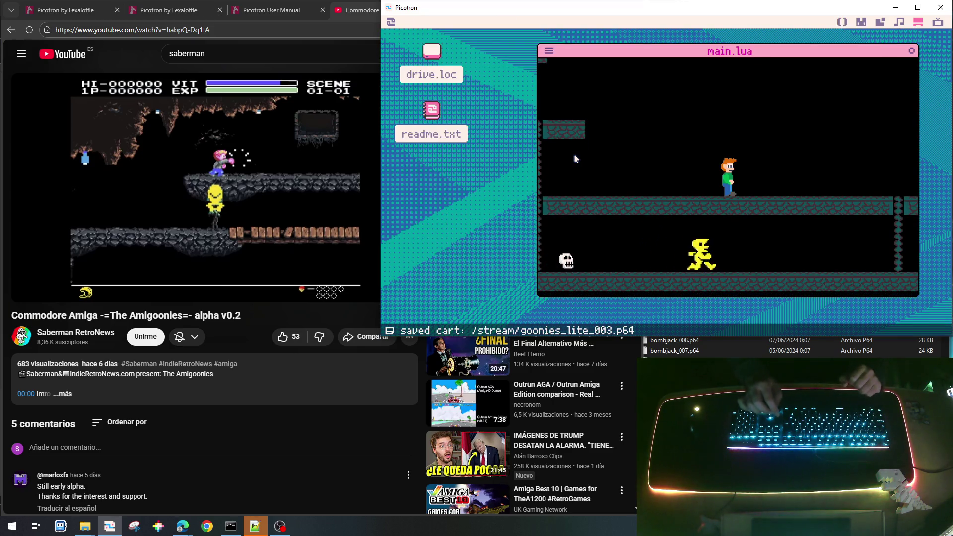
key("Right")
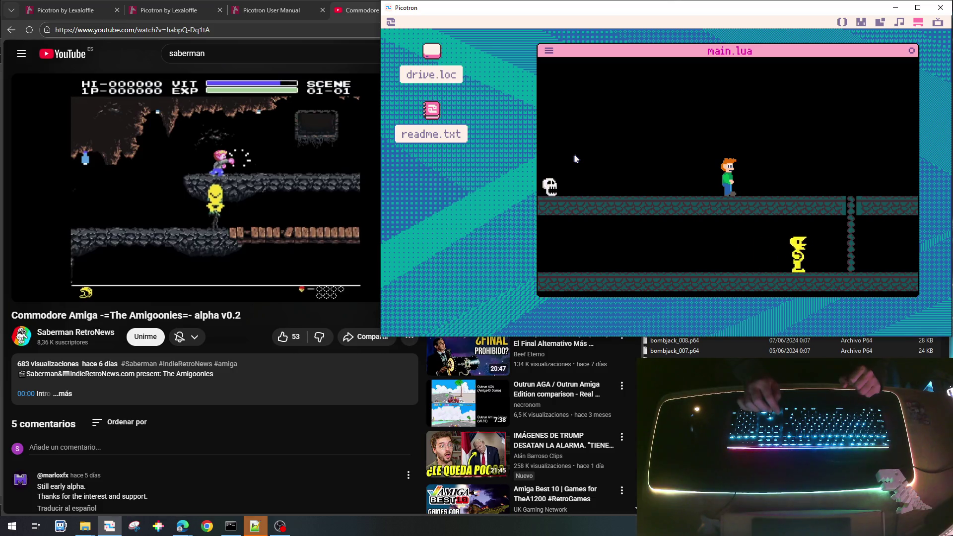
key("Right")
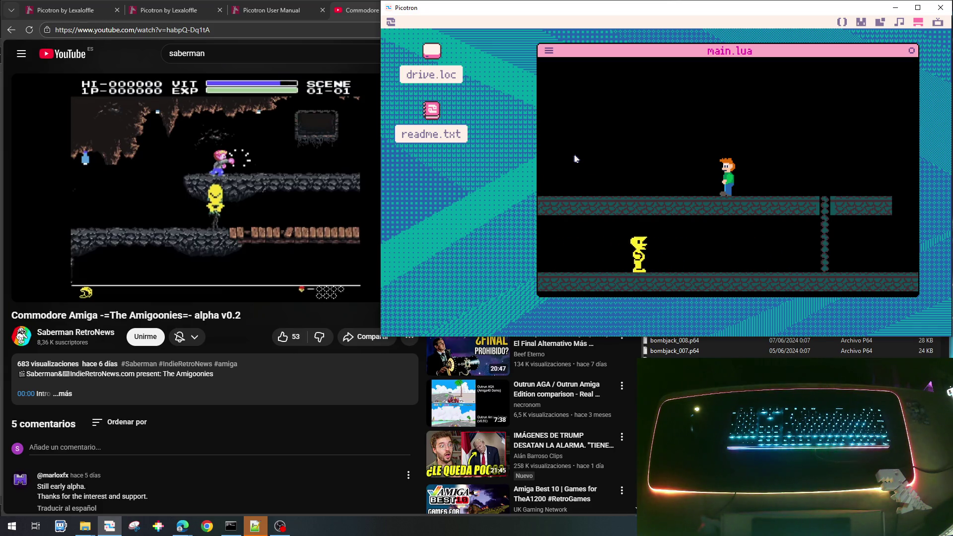
key("Escape")
key("Escape")
key("Escape")
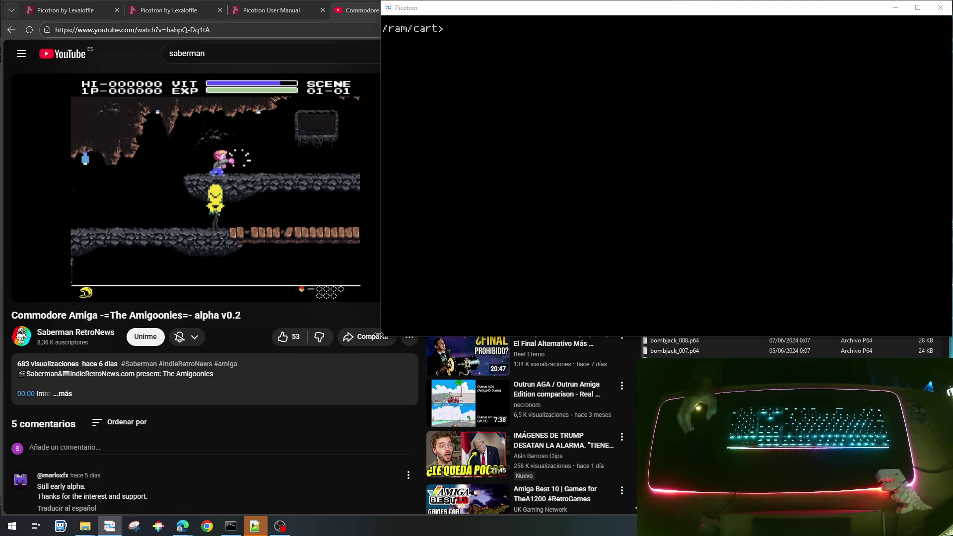
Step: Close Snipping Tool and launch Paint by searching 'paint' from Start
mouse_move(450, 363)
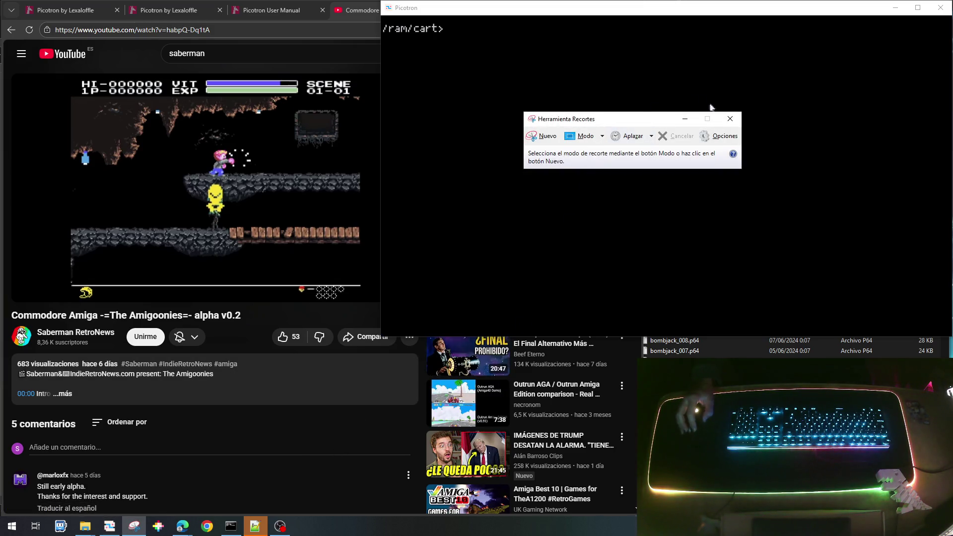
left_click(731, 118)
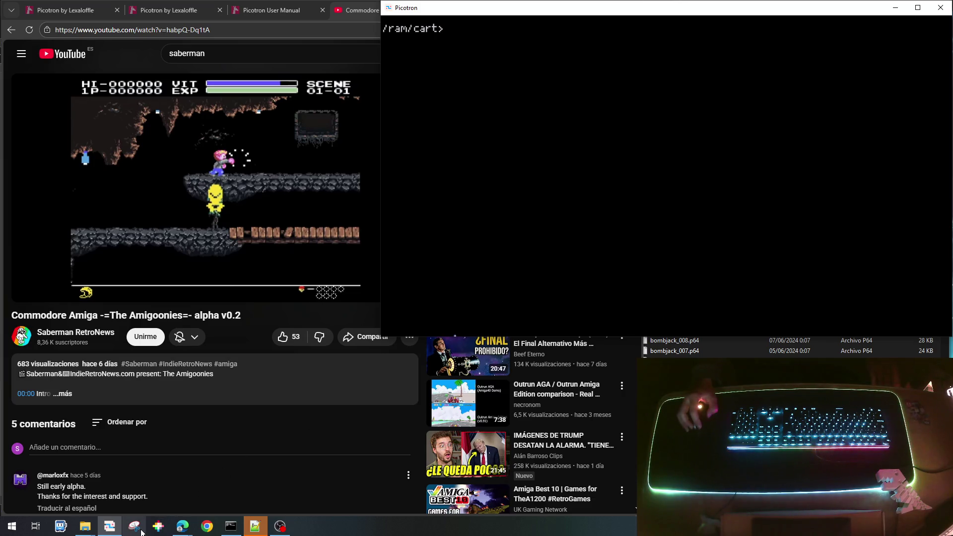
left_click(9, 529)
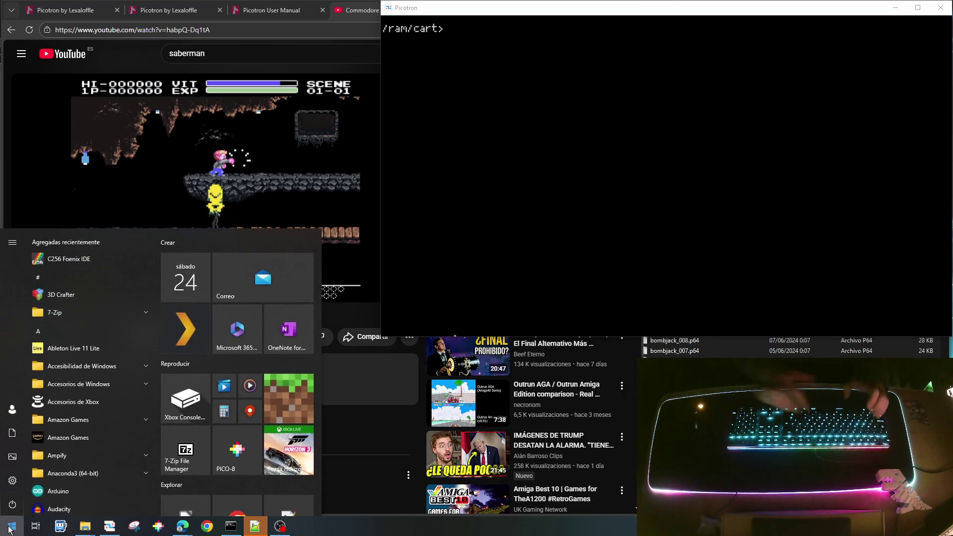
type("paint")
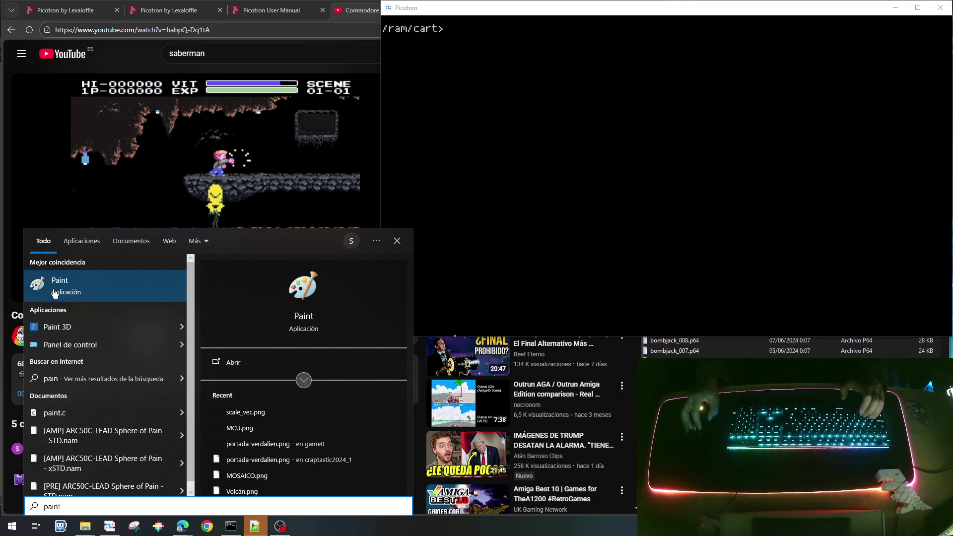
left_click(60, 286)
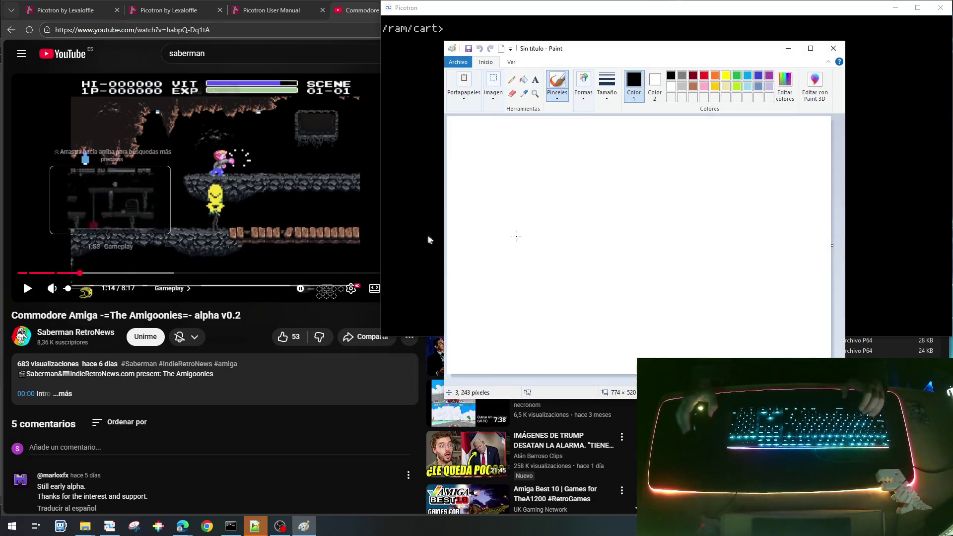
Step: Draw the M box and a C box with an arrow from C into M
left_click_drag(615, 244, 672, 244)
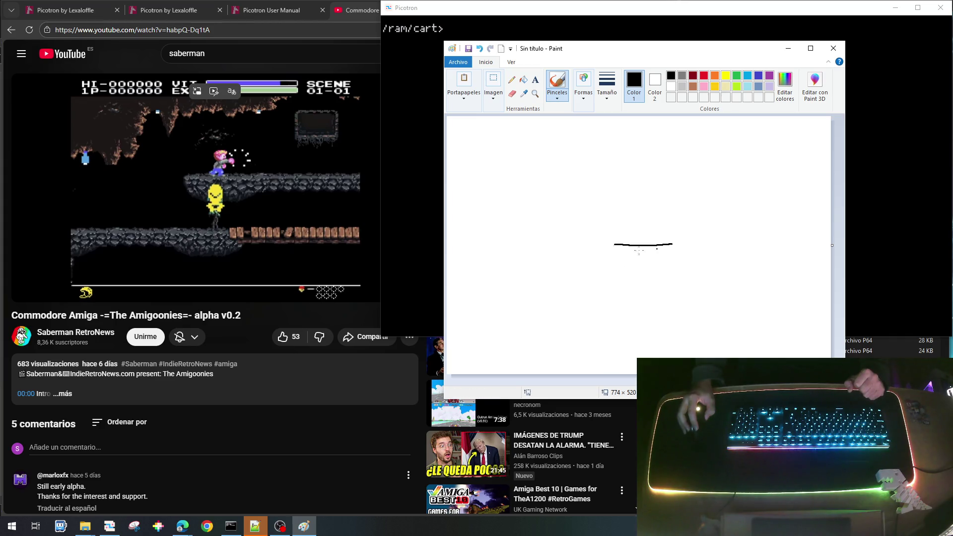
mouse_move(615, 245)
left_mouse_down()
mouse_move(622, 287)
mouse_move(691, 286)
mouse_move(687, 251)
mouse_move(670, 242)
mouse_move(644, 277)
mouse_move(660, 276)
left_mouse_up()
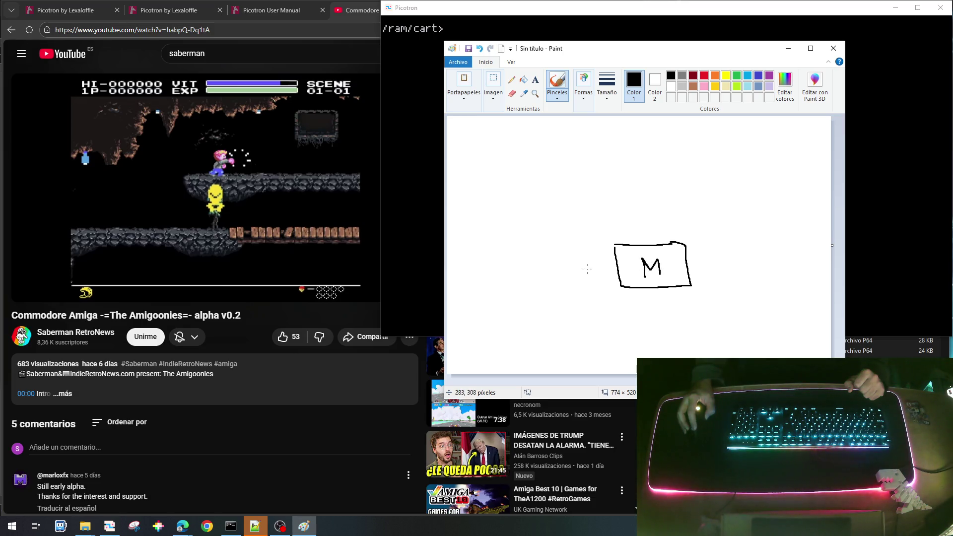
left_click_drag(558, 268, 610, 264)
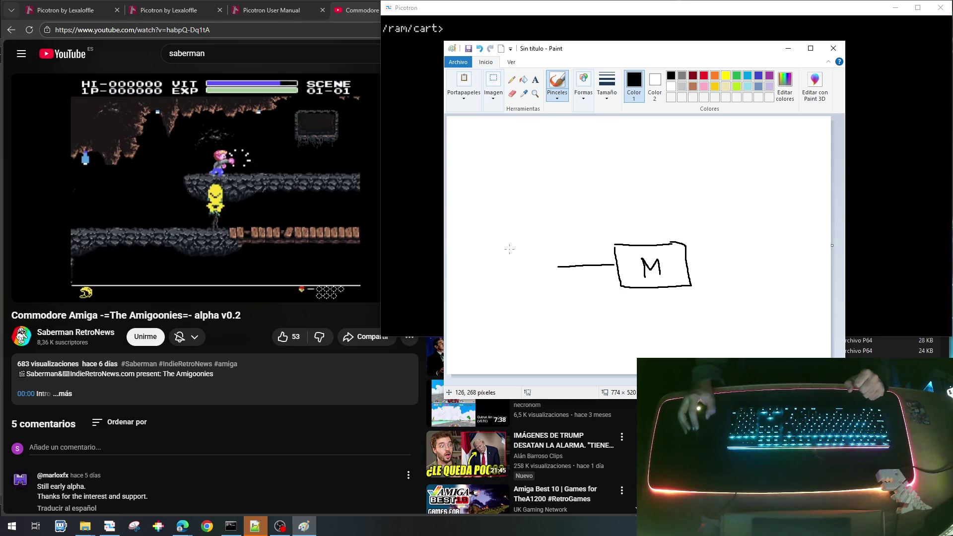
mouse_move(491, 246)
left_mouse_down()
mouse_move(489, 286)
mouse_move(570, 296)
left_mouse_up()
mouse_move(491, 247)
left_mouse_down()
mouse_move(576, 248)
mouse_move(571, 296)
left_mouse_up()
left_click_drag(533, 266, 520, 279)
left_click_drag(603, 261, 616, 266)
Step: Draw the upper-right M box, a loop line from M back over C, and a mark in C
mouse_move(515, 148)
left_mouse_down()
mouse_move(519, 194)
mouse_move(560, 197)
left_mouse_up()
mouse_move(517, 150)
left_mouse_down()
mouse_move(554, 152)
mouse_move(557, 187)
mouse_move(535, 178)
mouse_move(605, 172)
mouse_move(616, 184)
mouse_move(662, 190)
left_mouse_up()
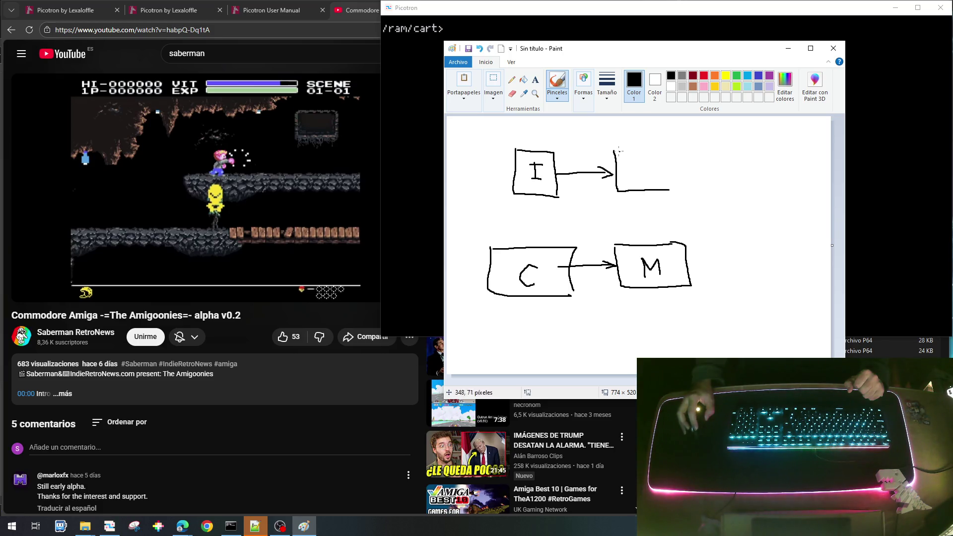
mouse_move(629, 149)
left_mouse_down()
mouse_move(673, 161)
mouse_move(675, 191)
left_mouse_up()
mouse_move(637, 161)
left_mouse_down()
mouse_move(642, 181)
mouse_move(655, 165)
mouse_move(660, 179)
left_mouse_up()
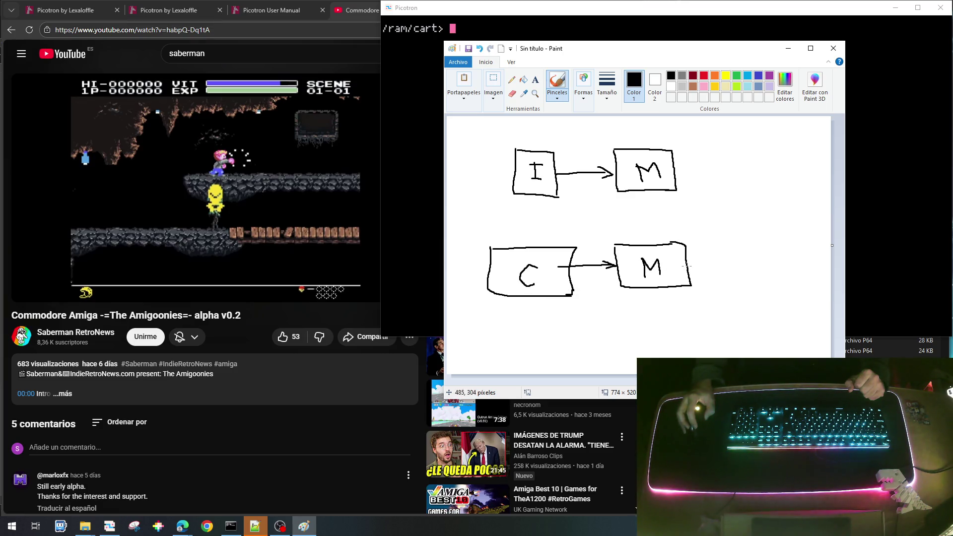
mouse_move(687, 267)
left_mouse_down()
mouse_move(717, 218)
mouse_move(655, 205)
mouse_move(498, 207)
mouse_move(473, 217)
mouse_move(469, 265)
left_mouse_up()
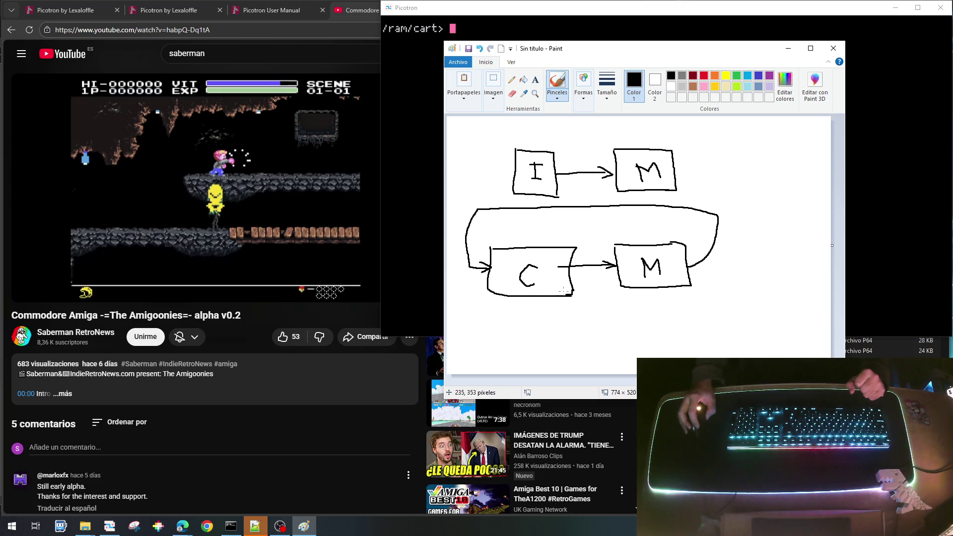
mouse_move(553, 280)
left_mouse_down()
mouse_move(558, 296)
mouse_move(575, 292)
left_mouse_up()
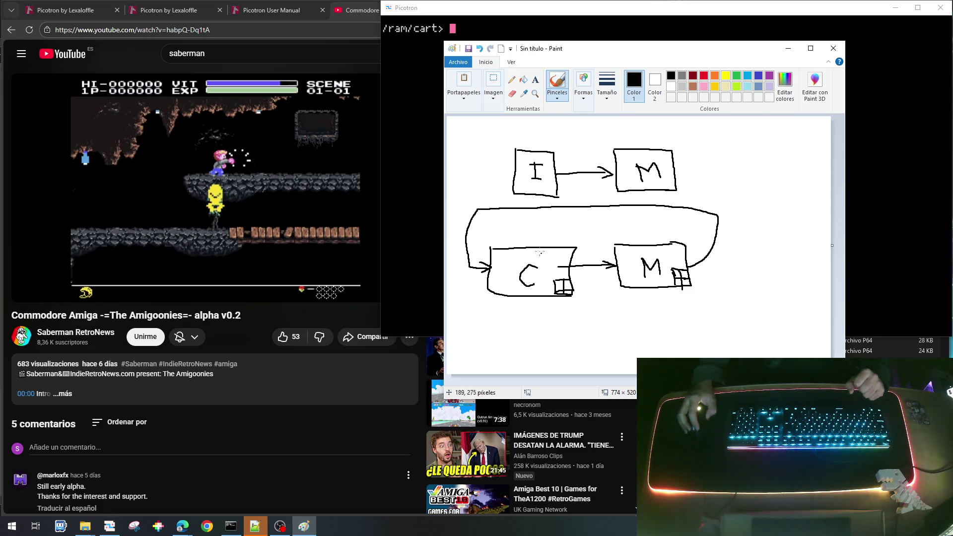
Step: Hand-write MODO above the C box and STATUS above the lower M box
mouse_move(523, 237)
left_mouse_down()
mouse_move(530, 229)
mouse_move(535, 242)
left_mouse_up()
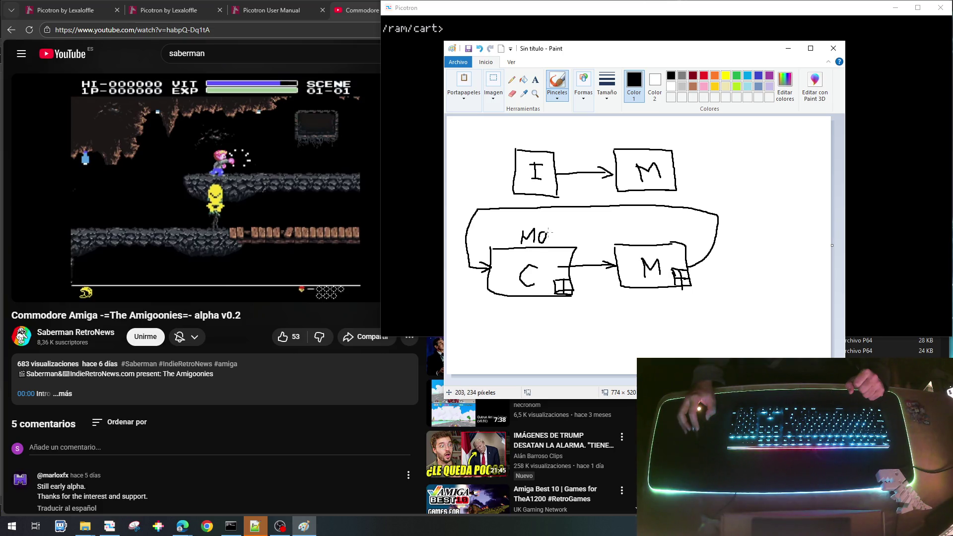
left_click_drag(554, 233, 551, 243)
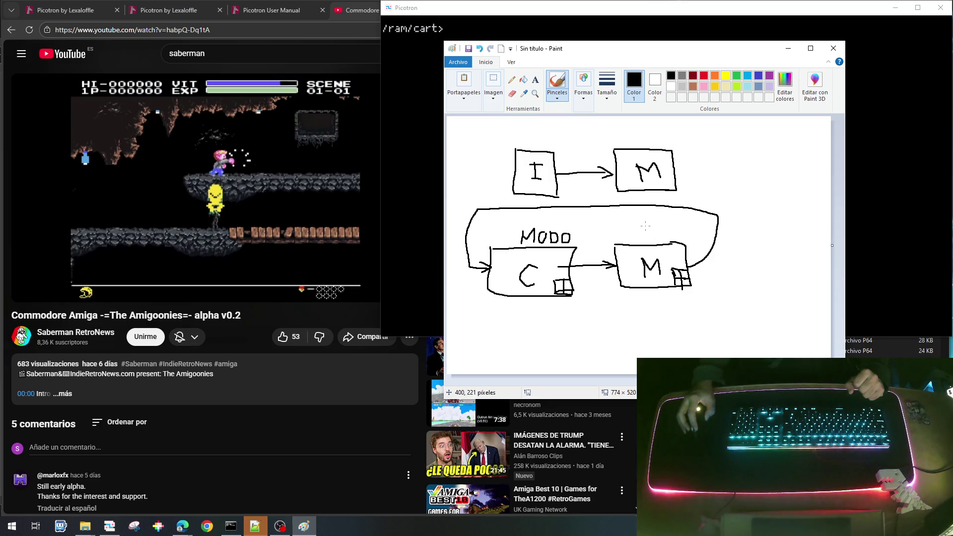
left_click_drag(638, 229, 628, 242)
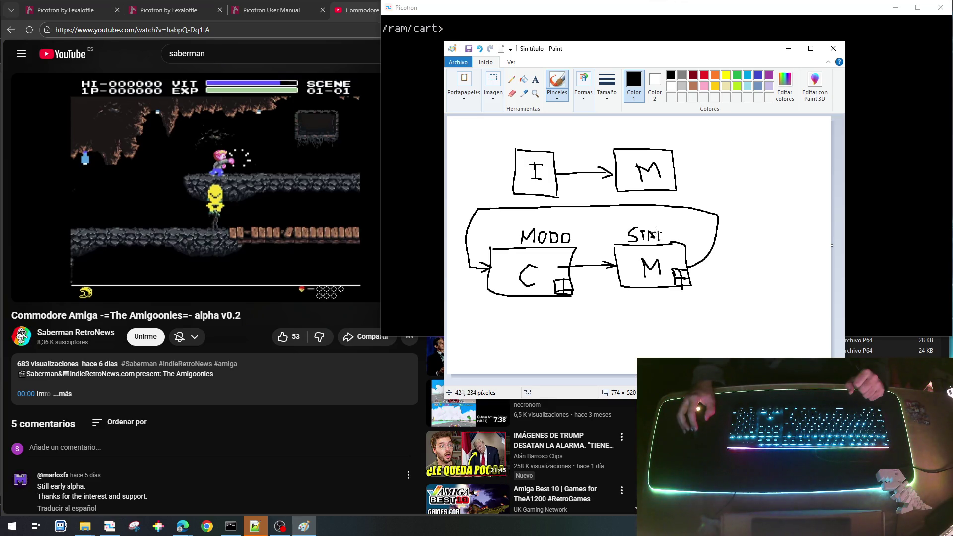
left_click_drag(666, 237, 670, 231)
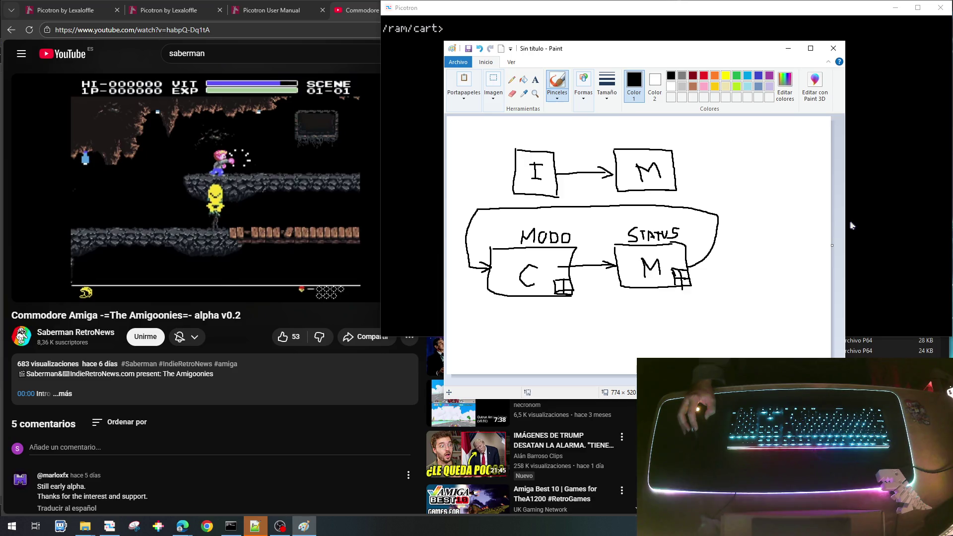
Step: Minimize Paint, bring Picotron back to front, and return to the code editor
left_click(788, 48)
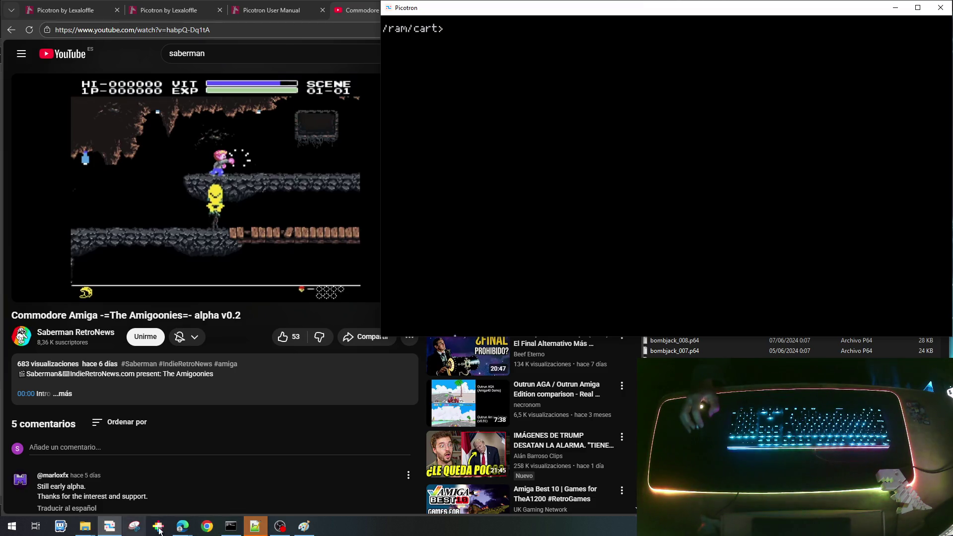
left_click(110, 527)
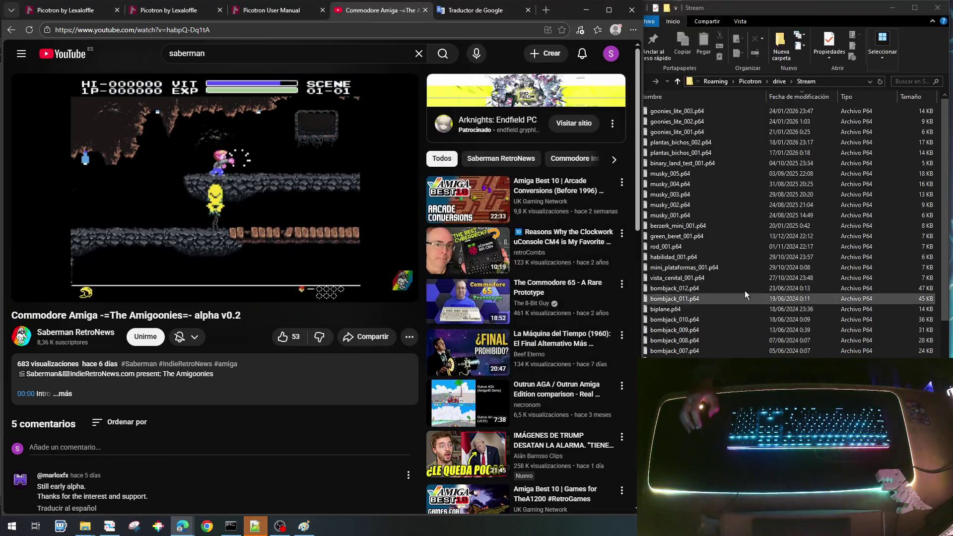
left_click(110, 526)
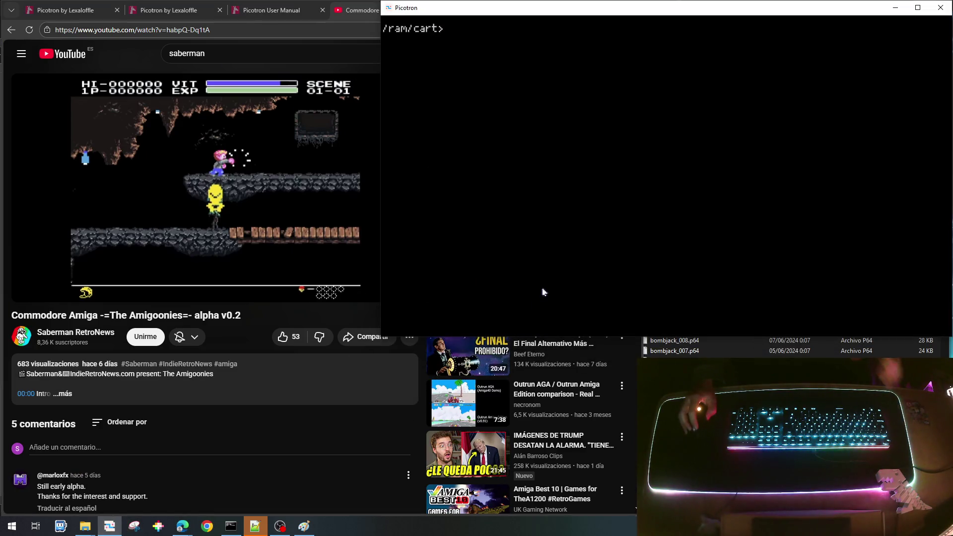
key("Escape")
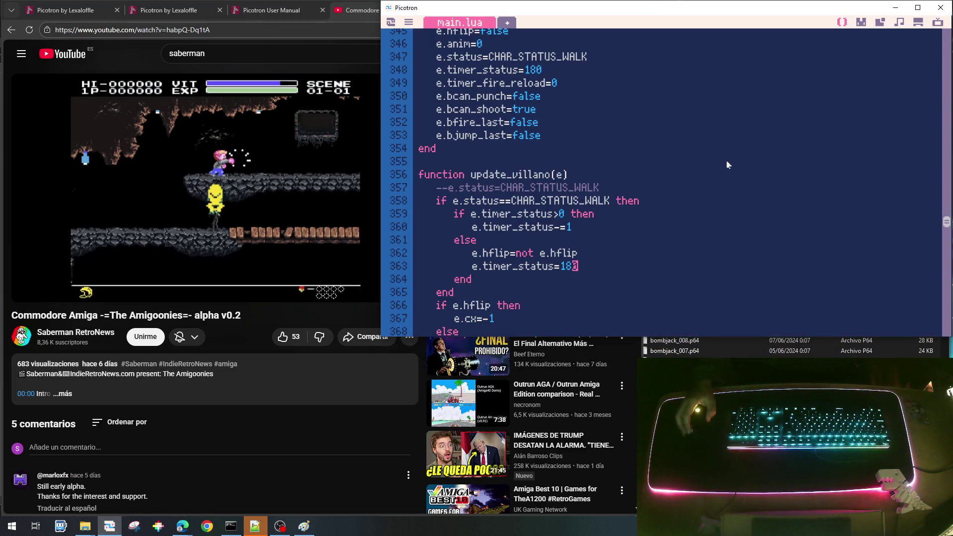
Step: Scroll main.lua to the CHAR_MODE_PATROL=0 and CHAR_MODE_PURSUIT=1 constants near the top
scroll(728, 164, "up", 5)
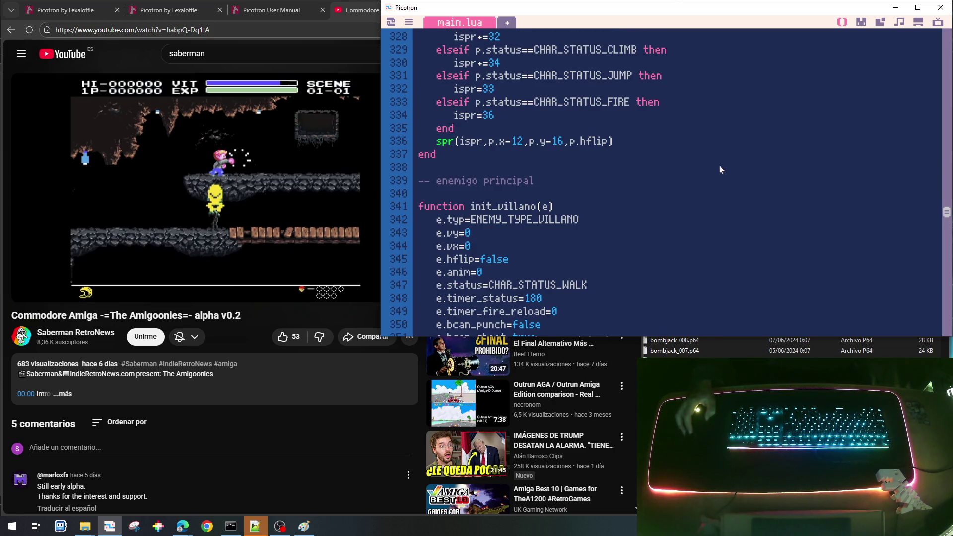
scroll(721, 169, "down", 4)
scroll(688, 180, "up", 1)
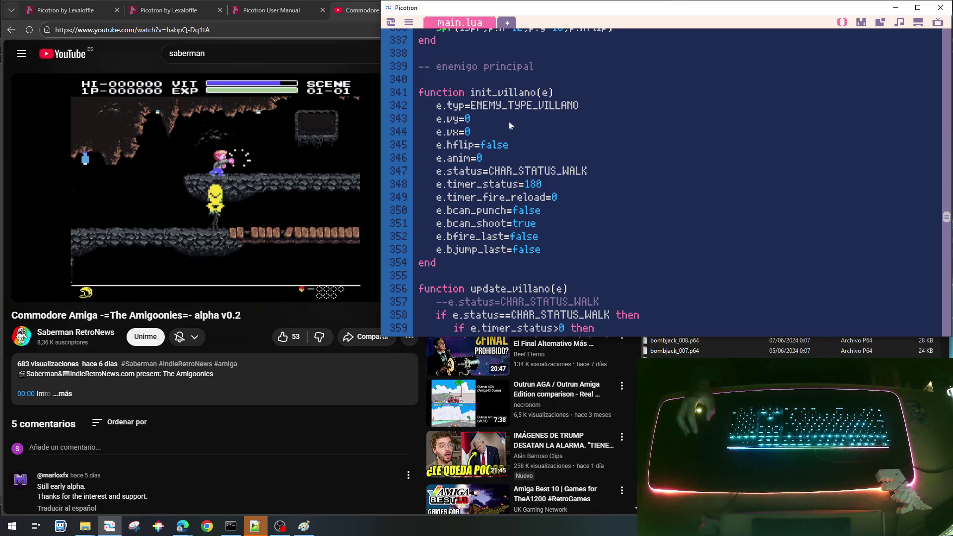
scroll(580, 215, "down", 1)
scroll(581, 215, "down", 1)
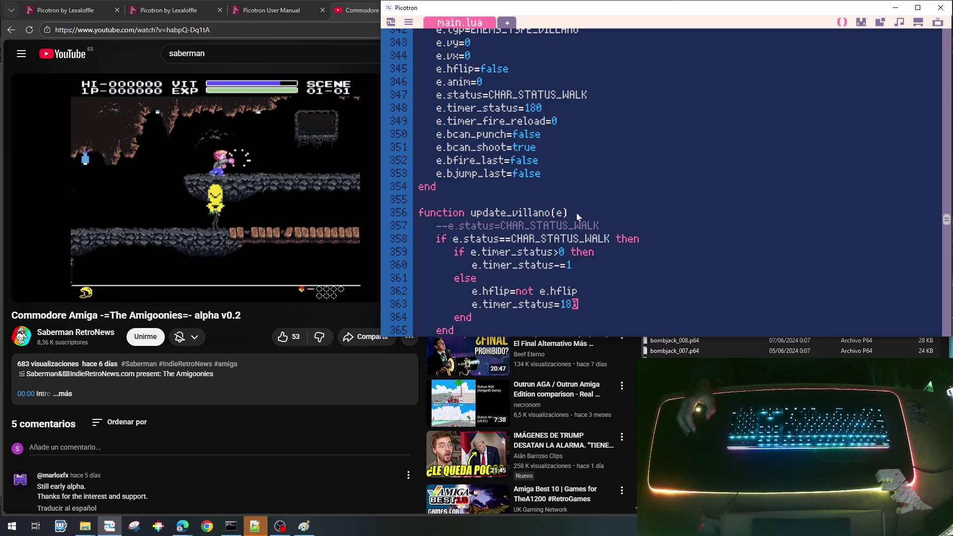
left_click(597, 98)
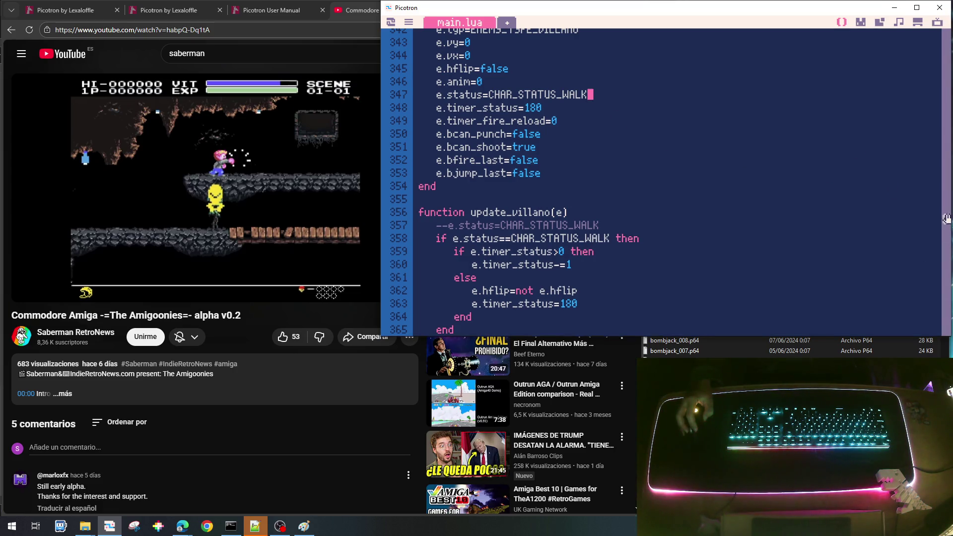
left_click_drag(944, 221, 946, 52)
scroll(664, 104, "up", 6)
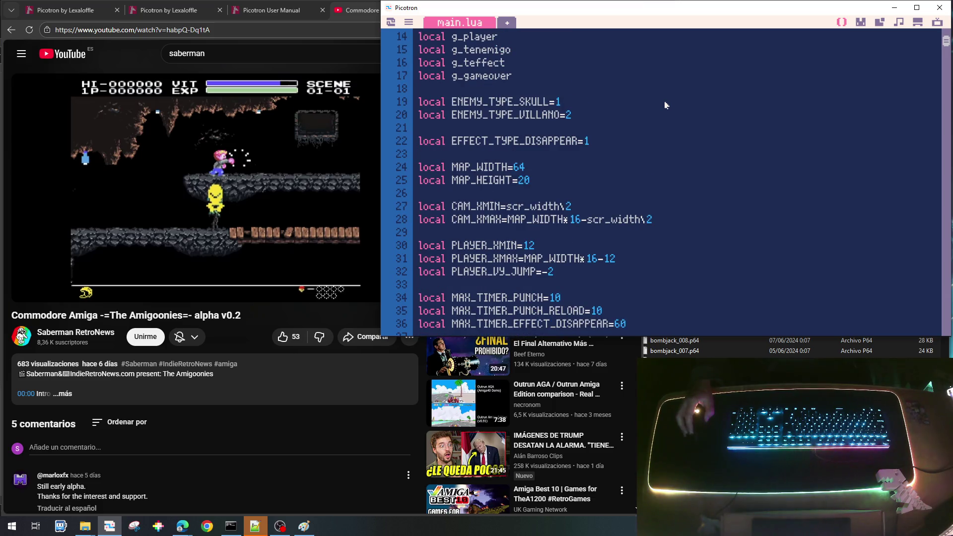
scroll(666, 105, "down", 3)
scroll(666, 105, "down", 1)
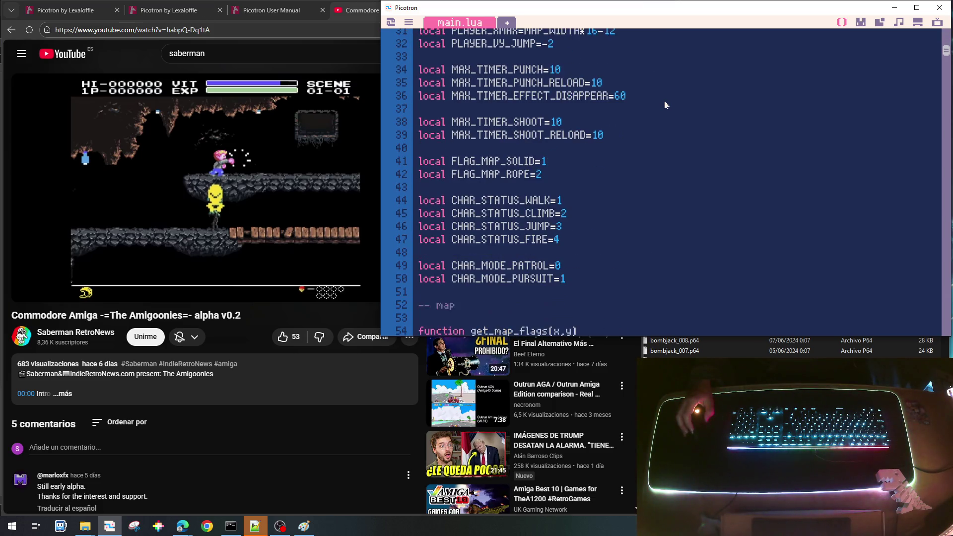
double_click(503, 268)
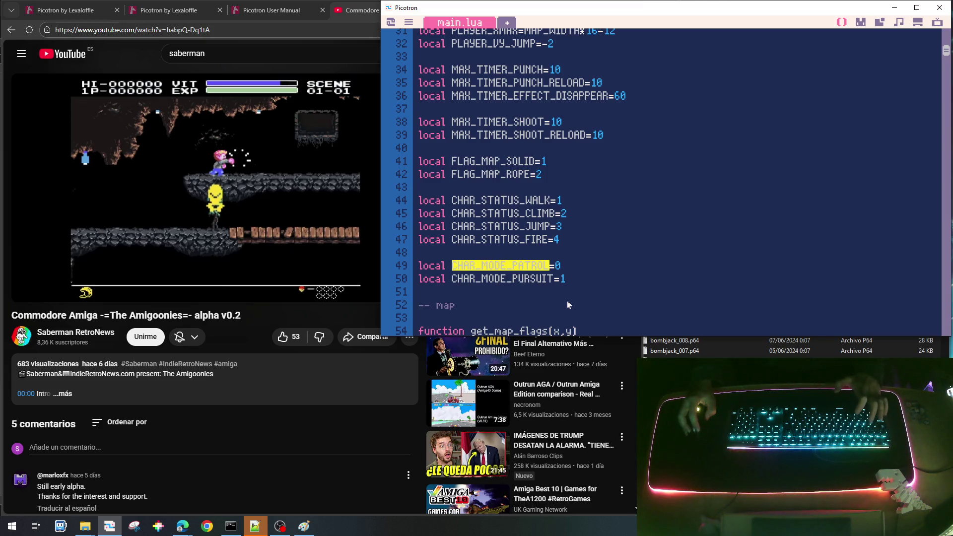
scroll(644, 262, "down", 15)
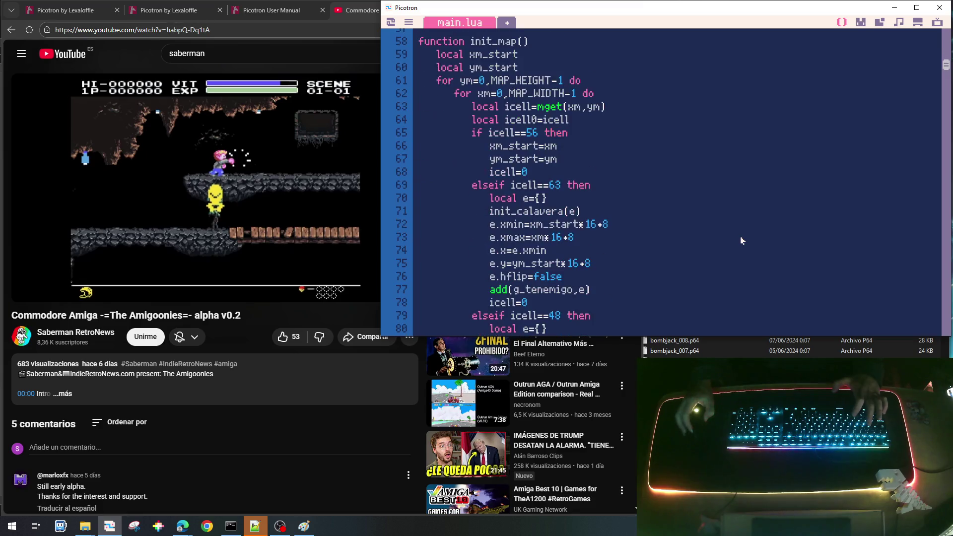
scroll(742, 241, "down", 6)
scroll(742, 240, "up", 6)
scroll(742, 241, "down", 12)
scroll(742, 241, "up", 2)
scroll(742, 241, "down", 5)
scroll(742, 243, "up", 15)
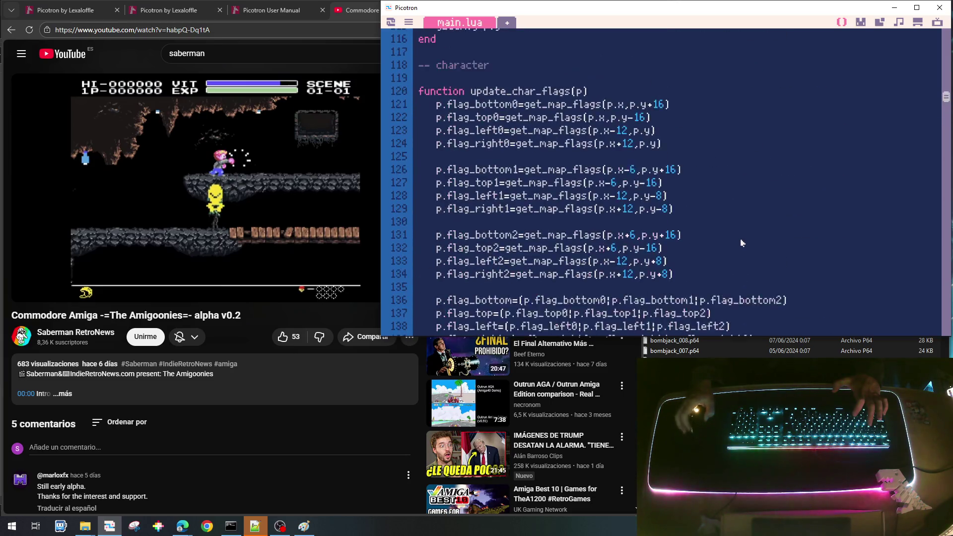
scroll(742, 243, "up", 14)
scroll(742, 243, "down", 4)
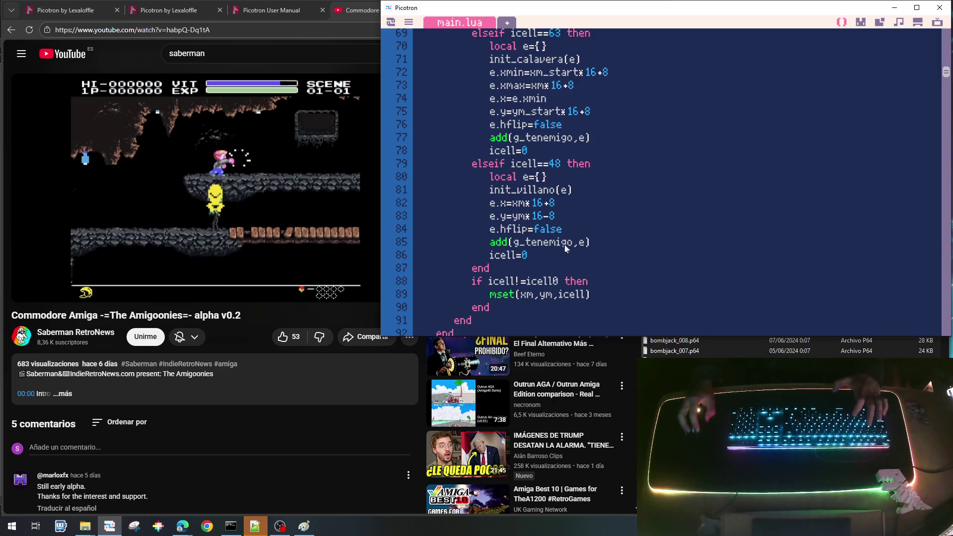
left_click_drag(946, 72, 945, 252)
scroll(947, 149, "down", 5)
scroll(726, 193, "up", 5)
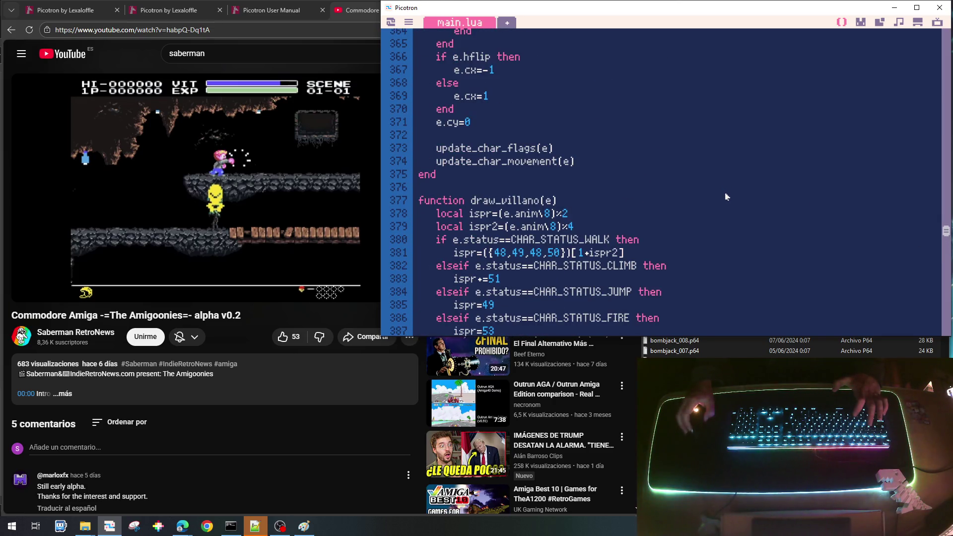
scroll(709, 217, "up", 3)
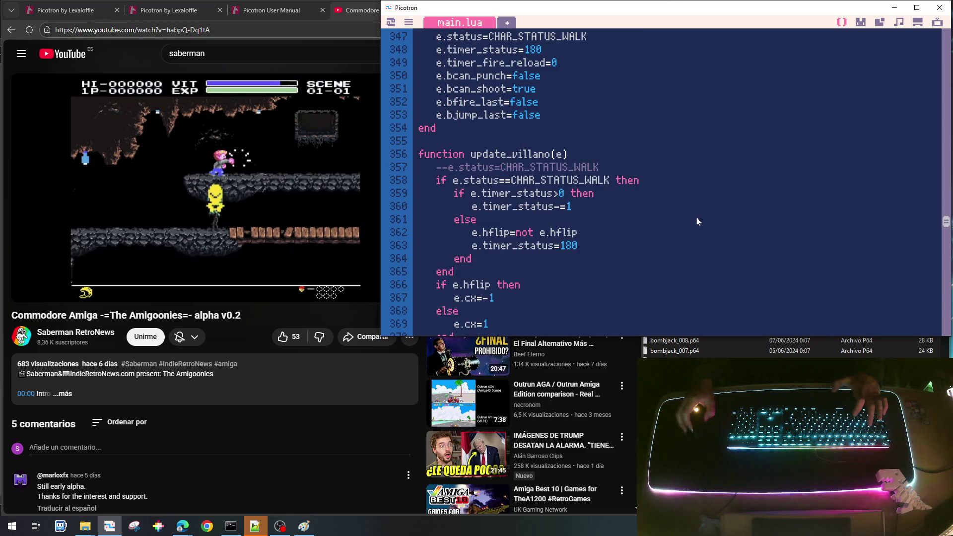
scroll(497, 209, "up", 3)
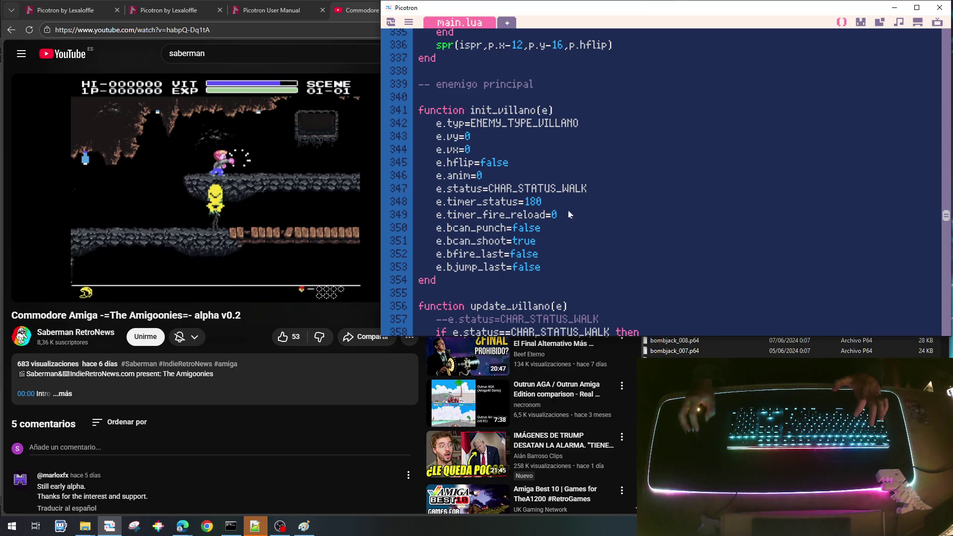
Step: Add the line e.mode=CHAR_MODE_PATROL after timer_fire_reload in init_villano
key("Return")
key("Return")
key("Up")
key("Home")
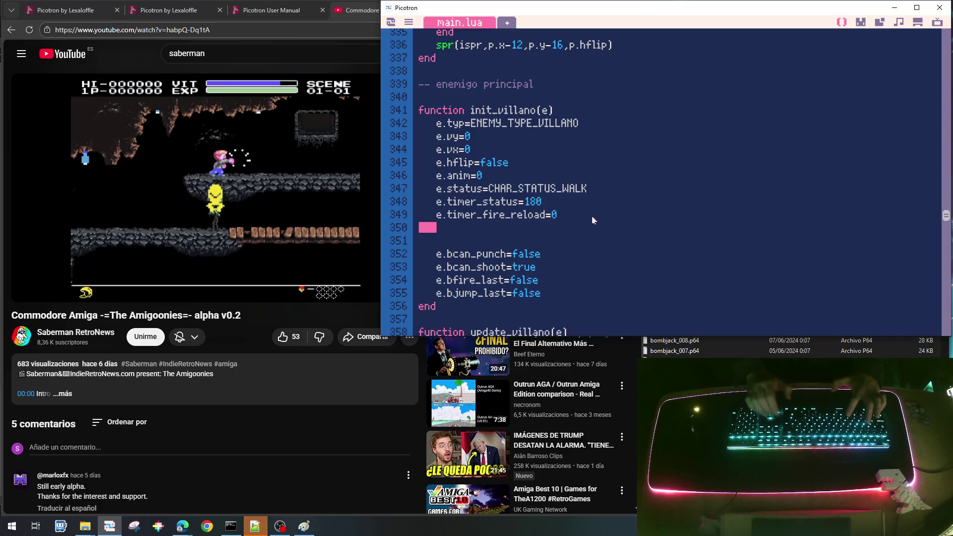
key("End")
type("e.")
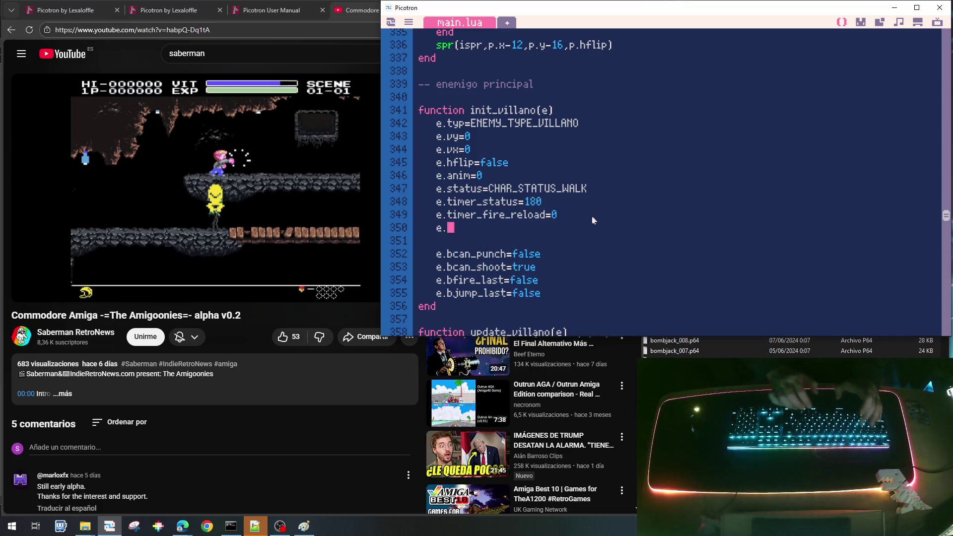
type("mode")
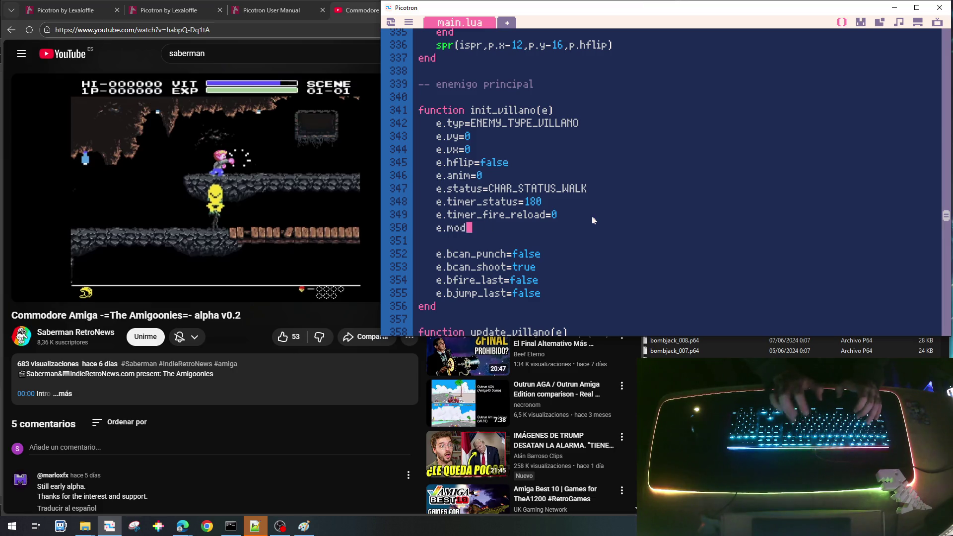
key("ctrl+z")
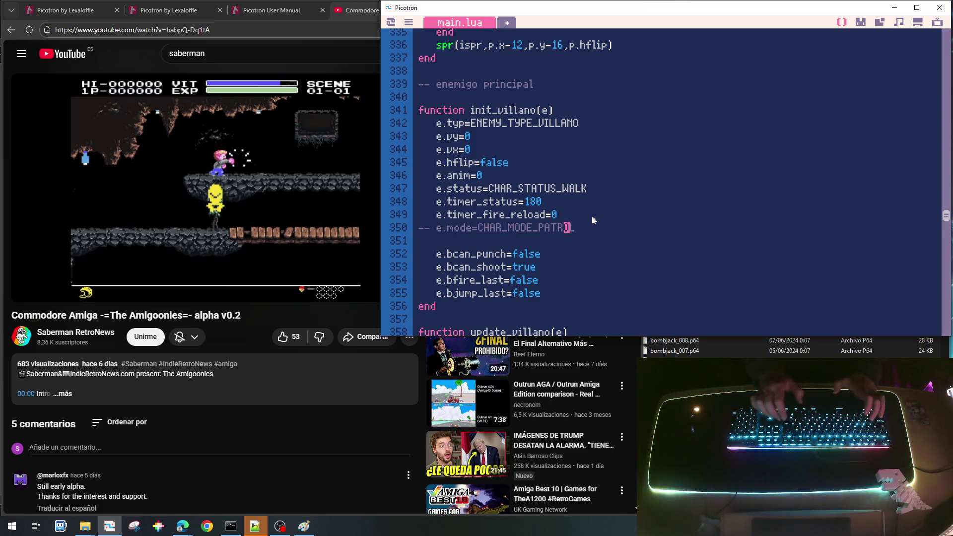
key("Home")
key("ctrl+z")
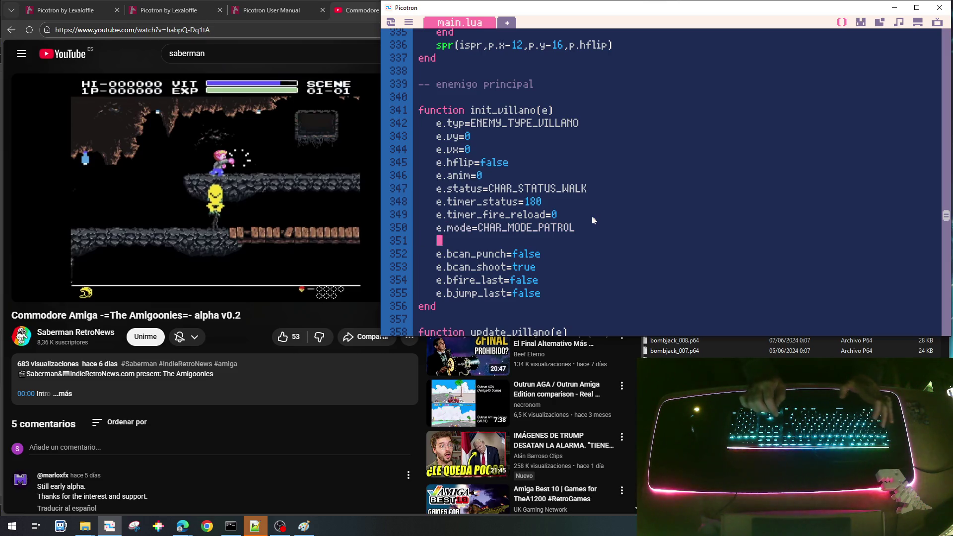
Step: Add e.timer_mode=180 and change the initial e.timer_status from 180 to 0
type("moede=")
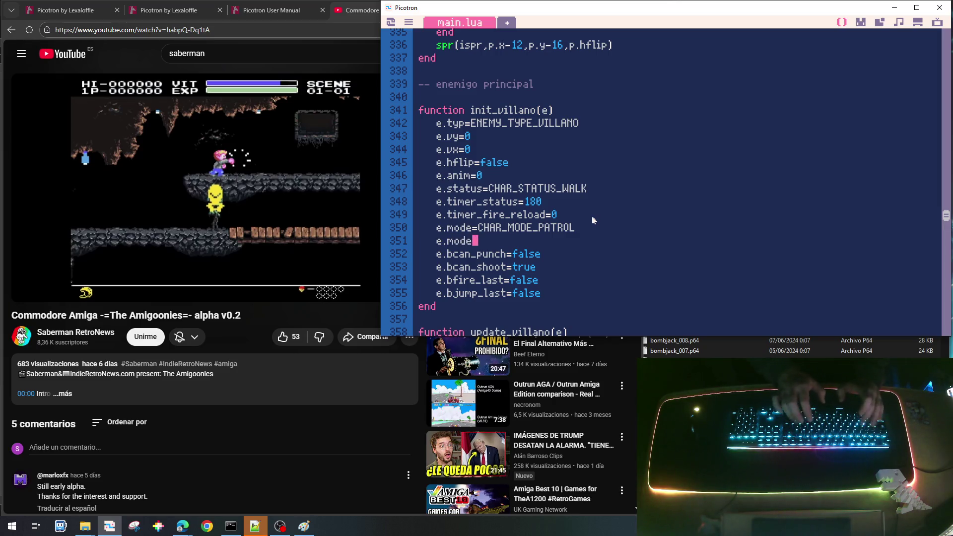
key("BackSpace")
key("BackSpace")
key("BackSpace")
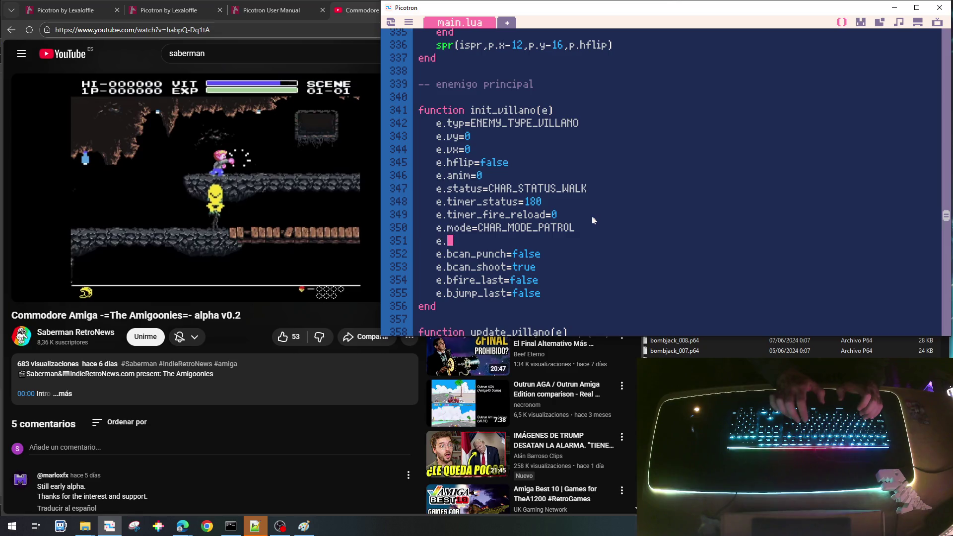
type("timer_m")
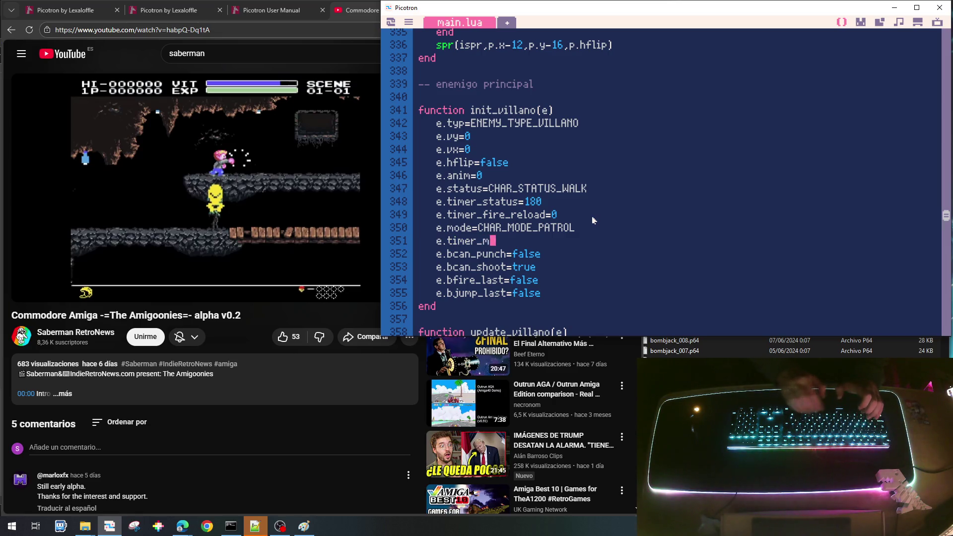
type("ode=")
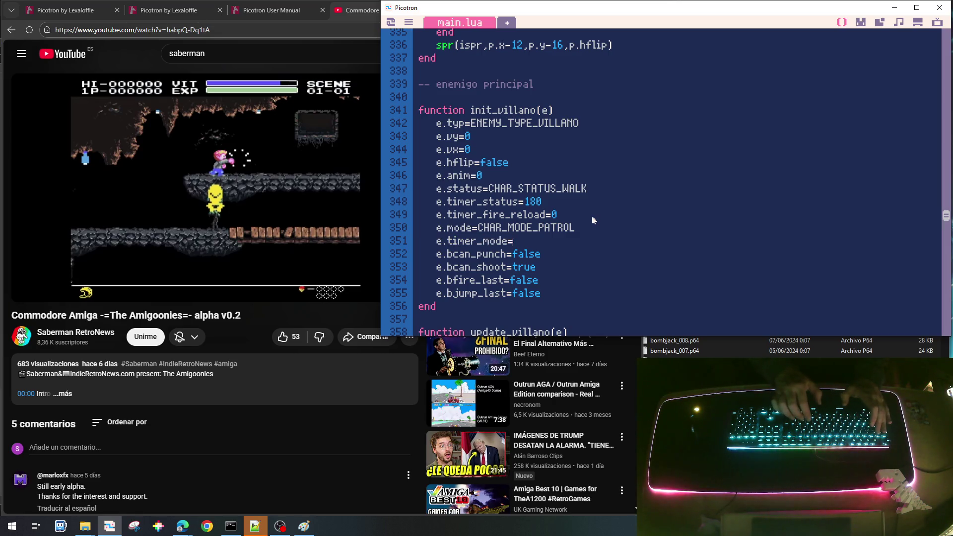
type("180")
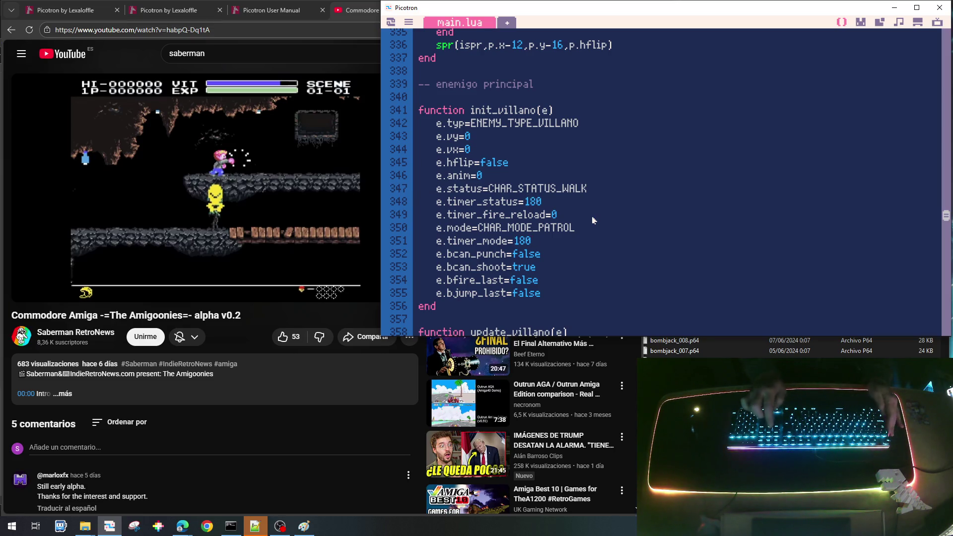
key("End")
key("Left")
key("BackSpace")
key("BackSpace")
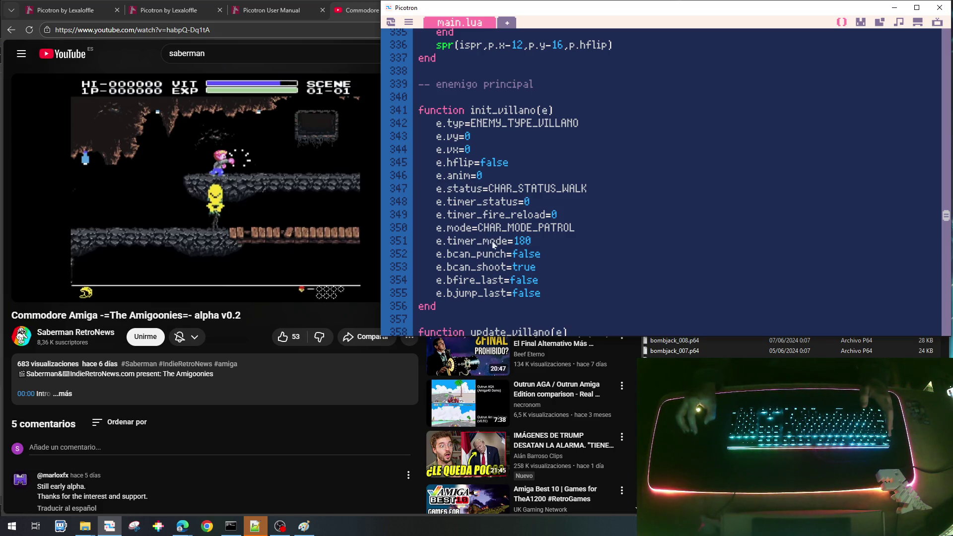
scroll(534, 246, "down", 4)
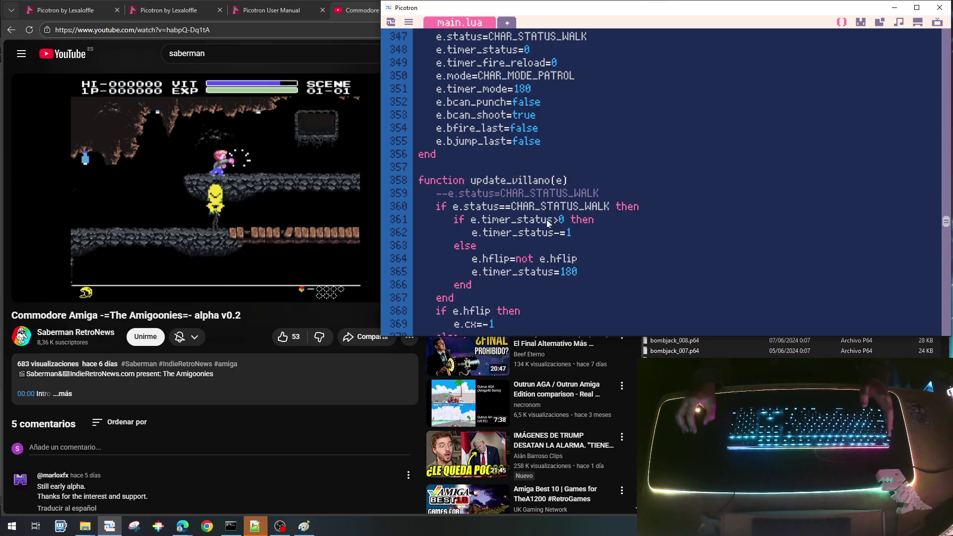
Step: Rename timer_status to timer_mode in the walk check, countdown and reset lines 361, 362, 365
left_click_drag(518, 222, 553, 224)
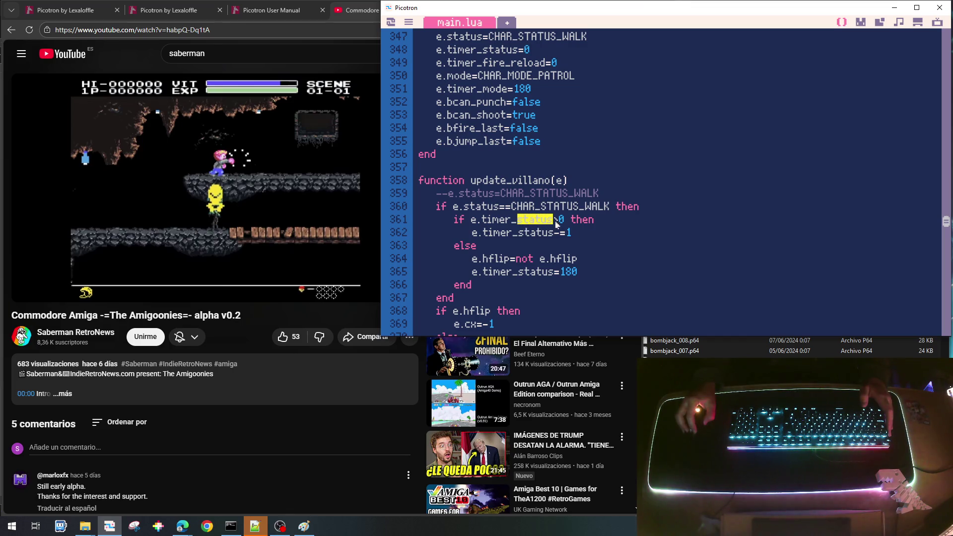
type("mode")
key("Down")
key("BackSpace")
key("BackSpace")
key("BackSpace")
key("BackSpace")
type("mode")
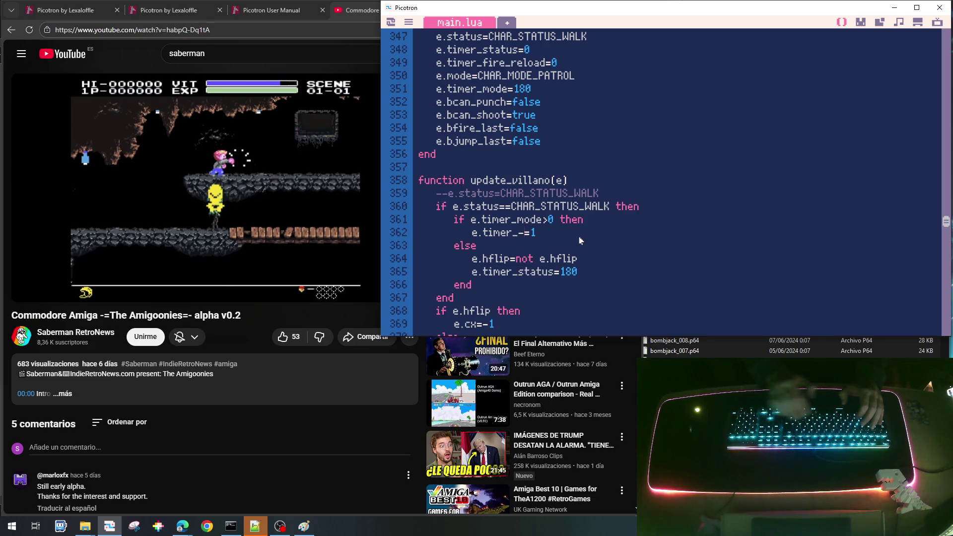
key("Down")
key("Down")
key("Down")
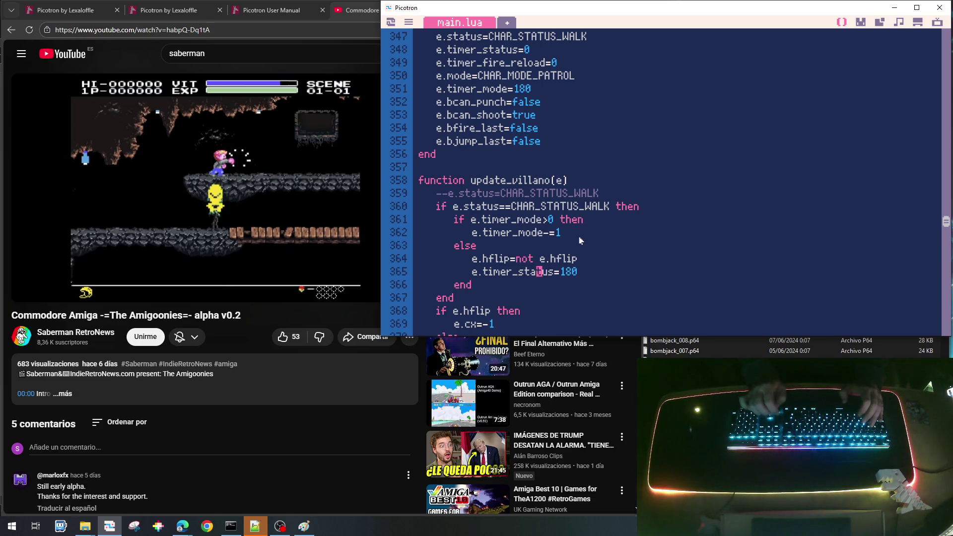
key("BackSpace")
key("BackSpace")
key("BackSpace")
type("mode")
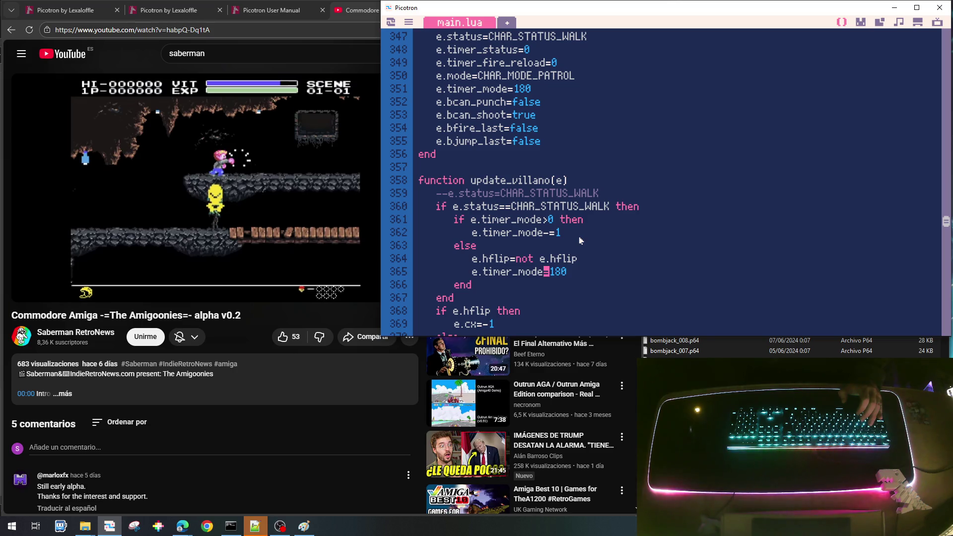
scroll(580, 240, "down", 4)
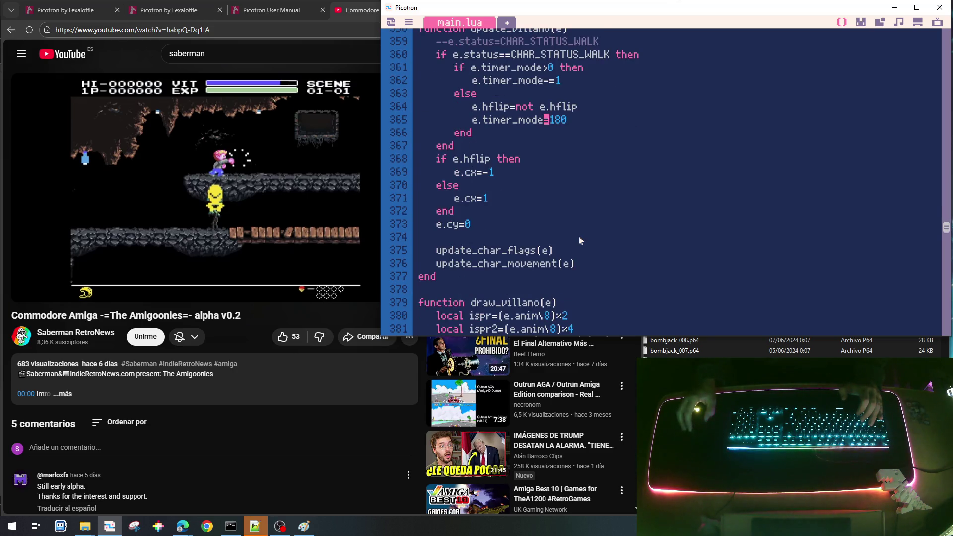
scroll(580, 241, "up", 4)
scroll(580, 240, "up", 2)
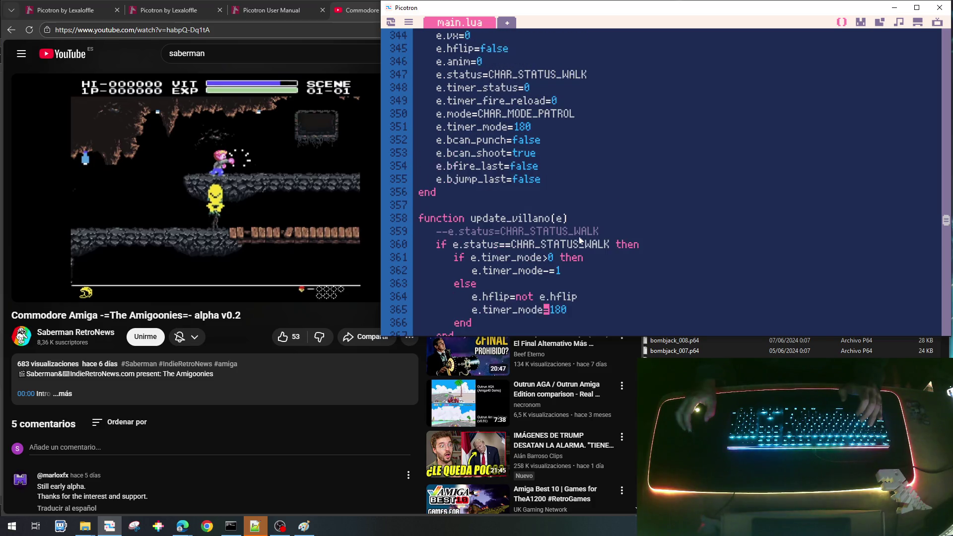
scroll(580, 241, "down", 2)
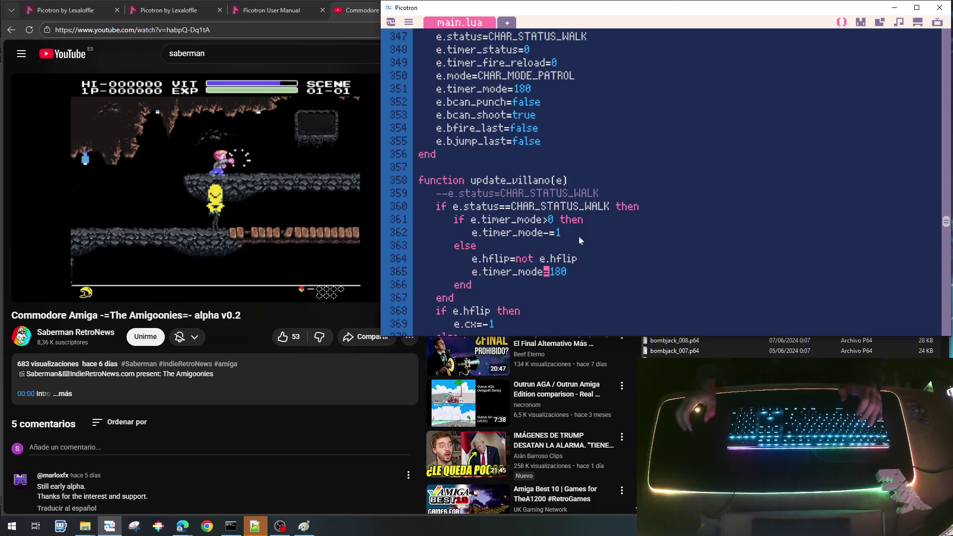
left_click(627, 195)
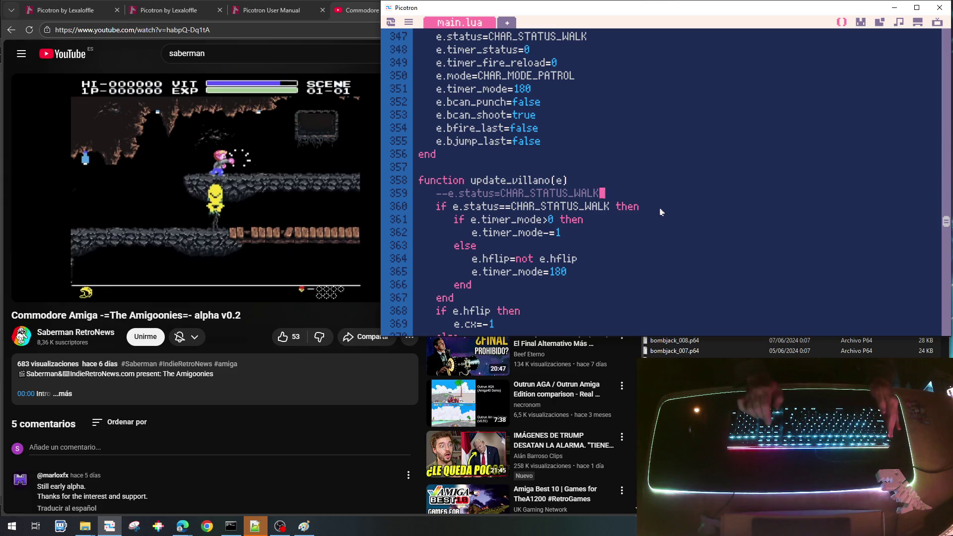
Step: Replace the commented status line with 'if e.mode==CHAR_MODE_PATROL then'
key("ctrl+x")
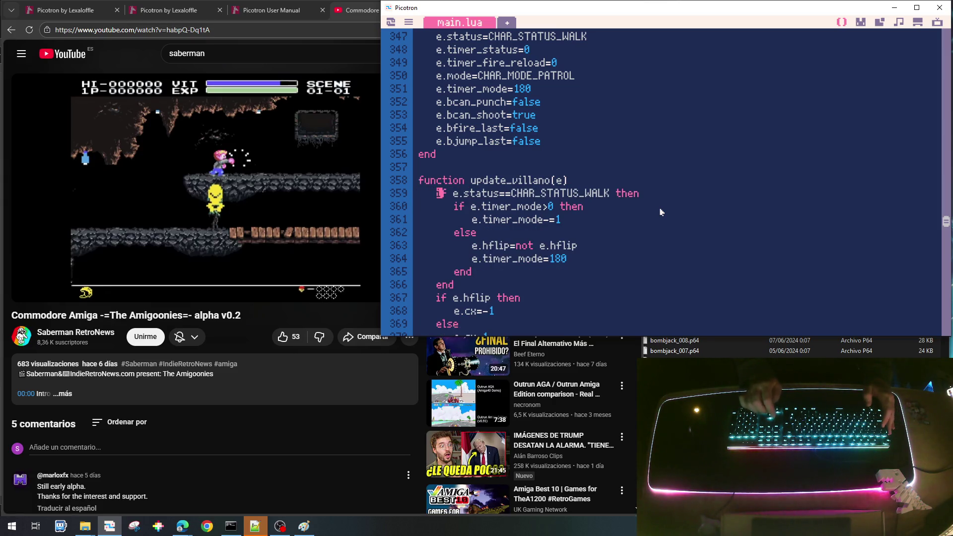
key("Return")
key("Up")
type("if e.modo")
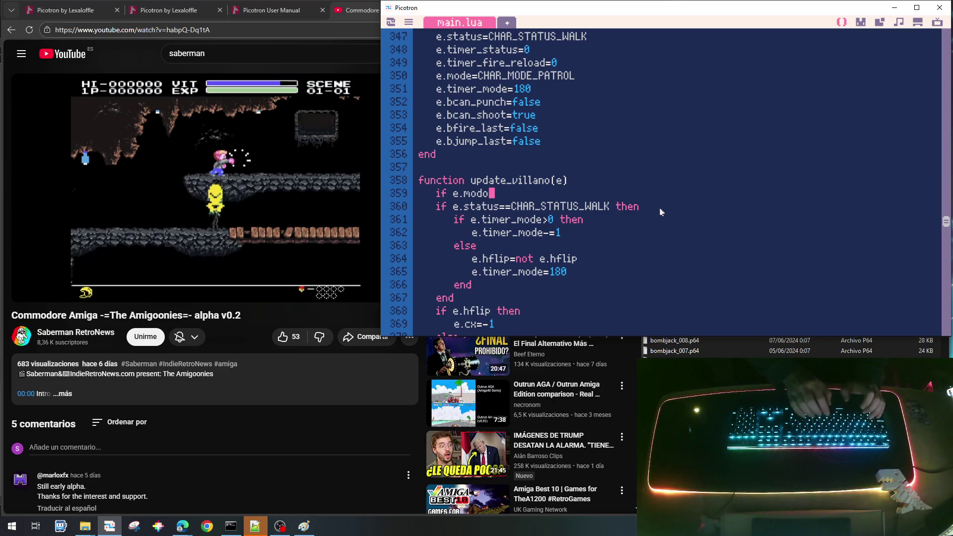
type("=")
key("BackSpace")
key("BackSpace")
type("e")
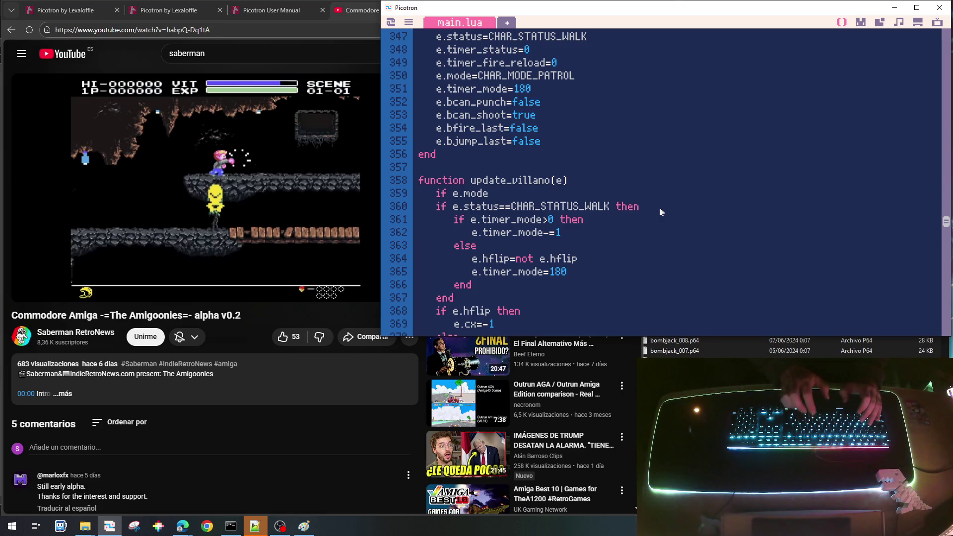
type("==")
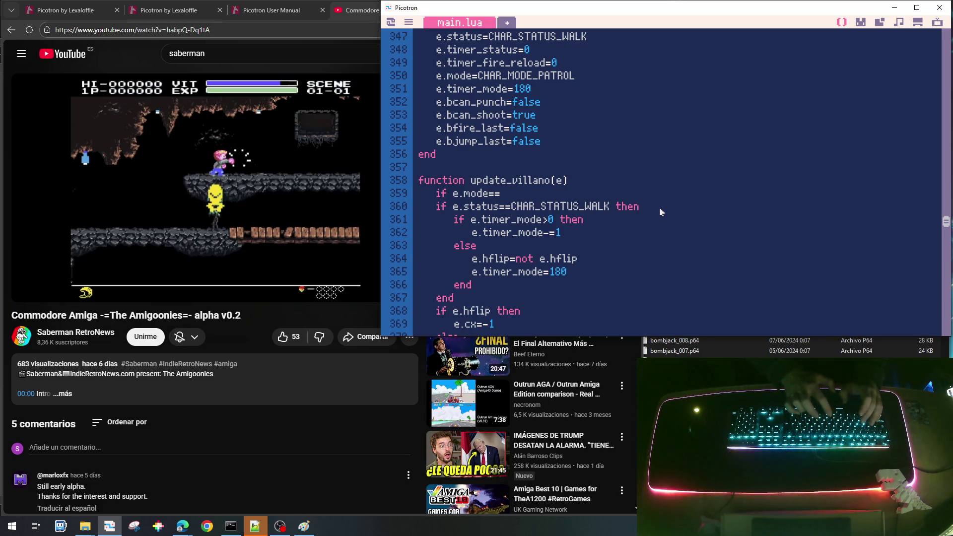
type("CHAR_")
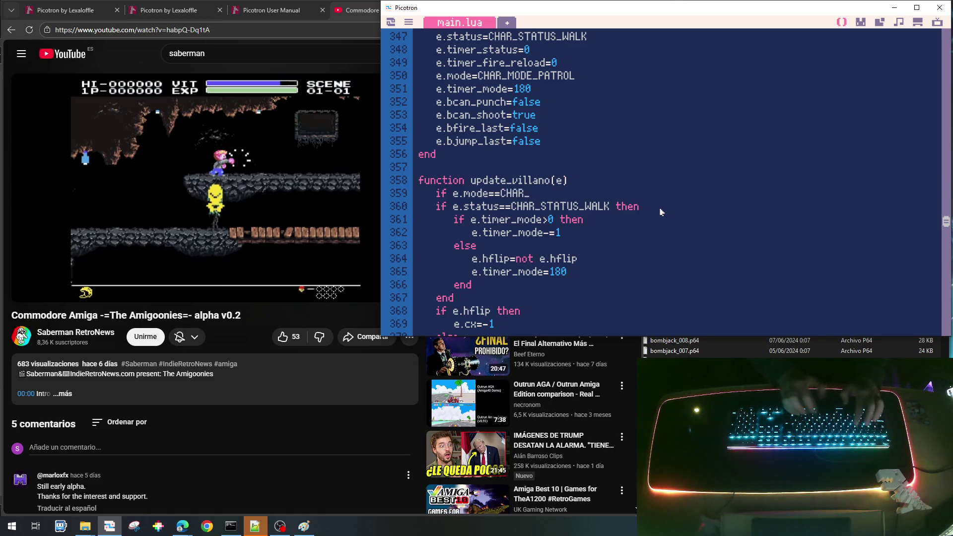
type("MODE_PATROL then")
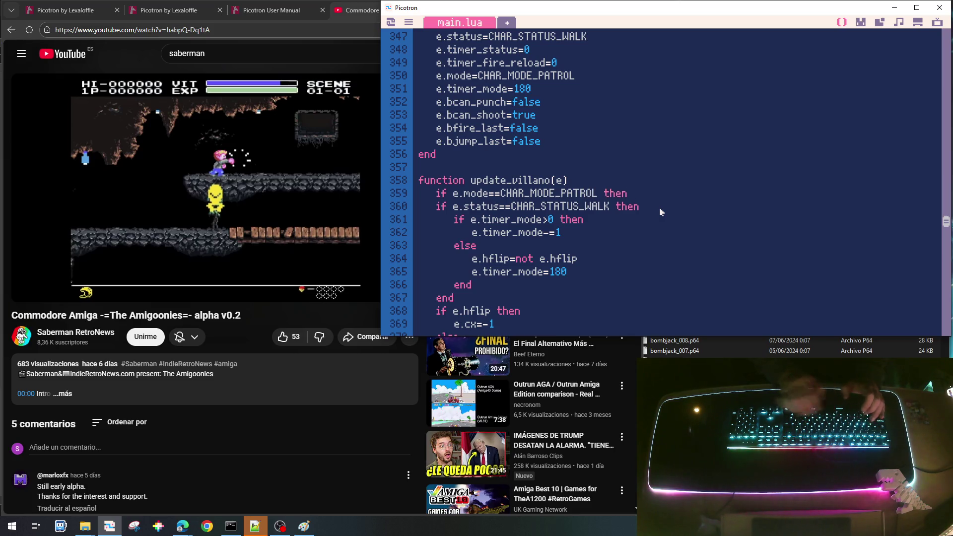
Step: Indent the walking logic lines 360–373 under the patrol check
key("Down")
key("Home")
key("shift+End")
key("shift+Down")
key("shift+Down")
key("shift+Down")
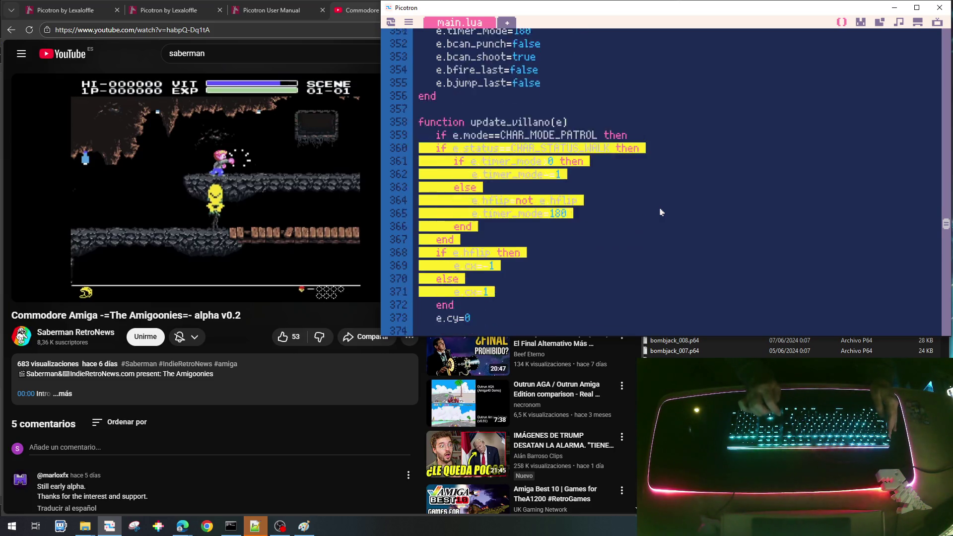
key("Tab")
key("Up")
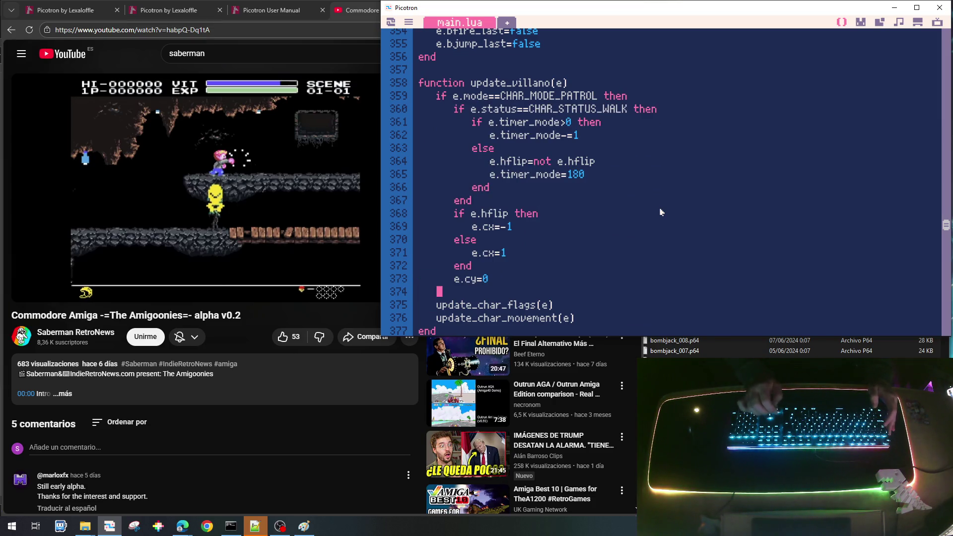
Step: Add an 'elseif e.mode==CHAR_MODE_PURSUIT then' branch closed by end
type("else")
key("Return")
type("end")
key("End")
type("if e.mode==")
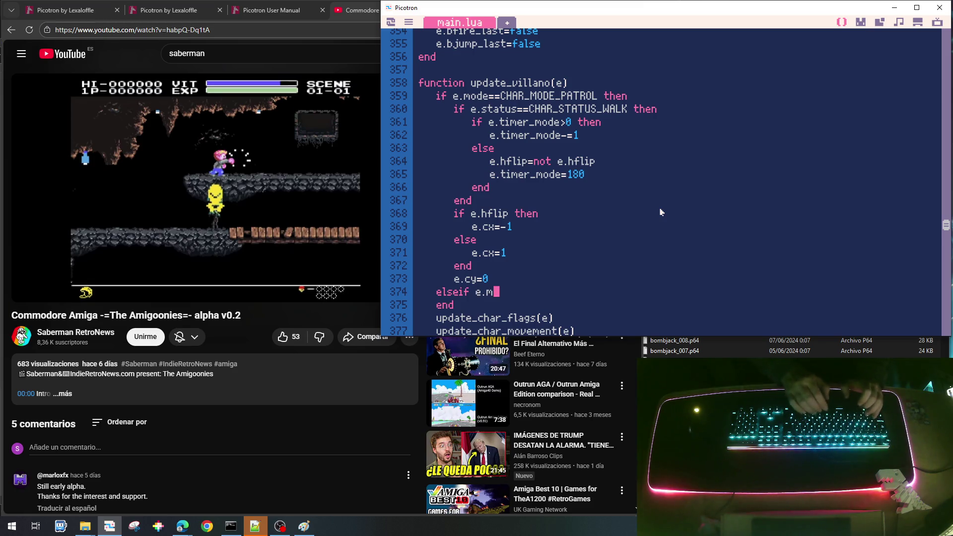
type("C")
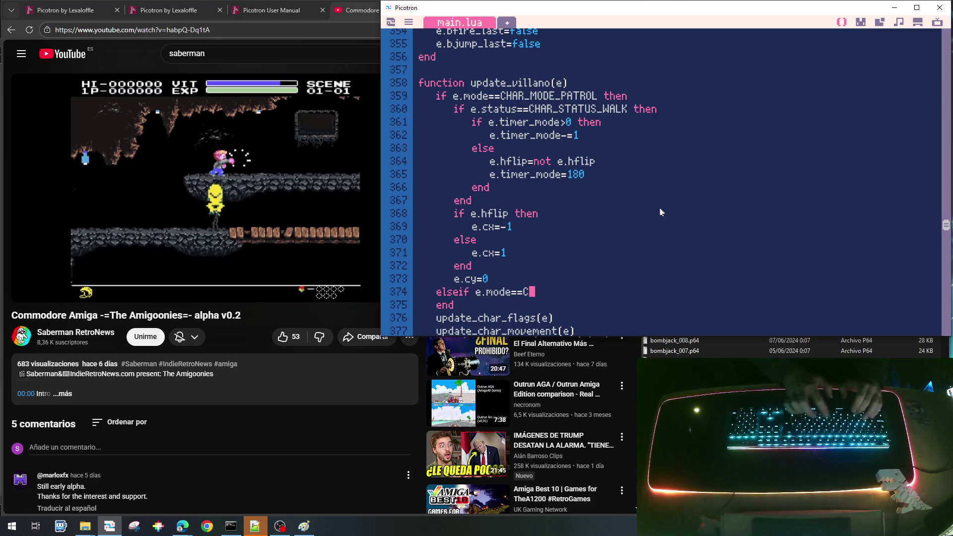
type("HAR_MODE_PURSUIT ")
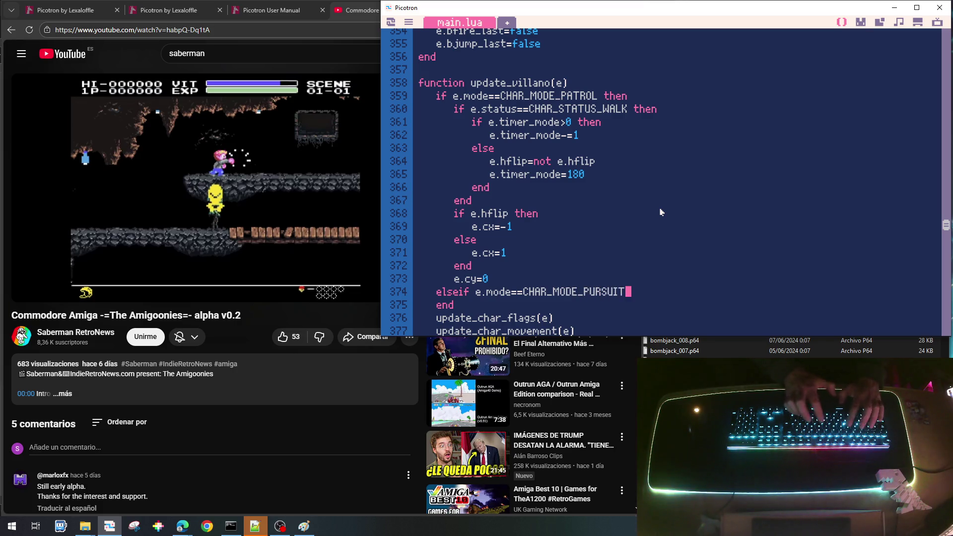
type("then")
key("Return")
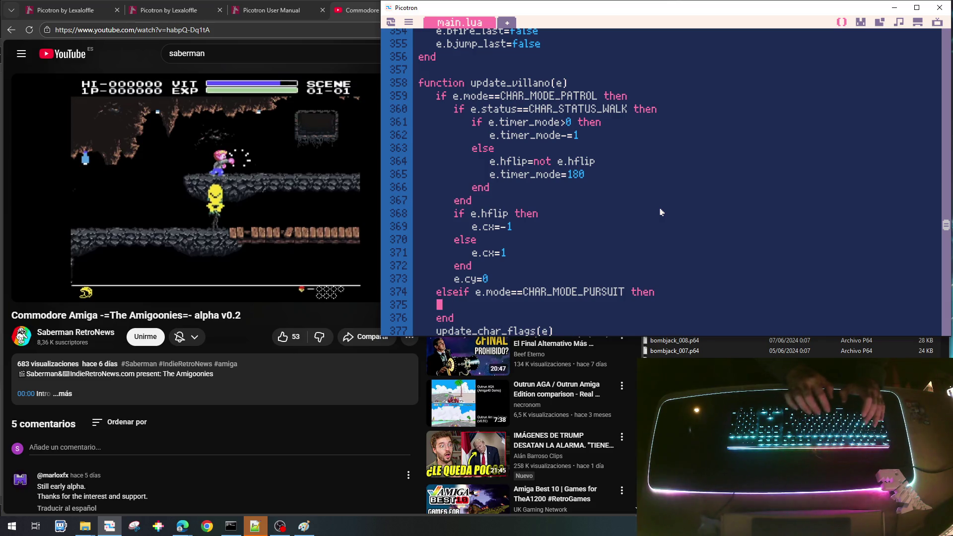
key("Up")
key("Return")
key("Down")
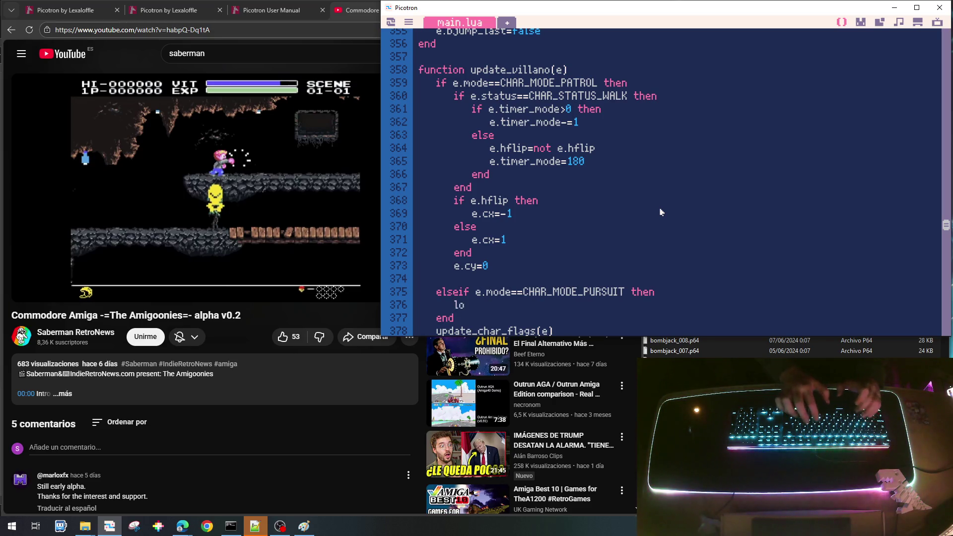
Step: Add 'local p=g_player' at the top of update_villano and start the local dx line
type("cal dx=")
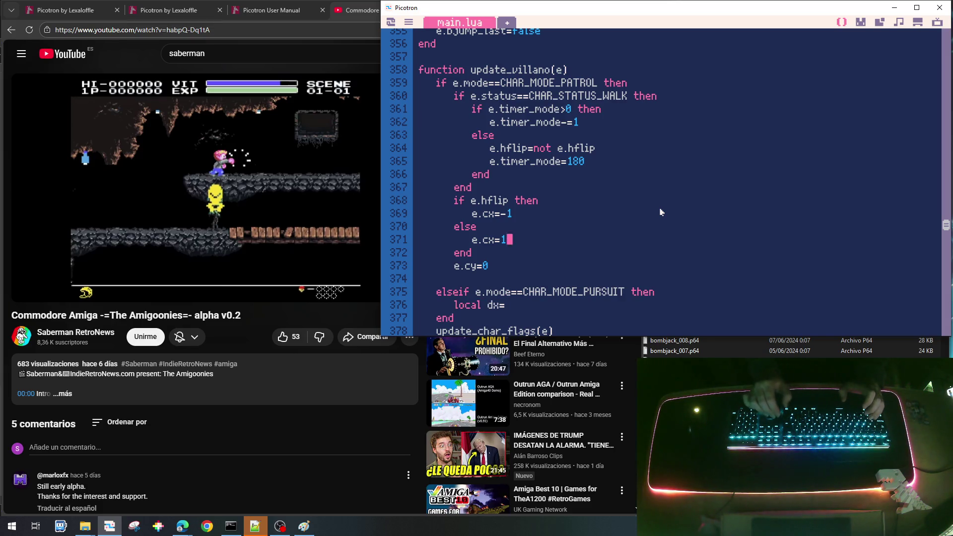
key("Return")
type("local p=g_player")
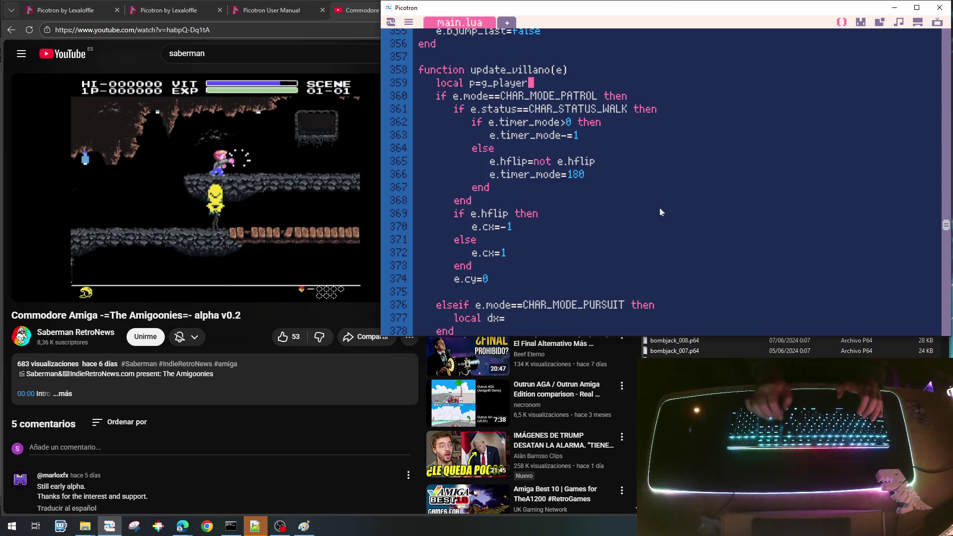
key("Return")
key("Down")
key("Down")
key("Down")
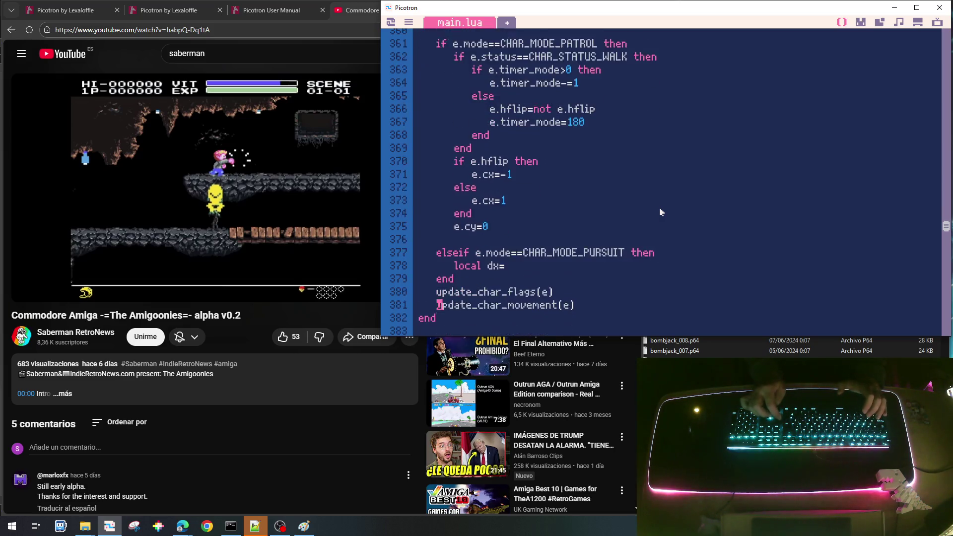
key("Down")
key("Down")
key("End")
key("Return")
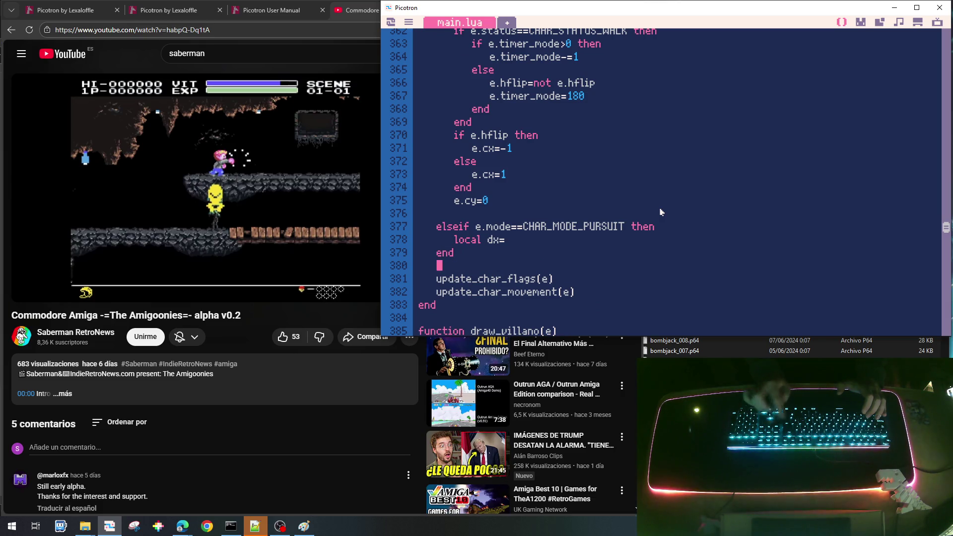
key("Up")
key("Up")
key("End")
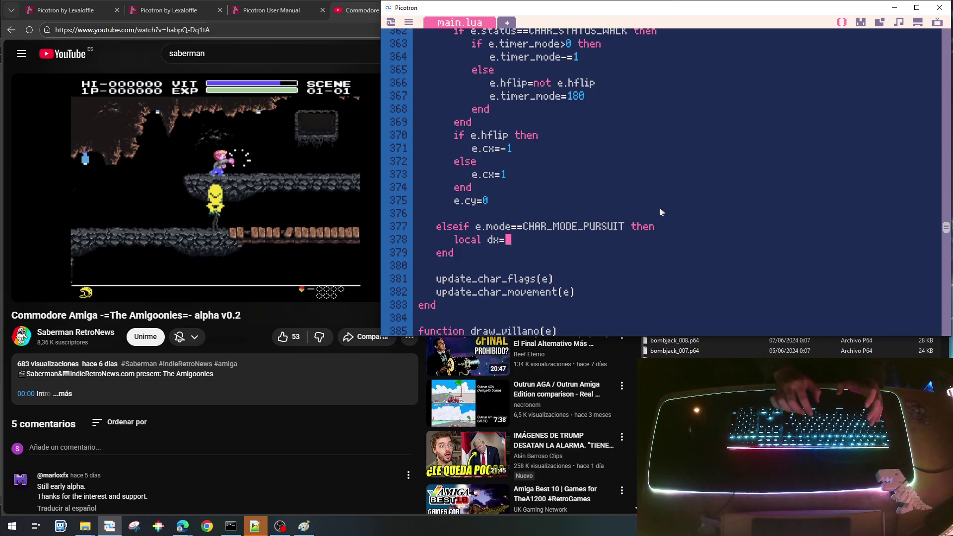
Step: Compute local dx and dy as the player's position minus the villain's
type("p.x")
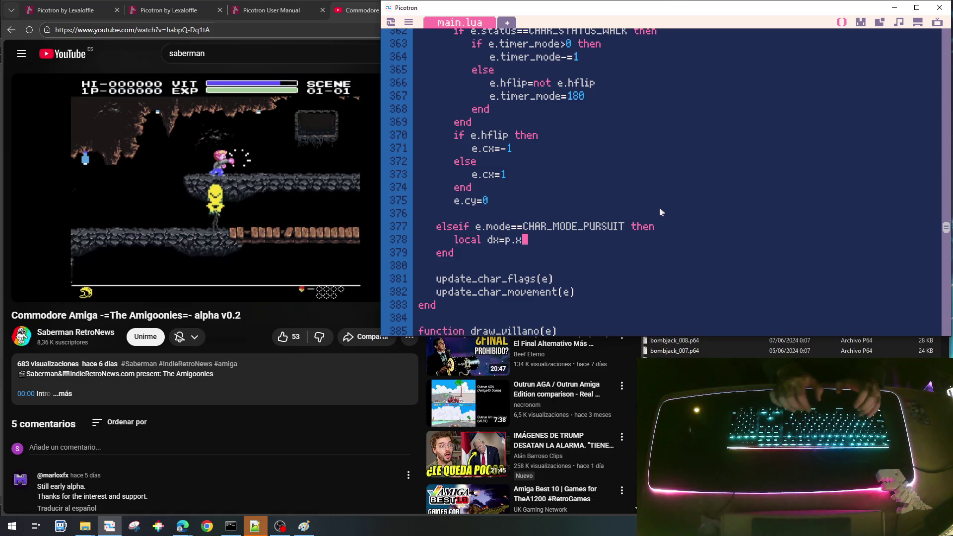
type("-e.x")
key("Return")
type("local dy=p.y")
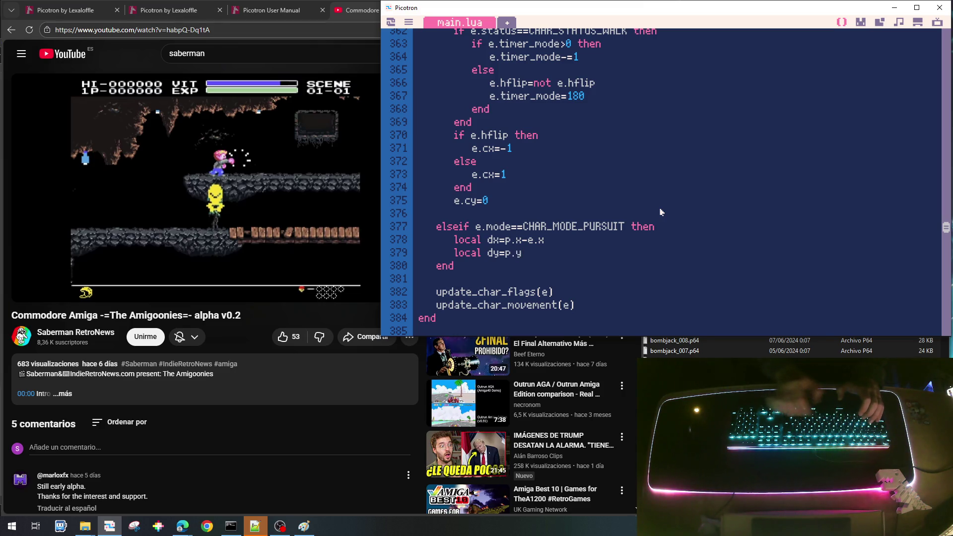
type("-e.")
key("Return")
key("Return")
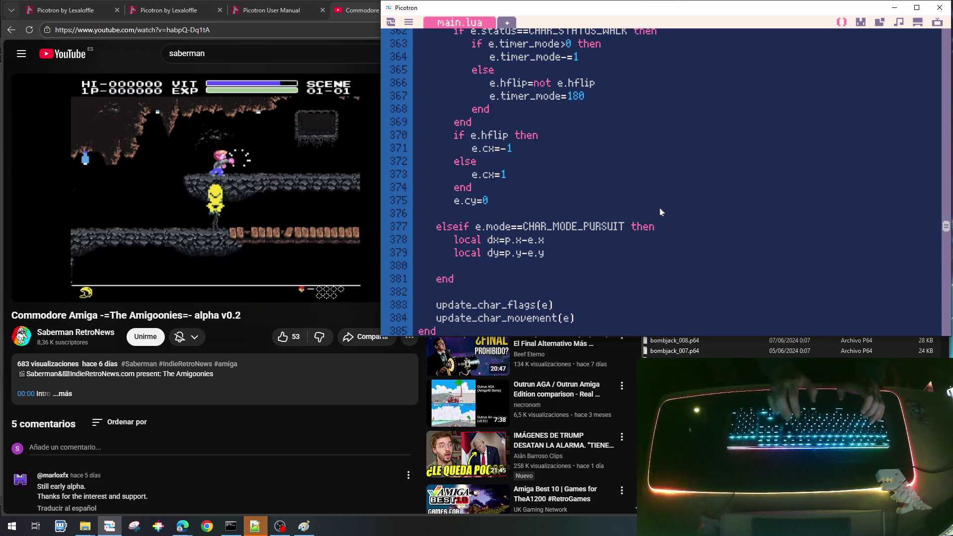
Step: Reset e.cx=0 and e.cy=0 in the pursuit branch
type("e.cx=0")
key("Return")
type("e.x")
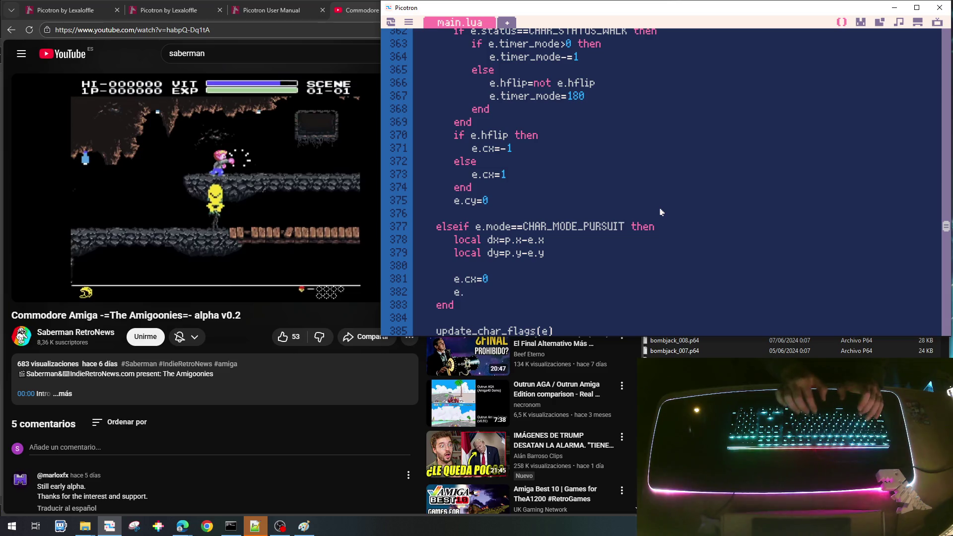
key("BackSpace")
type("cy=0")
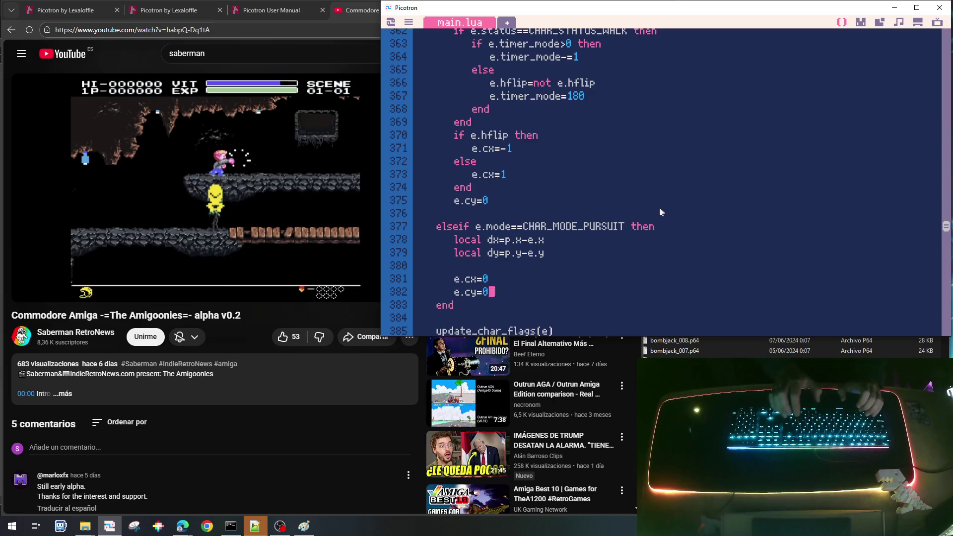
key("Return")
key("Return")
key("Up")
key("Tab")
Step: Add 'if dx>8 then' setting e.cx=1
type("if")
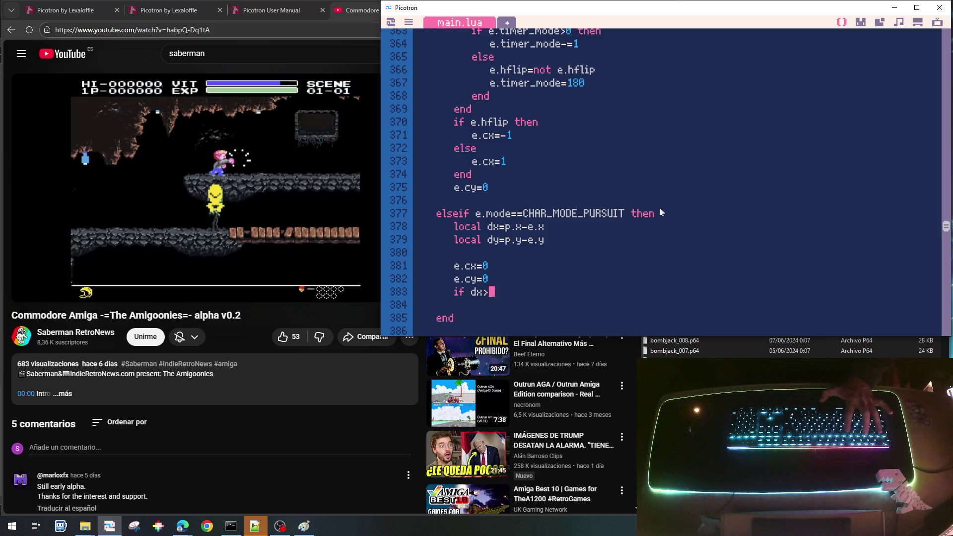
type("16 thebn")
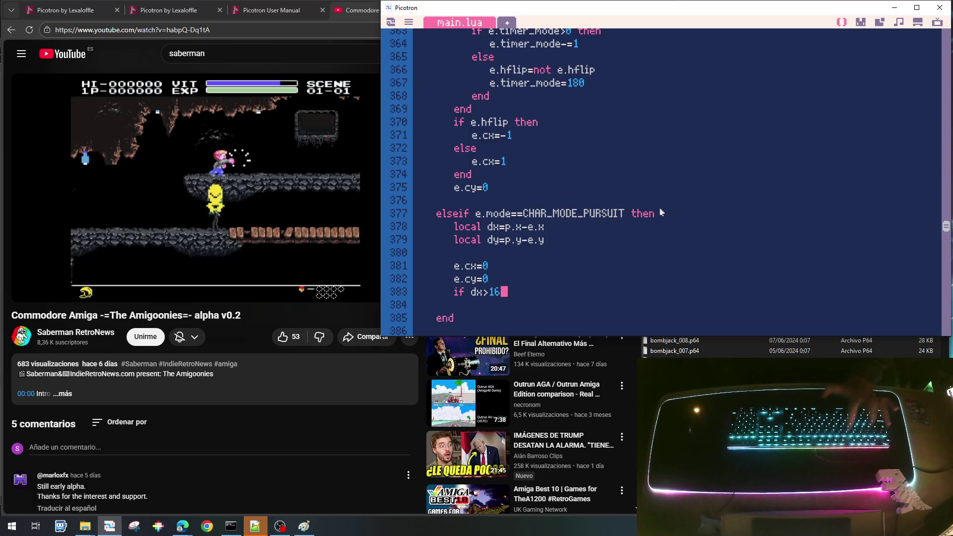
key("BackSpace")
key("BackSpace")
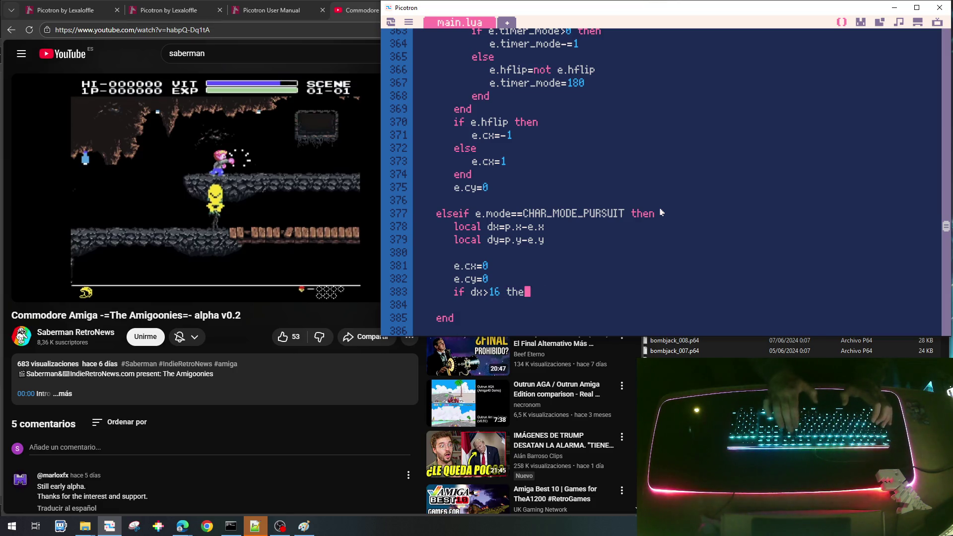
type("n")
key("Return")
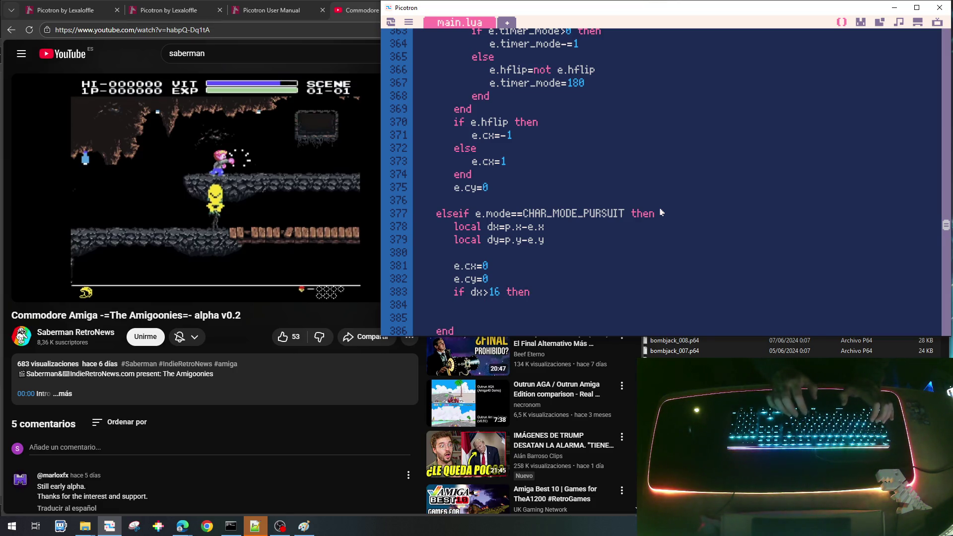
key("BackSpace")
key("BackSpace")
type("8")
key("Down")
key("Down")
key("Down")
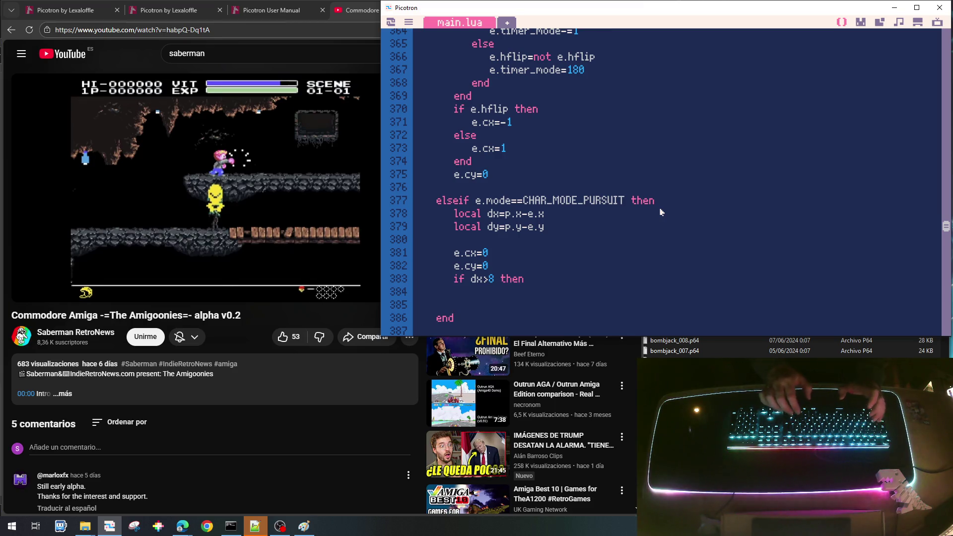
type("=1")
Step: Add the elseif dx<-8 case setting e.cx=-1 and close the block with end
key("Return")
key("BackSpace")
type("else")
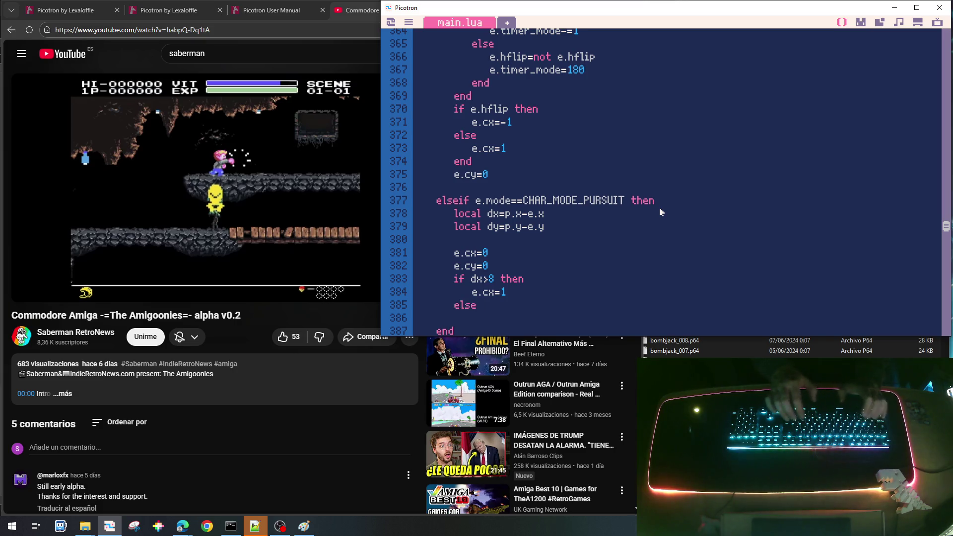
key("Return")
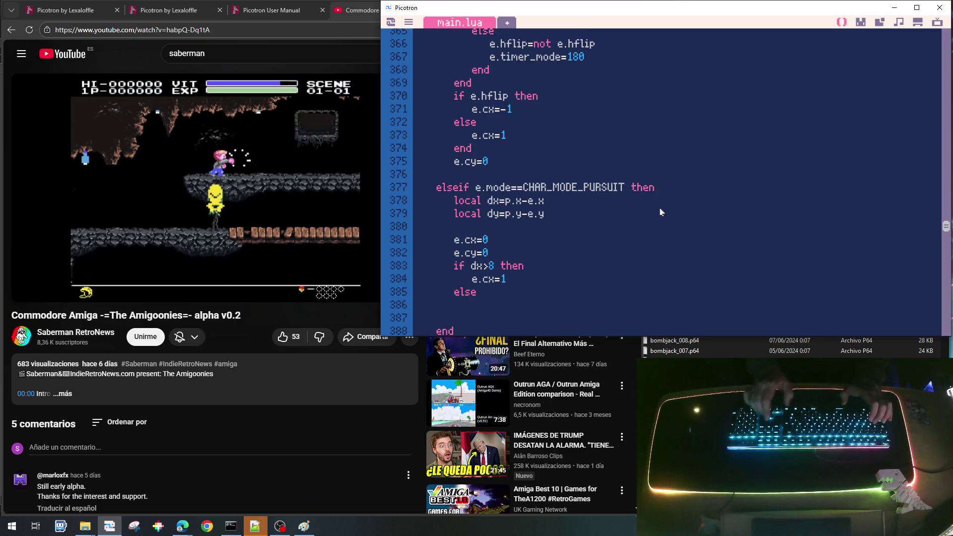
type("if")
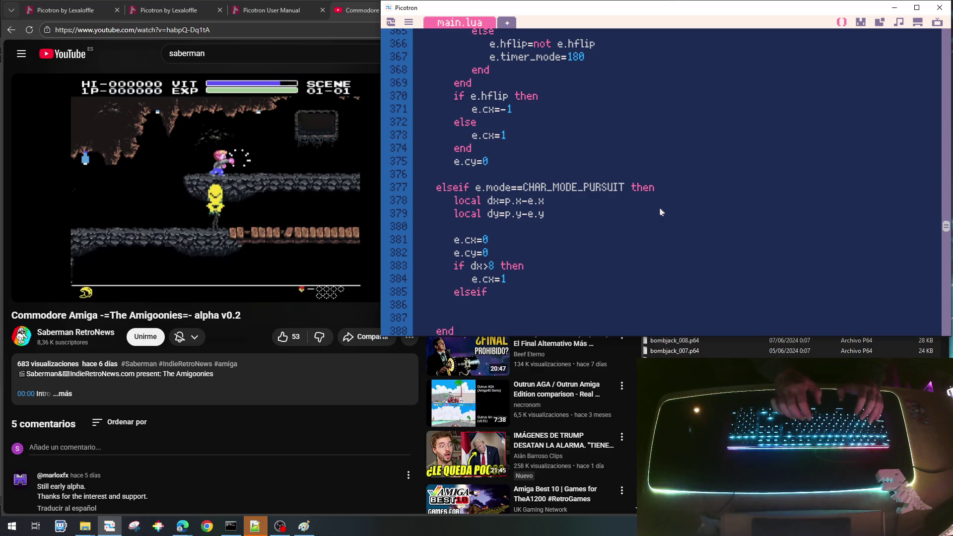
type(" dx")
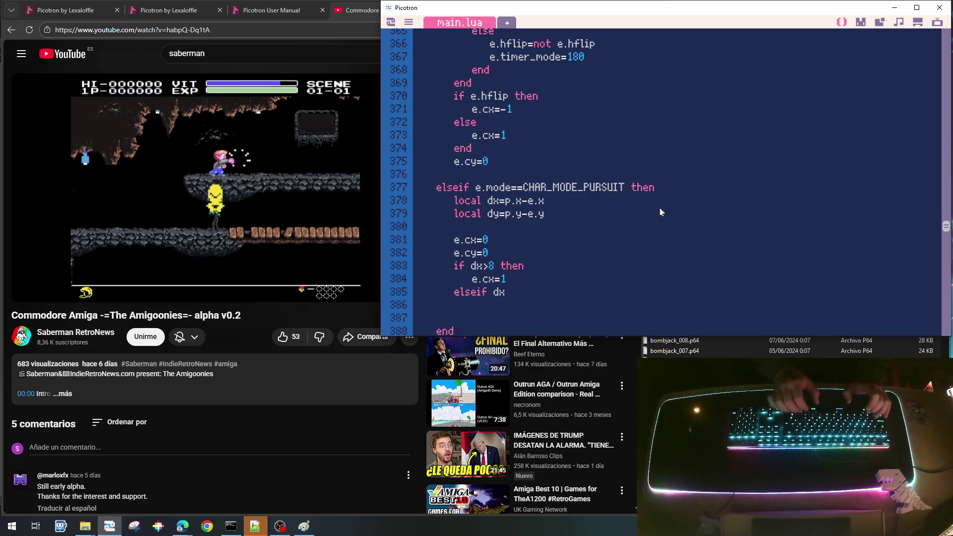
type("<-8 theb")
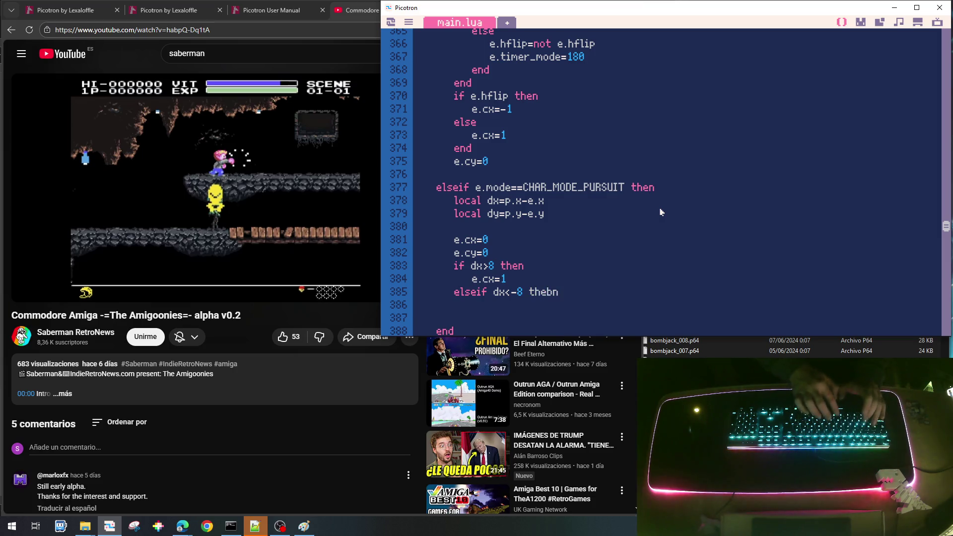
type("n")
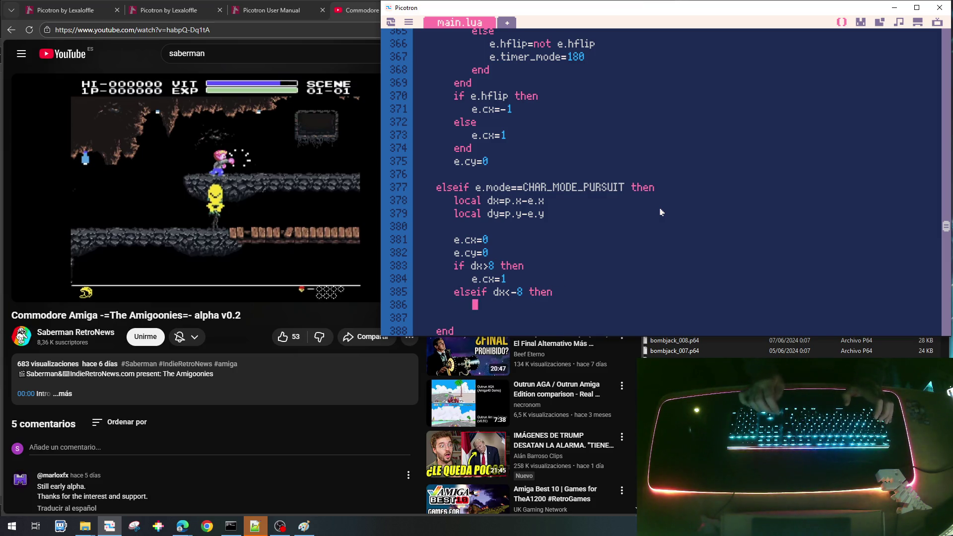
type("cx")
key("BackSpace")
key("BackSpace")
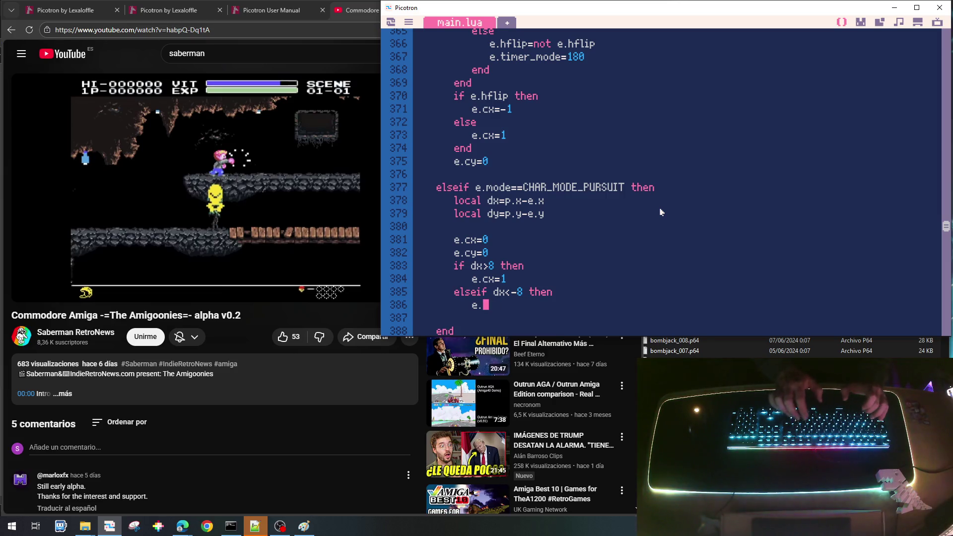
type("cx=-1")
key("Return")
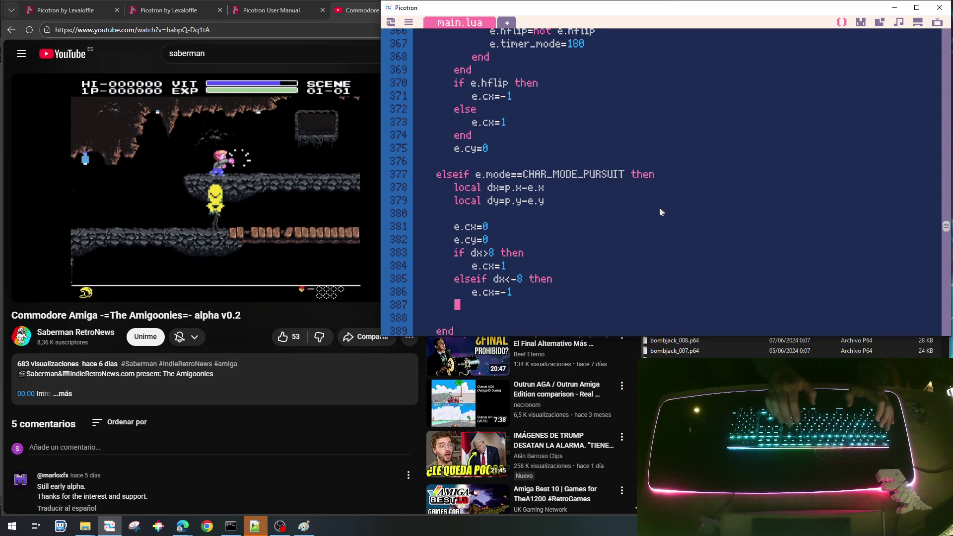
type("end")
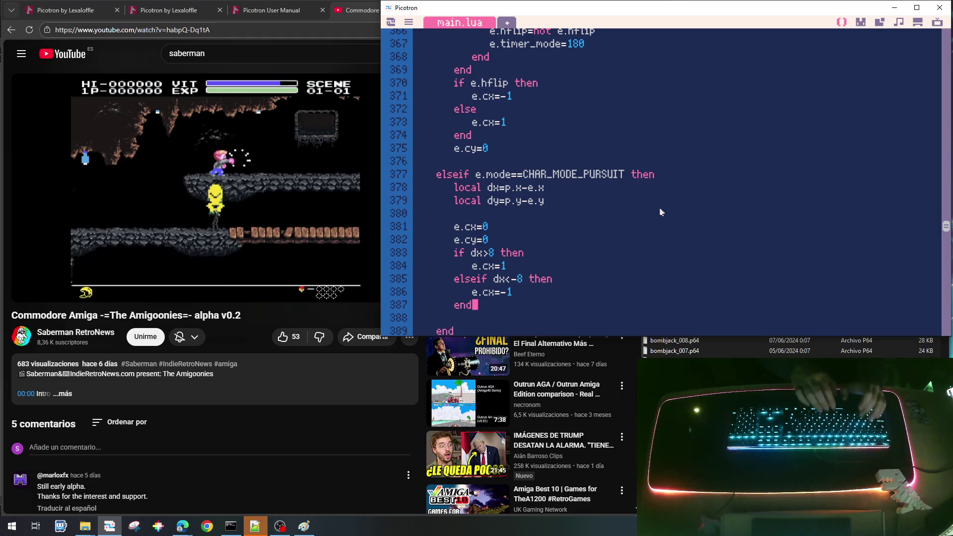
Step: Add a blank line after the closed block and select the horizontal chase check
key("Return")
key("BackSpace")
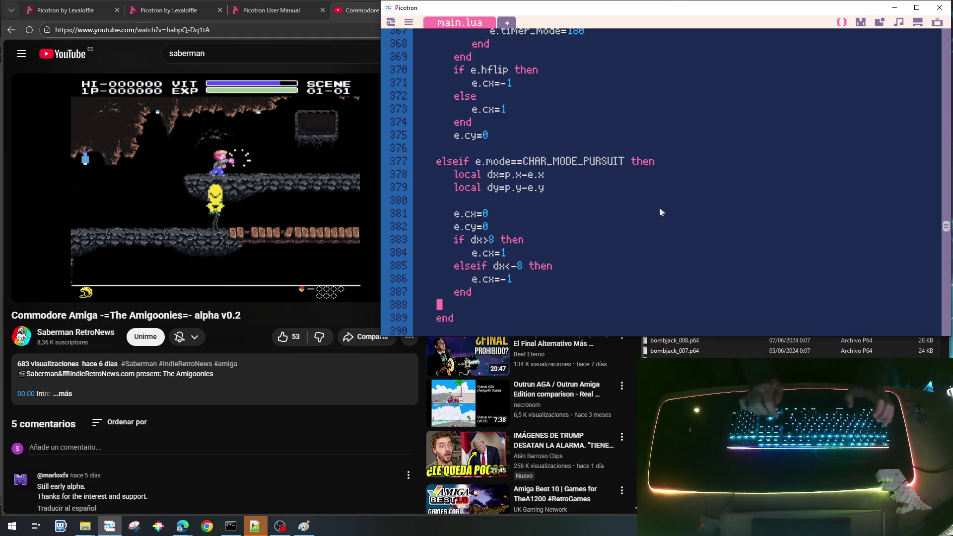
key("Tab")
key("Tab")
key("BackSpace")
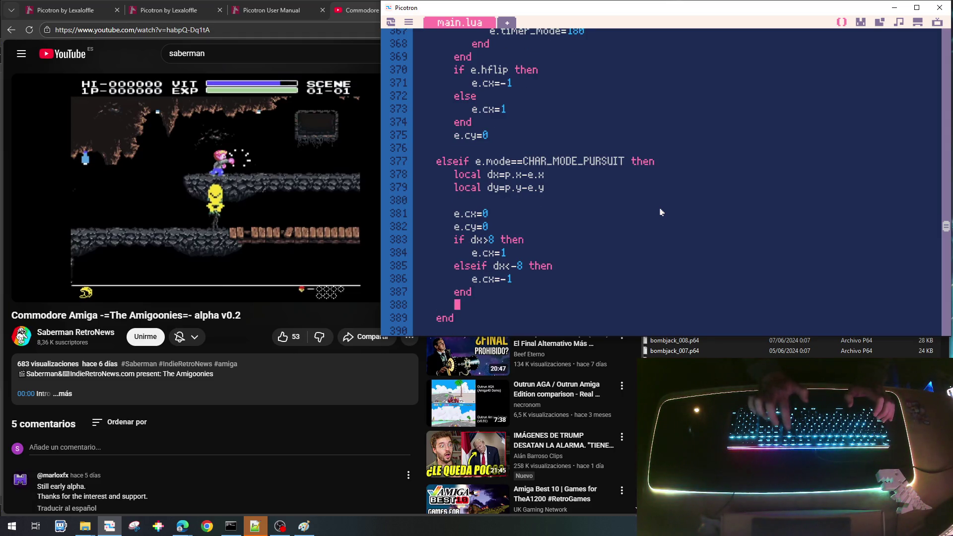
key("Up")
key("Up")
key("Up")
key("Up")
key("Home")
key("shift+Down")
key("shift+Down")
key("shift+Down")
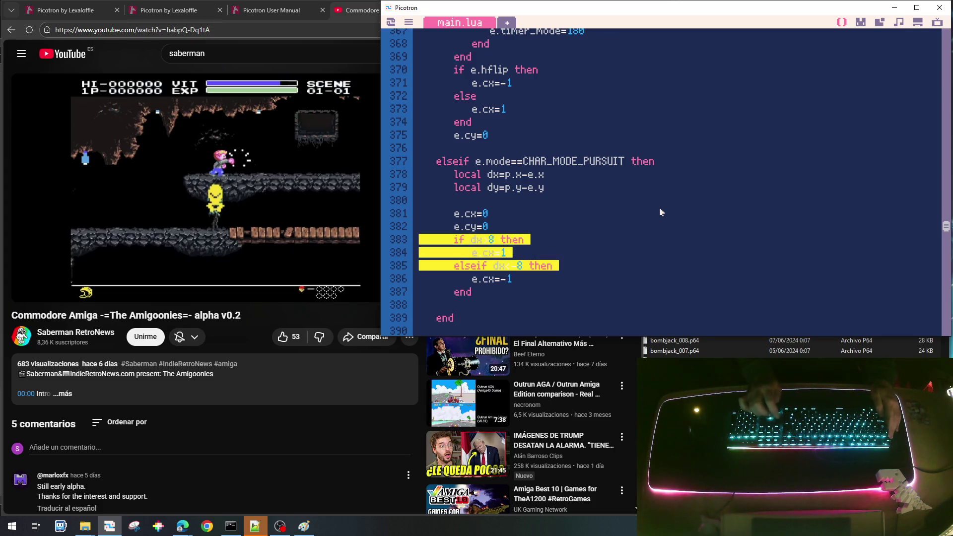
Step: Duplicate the dx chase check directly below the original block
key("shift+Down")
key("shift+Down")
key("shift+Down")
key("ctrl+c")
key("Right")
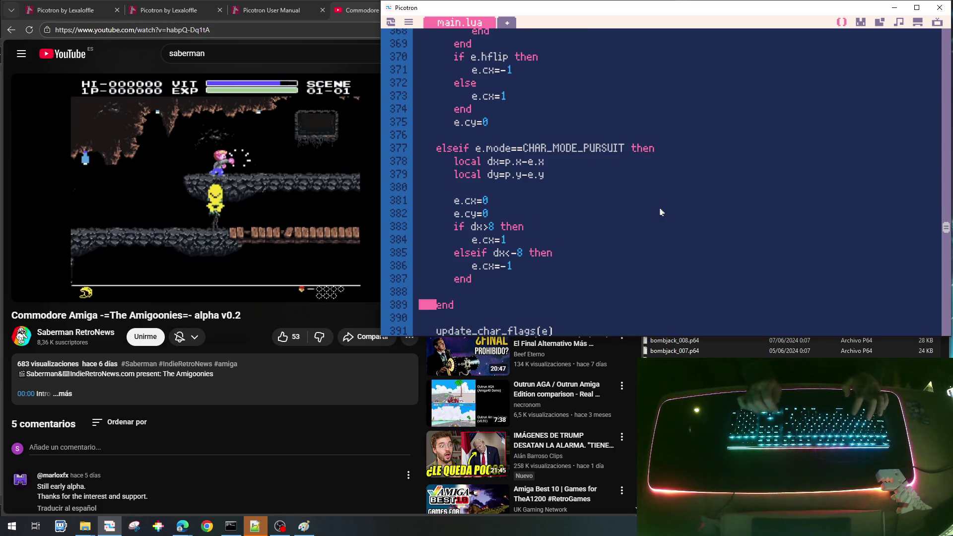
key("ctrl+v")
key("Up")
key("Up")
key("Up")
key("Right")
key("Right")
key("Right")
key("Right")
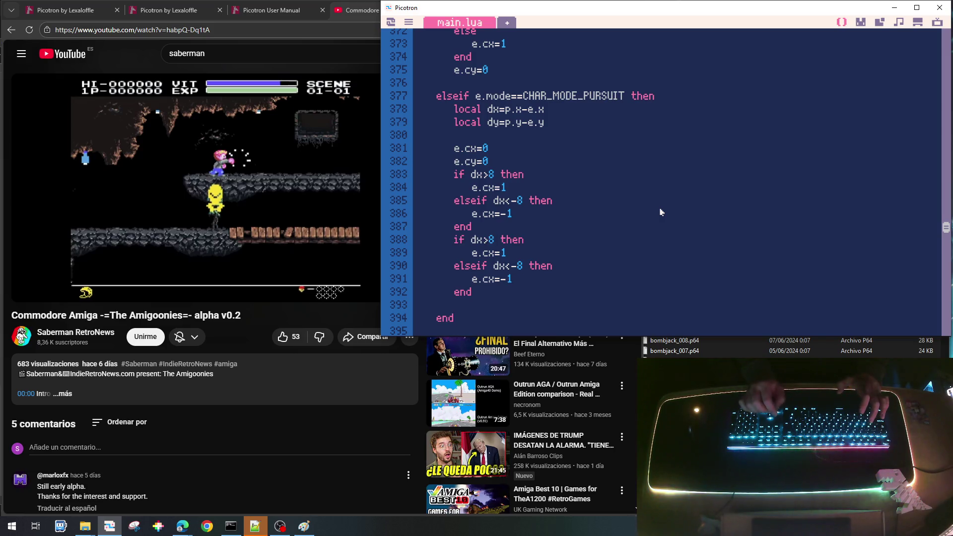
Step: Change dx to dy and e.cx to e.cy in the copy, and remove the blank line
key("BackSpace")
type("y")
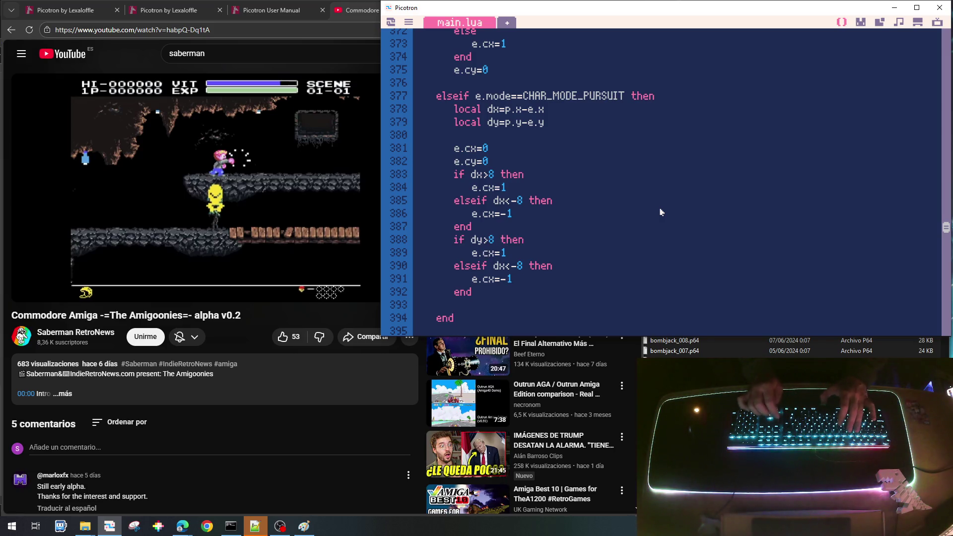
key("Down")
key("Right")
key("BackSpace")
type("y")
key("Down")
key("Right")
key("Right")
key("BackSpace")
type("y")
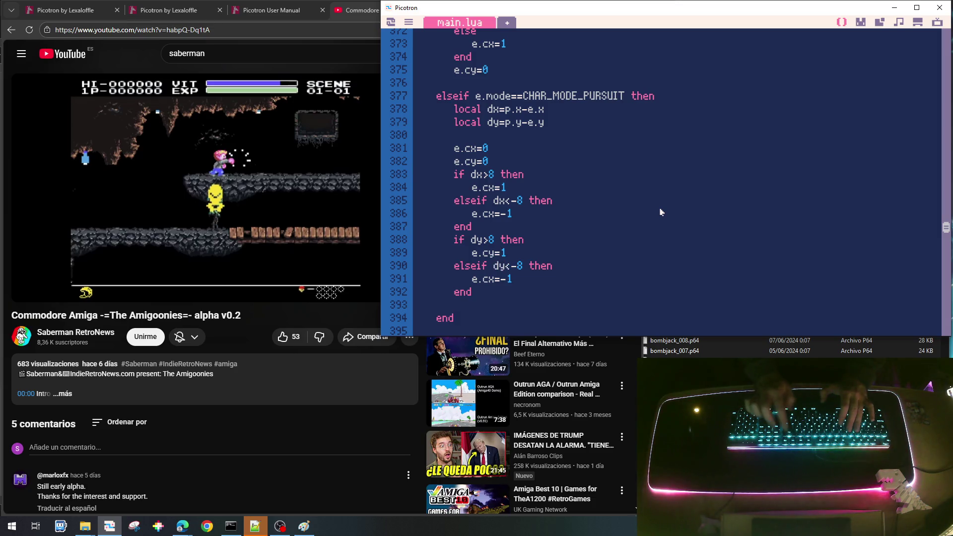
key("BackSpace")
type("y")
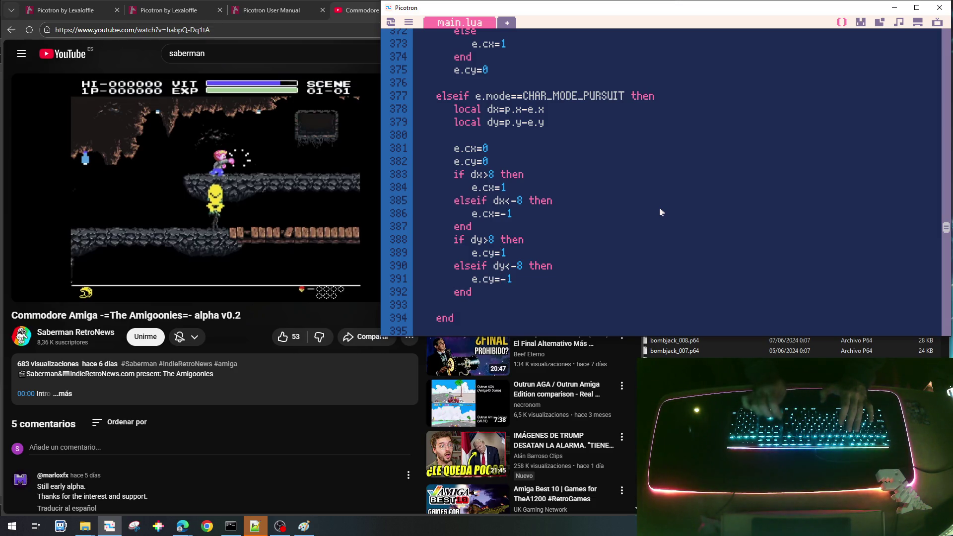
key("Down")
key("Down")
key("BackSpace")
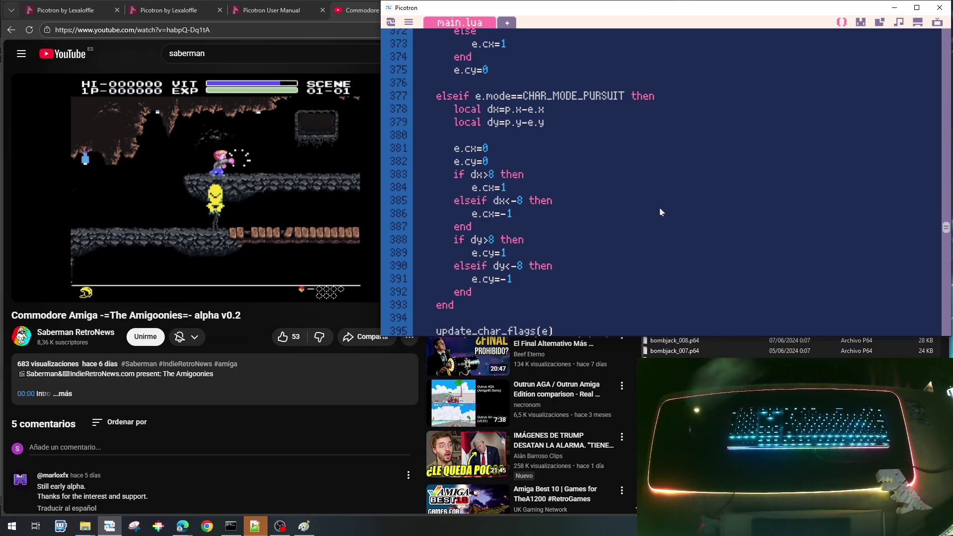
mouse_move(222, 233)
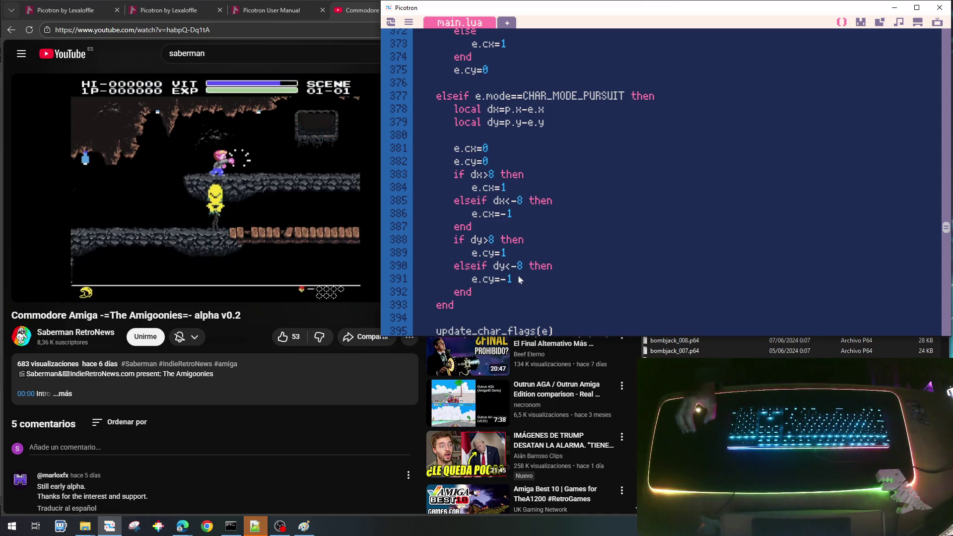
Step: Open an indented blank line after the patrol movement code
scroll(560, 174, "up", 3)
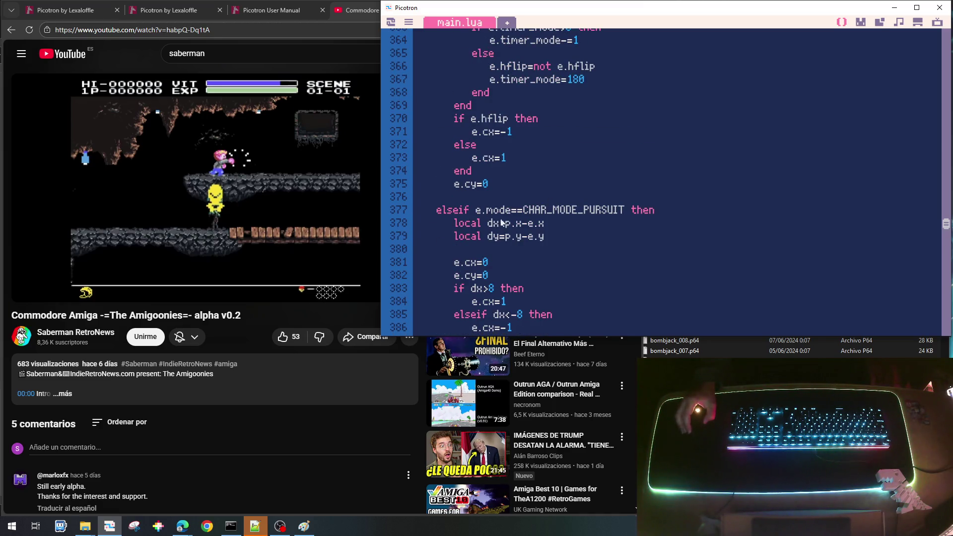
scroll(554, 219, "up", 3)
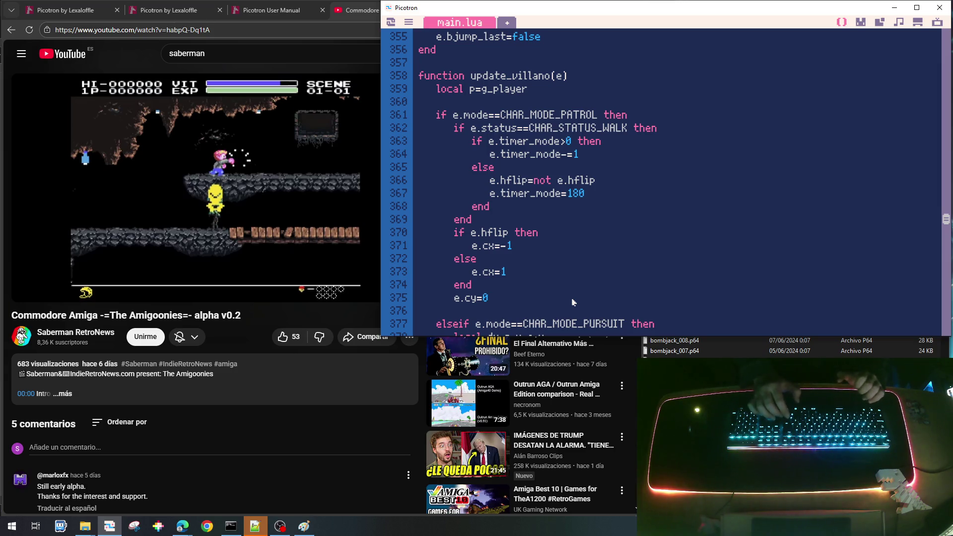
key("Return")
key("Return")
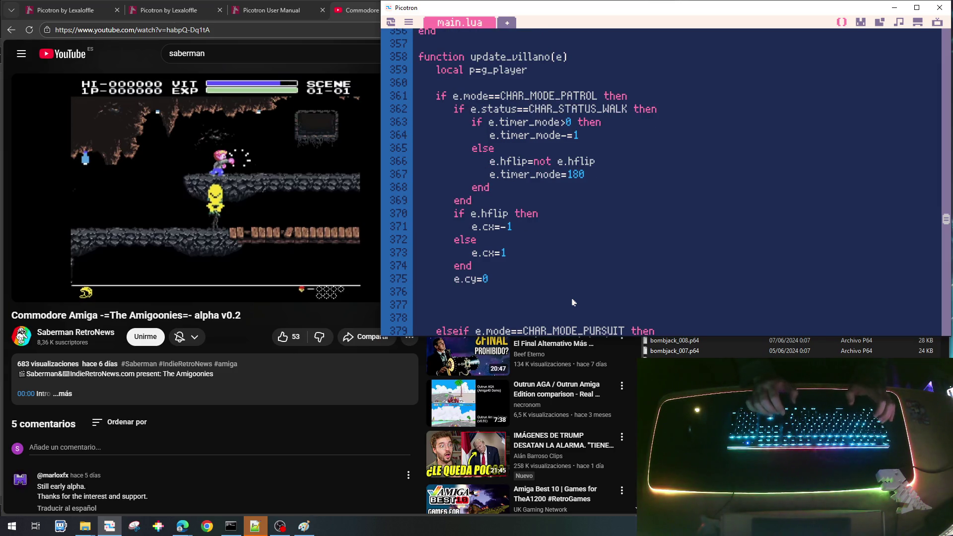
key("Tab")
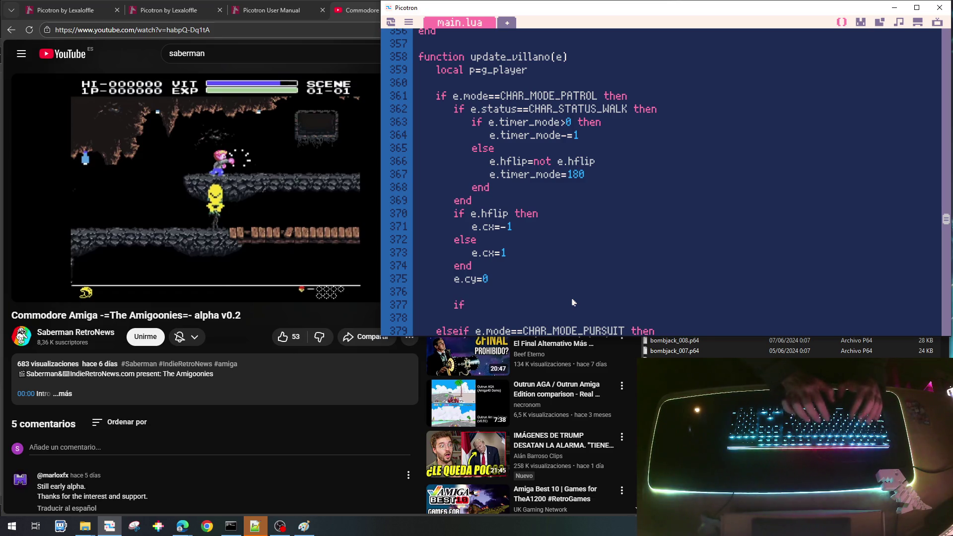
Step: Move the local dx and dy lines under 'local p=g_player' and unindent them
key("Down")
key("Down")
key("Down")
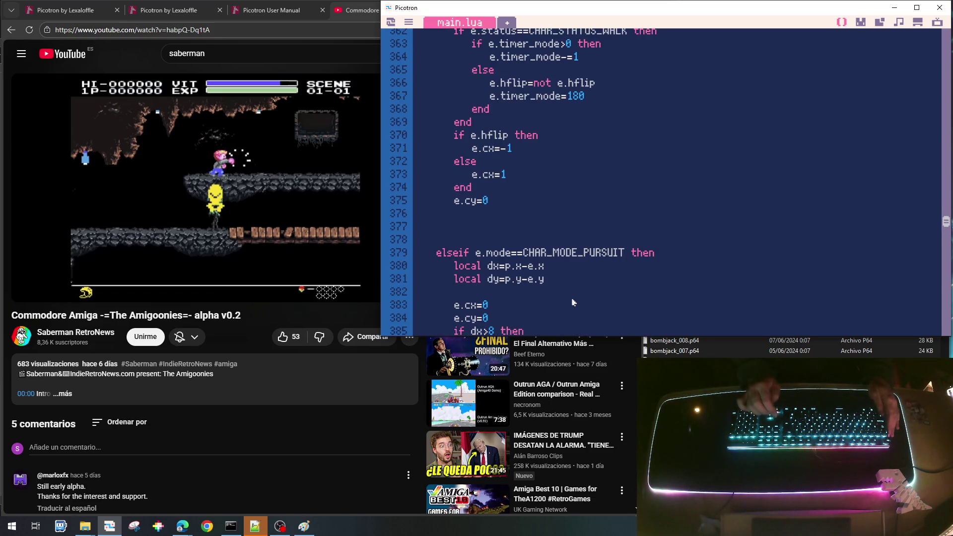
key("Home")
key("shift+Down")
key("shift+Down")
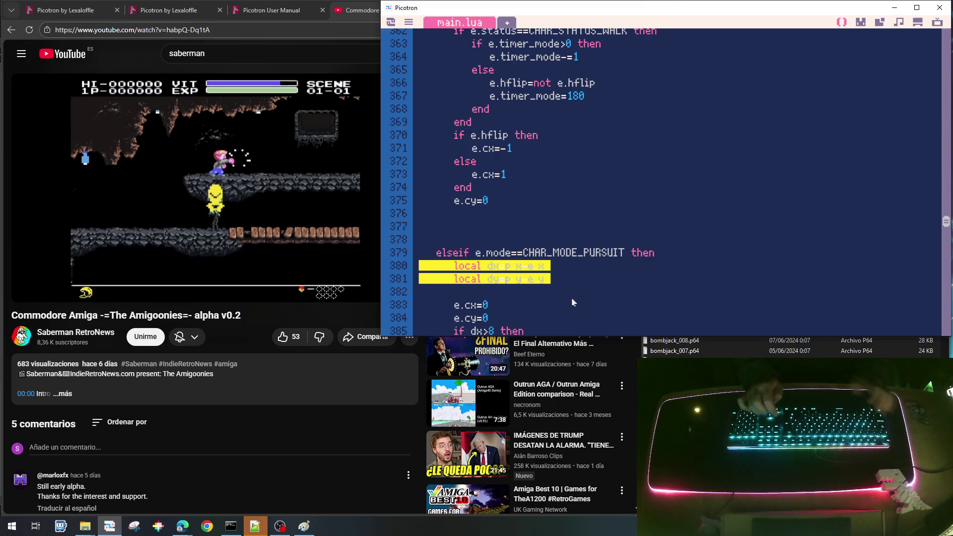
key("ctrl+x")
key("Up")
key("Up")
key("Up")
key("Up")
key("Up")
key("ctrl+v")
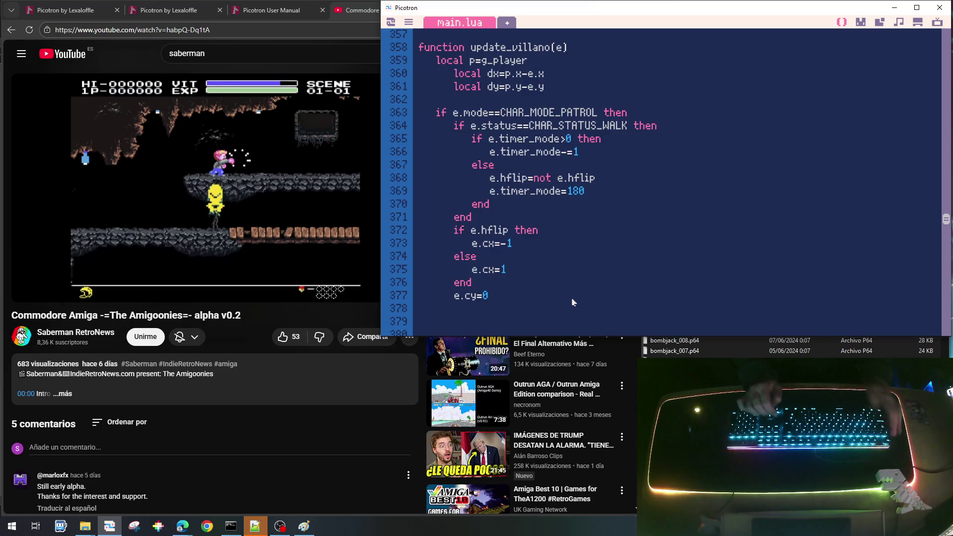
key("Up")
key("Up")
key("shift+Down")
key("shift+Down")
key("shift+Tab")
key("Left")
Step: Begin a new if condition on the blank line in the patrol branch
key("Down")
key("Down")
key("Down")
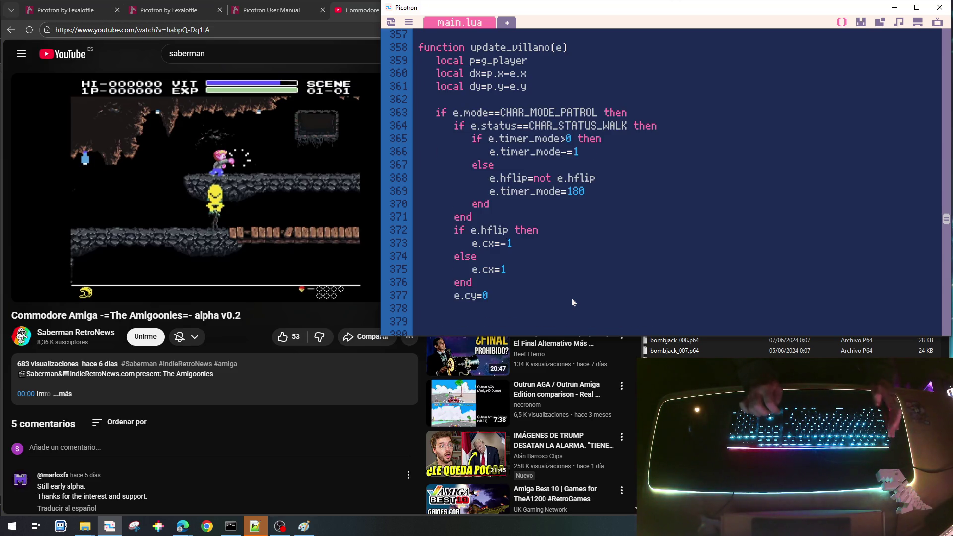
key("Tab")
key("Tab")
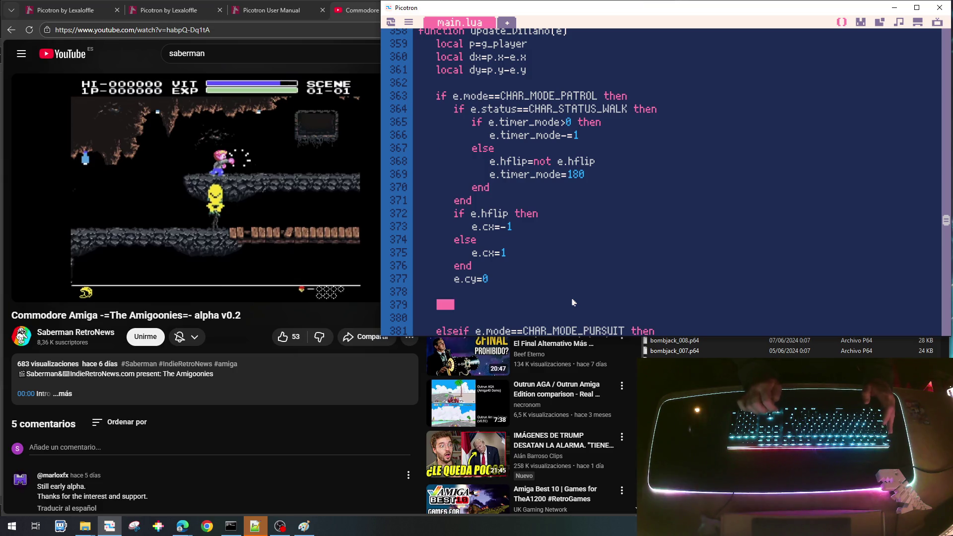
type("if abs(dy")
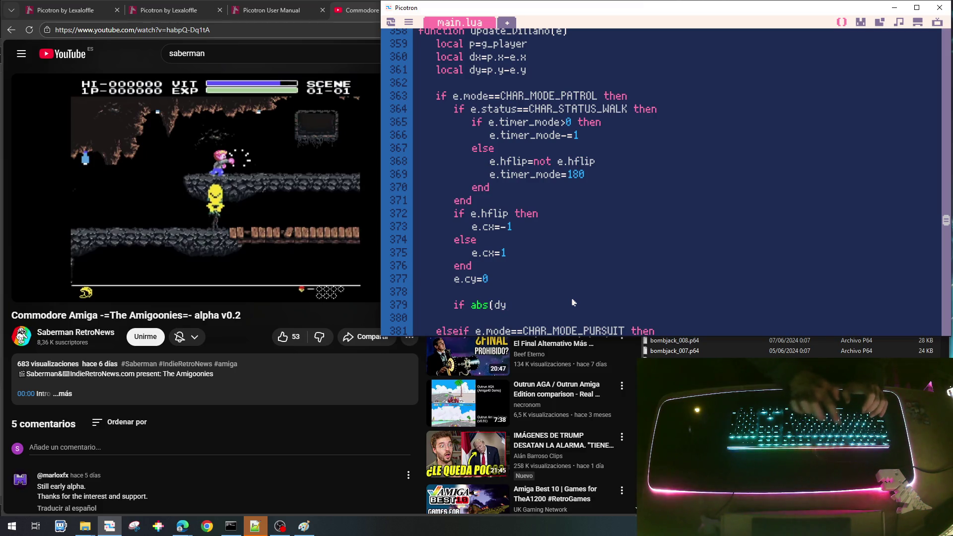
Step: Finish the abs(dy)<32 condition and nest an e.hflip facing check inside it
type(")<32 then")
key("Return")
type("end")
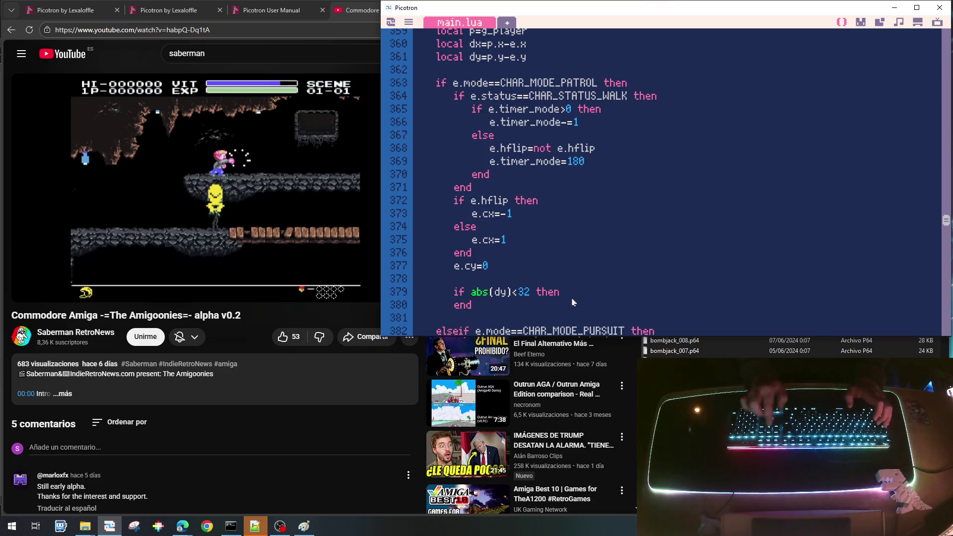
key("Up")
key("End")
key("Return")
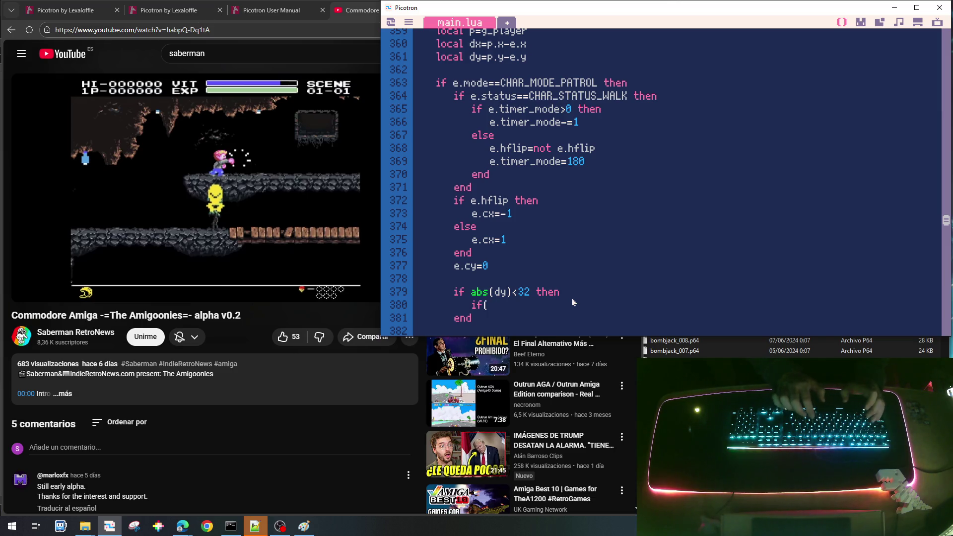
type("e.")
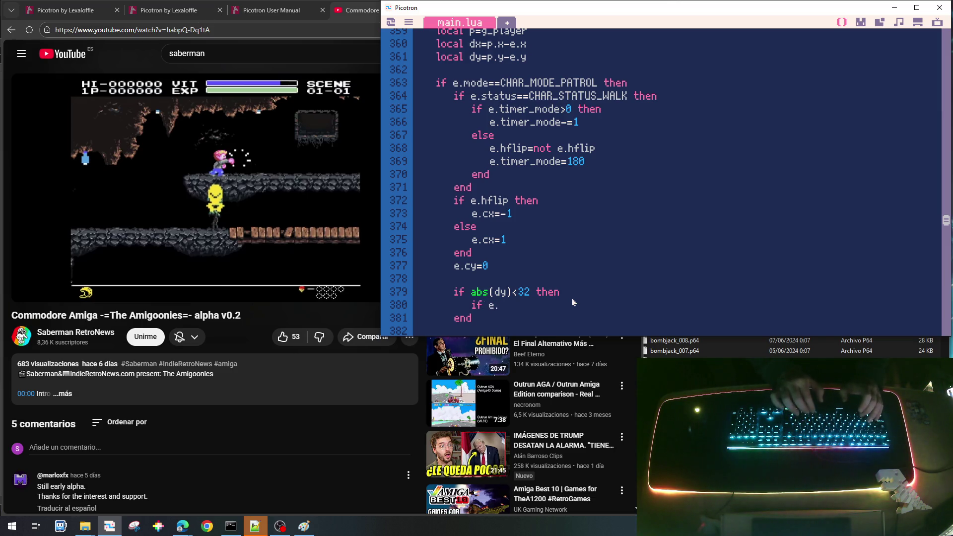
type("h")
type("fi")
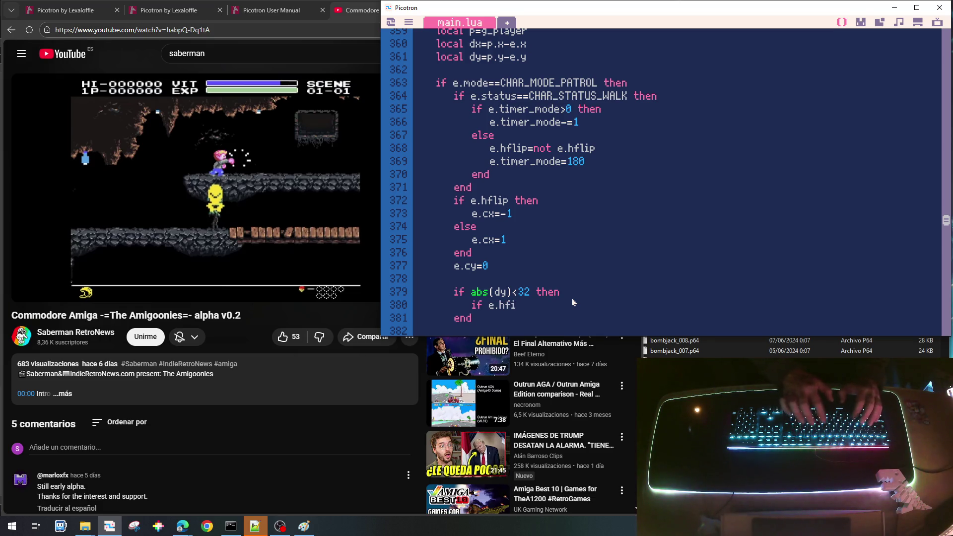
key("BackSpace")
type("lip")
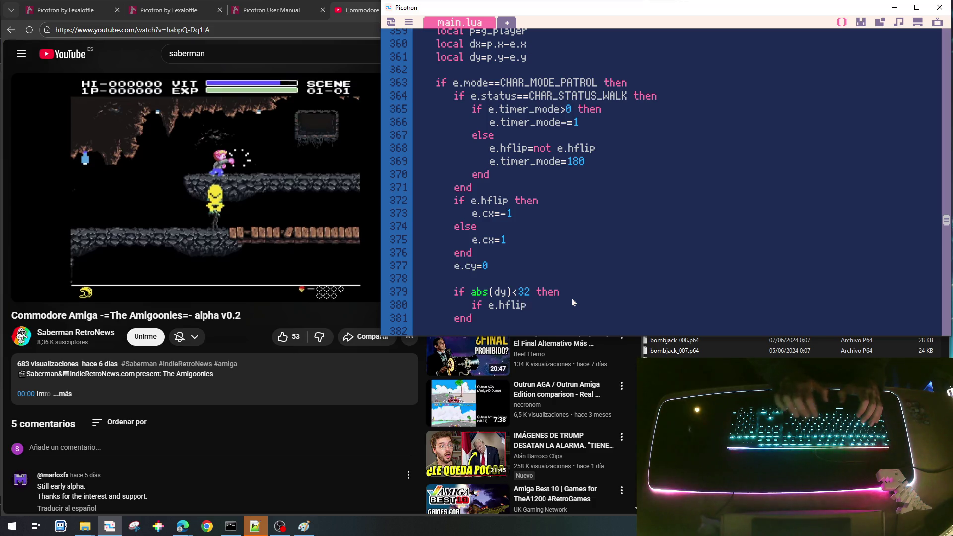
type(" then")
Step: Add a dx distance condition up to 128 pixels inside the facing check, closed with end
key("Return")
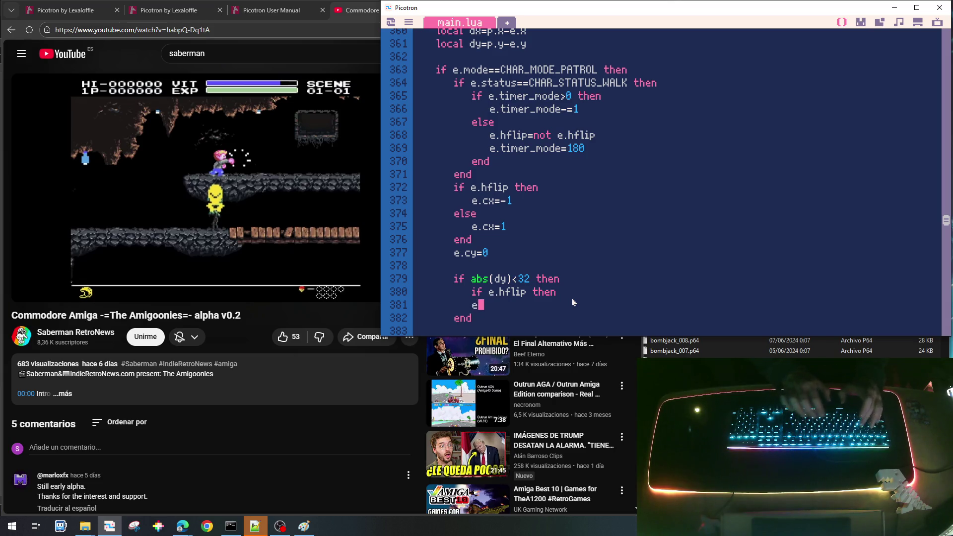
key("Up")
key("End")
key("Return")
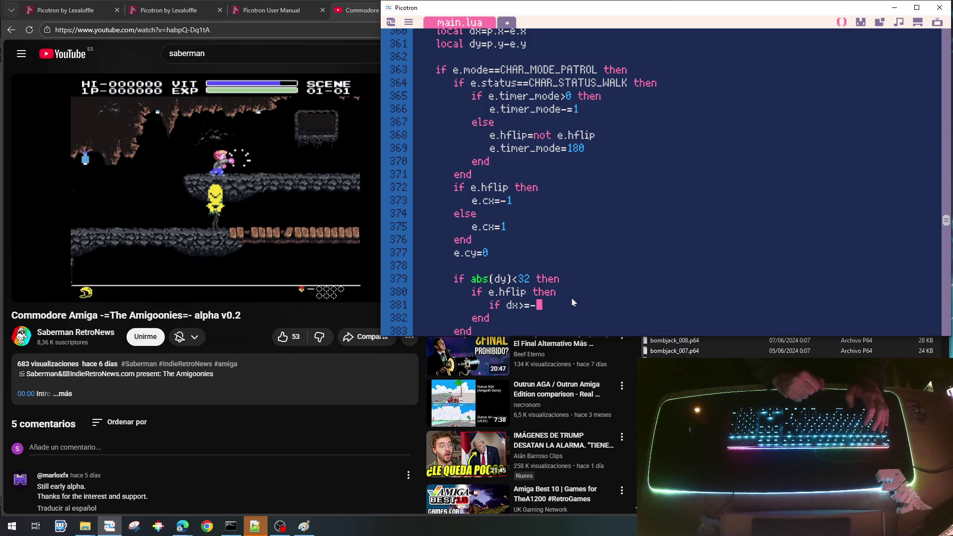
type("128")
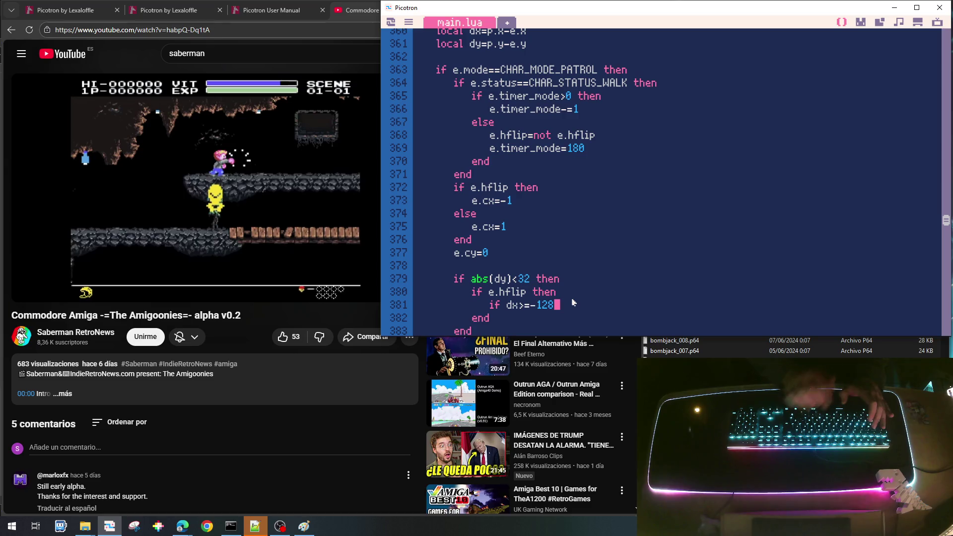
type(" and dx")
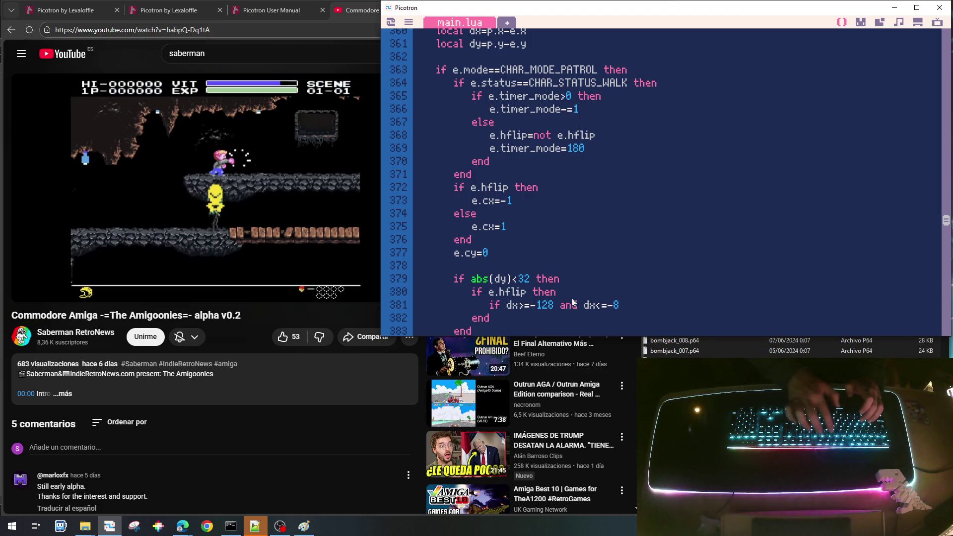
type("n")
key("Return")
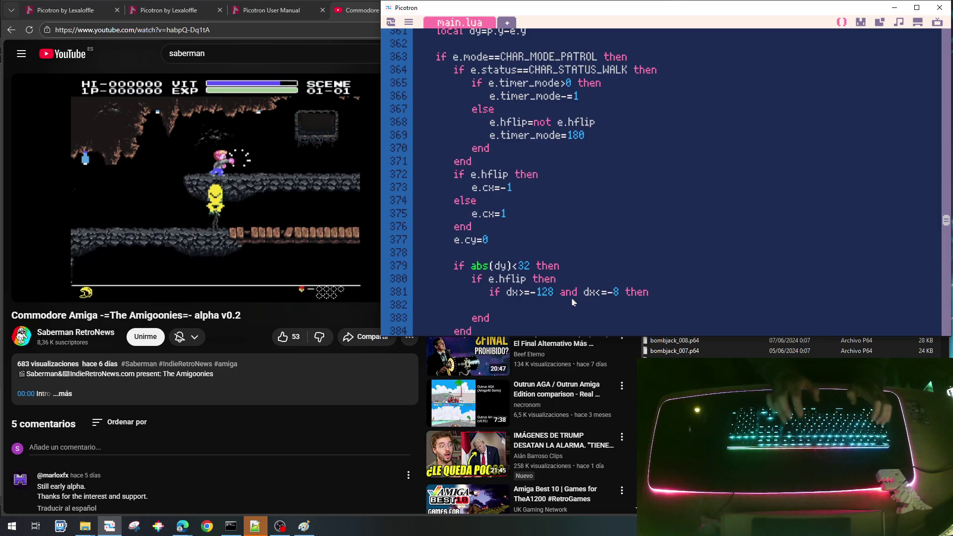
type("end")
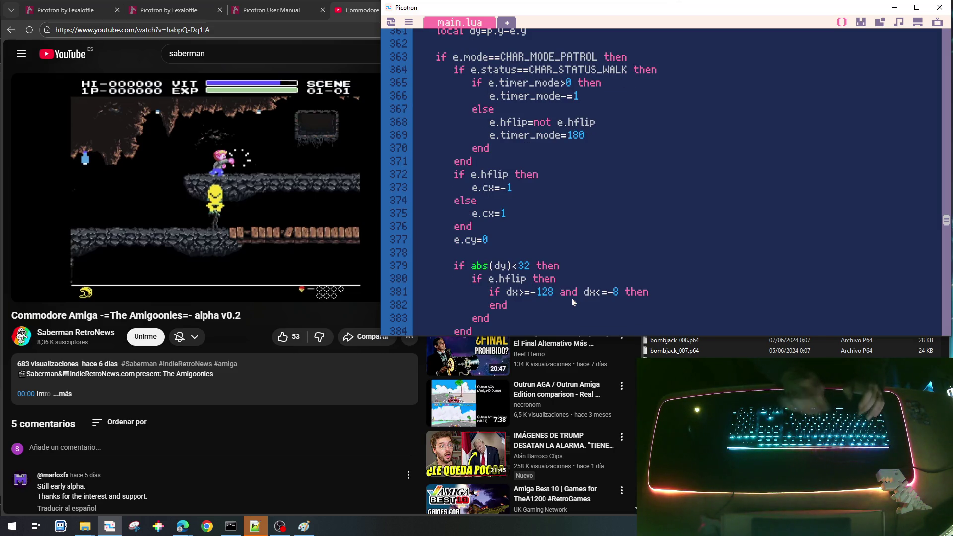
Step: Paste the pursuit mode check into the range test and turn it into e.mode=CHAR_MODE_PURSUIT
scroll(641, 243, "up", 2)
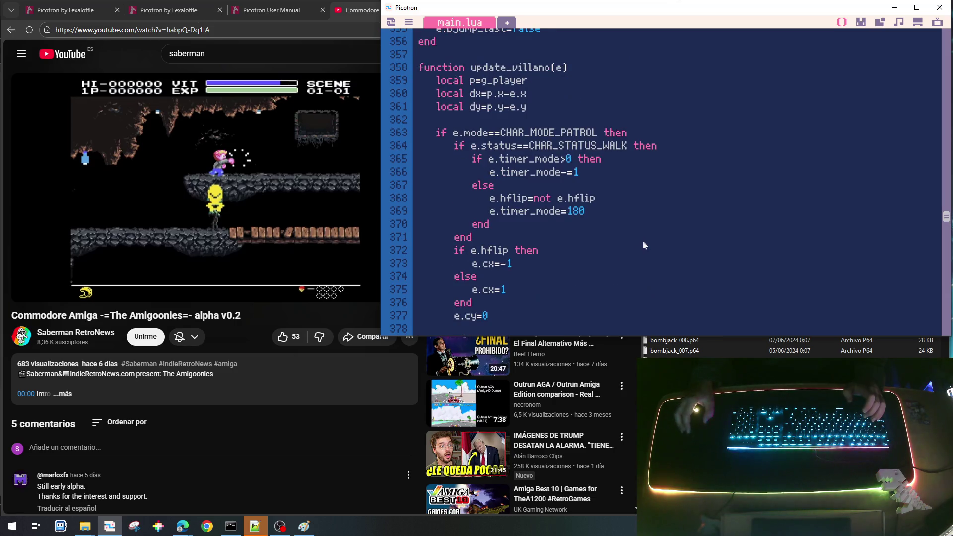
scroll(471, 188, "down", 5)
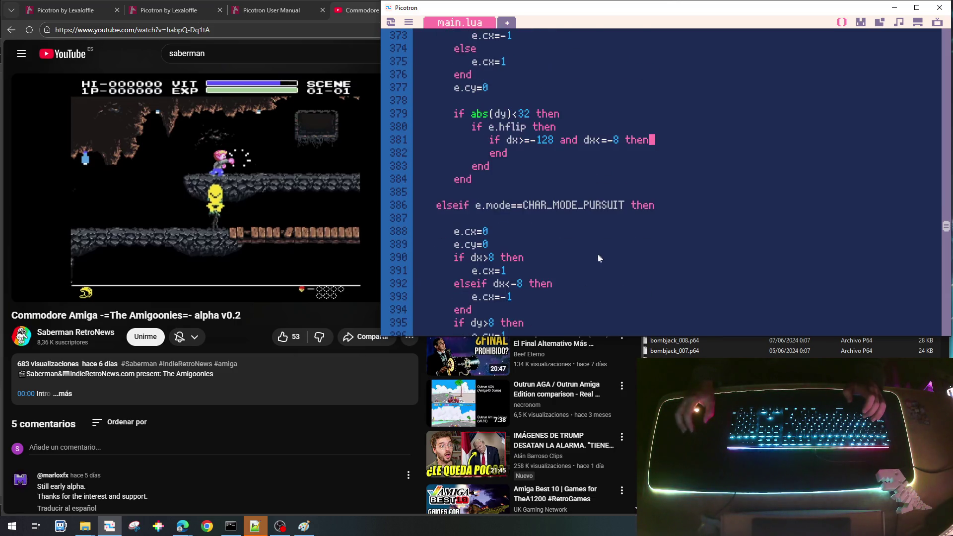
left_click_drag(478, 206, 616, 206)
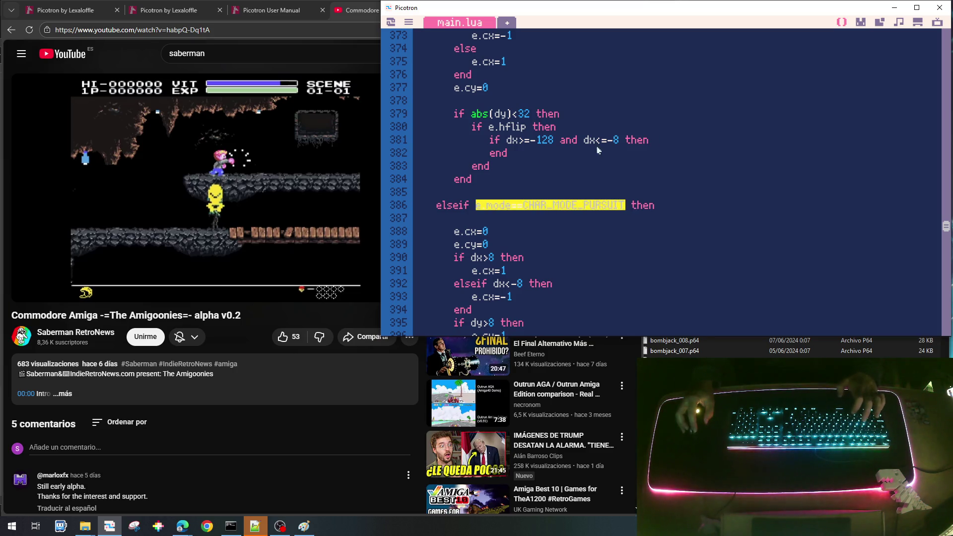
left_click(663, 144)
key("Return")
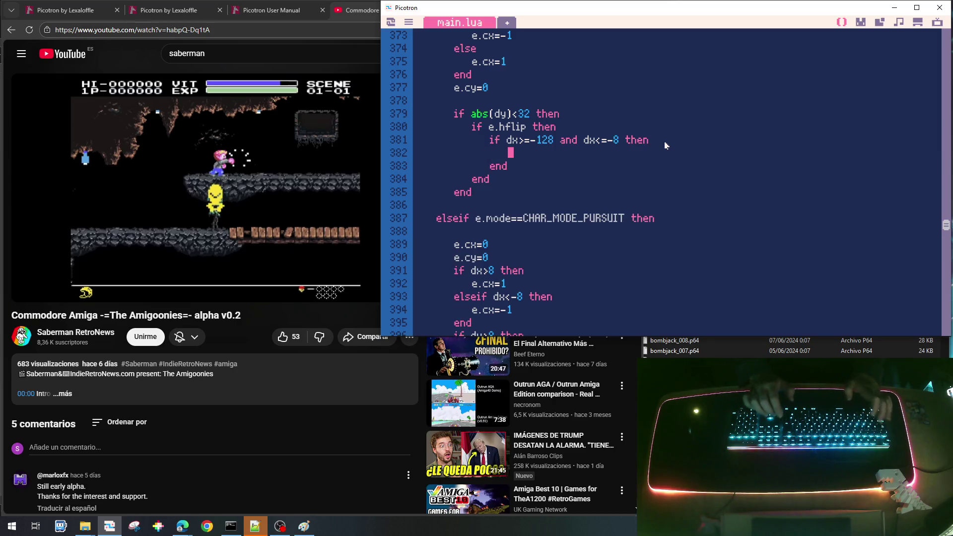
key("ctrl+v")
key("Left")
key("Left")
key("BackSpace")
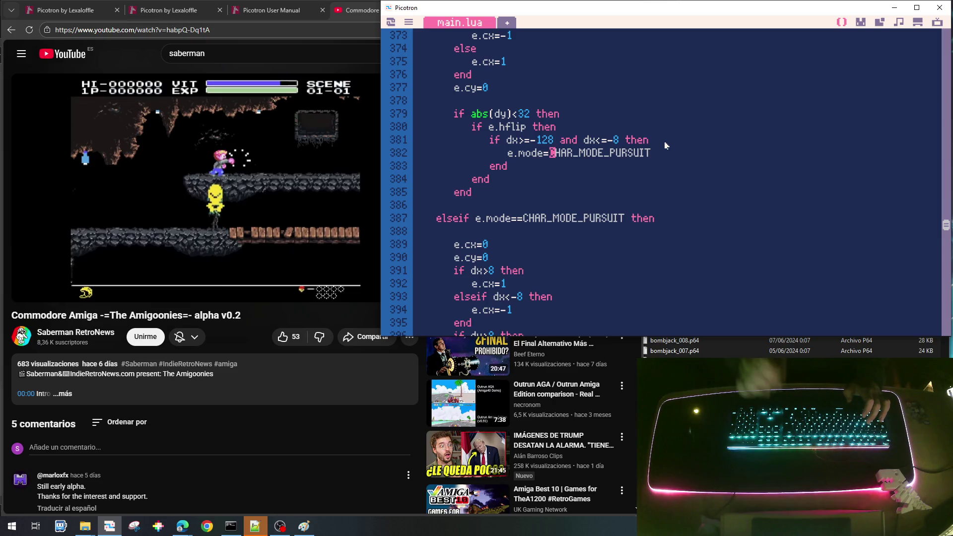
key("Down")
key("Down")
key("Down")
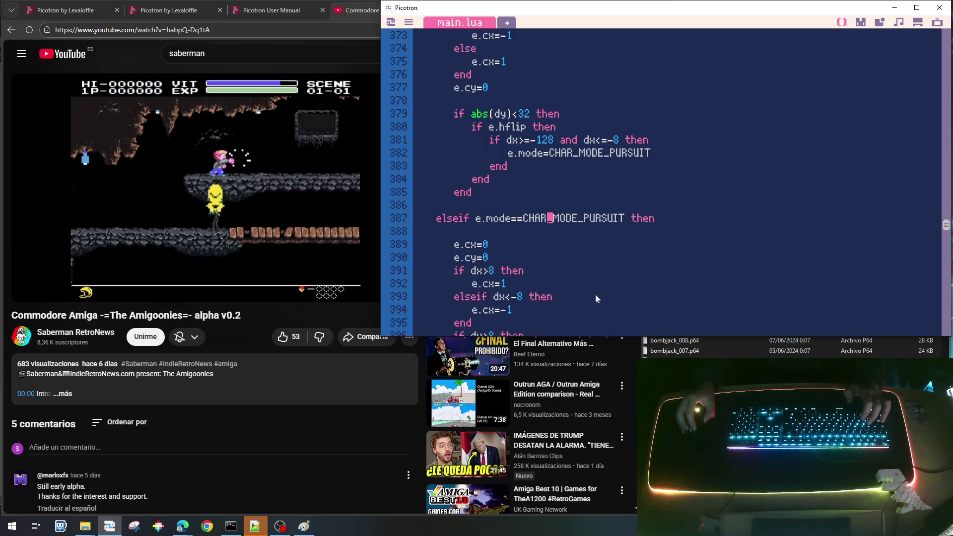
scroll(556, 189, "up", 1)
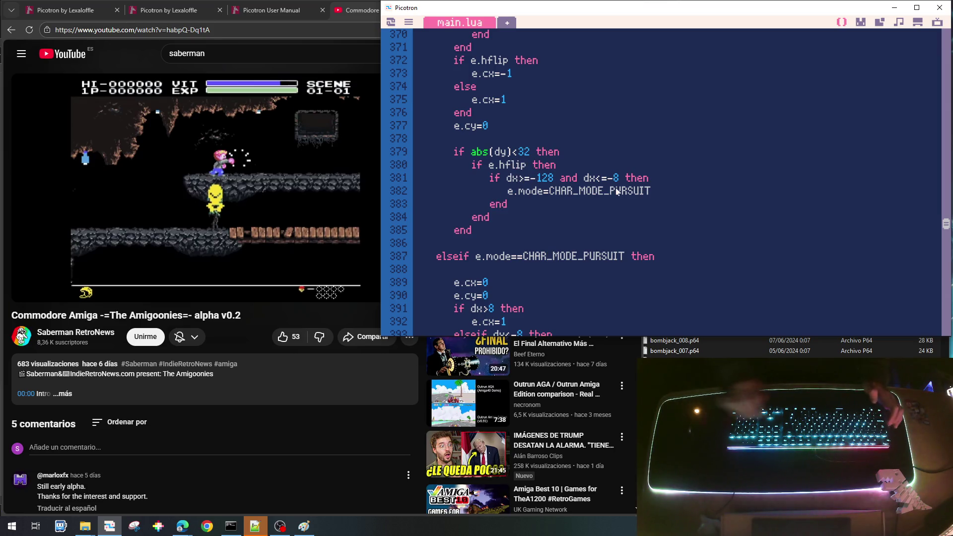
Step: Add an else branch holding a copied range check with bounds 8 to 128
key("Return")
key("BackSpace")
type("else")
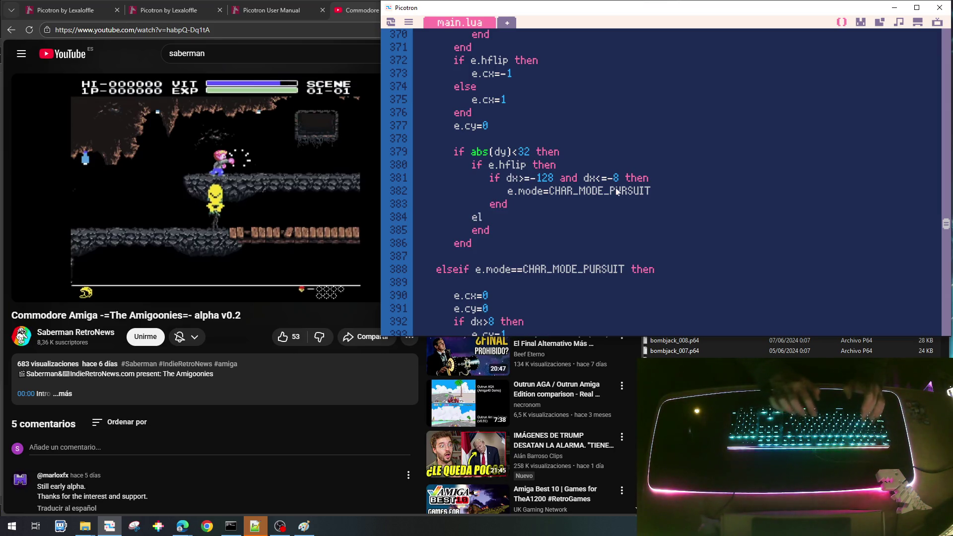
key("Home")
key("shift+Down")
key("shift+Down")
key("shift+Down")
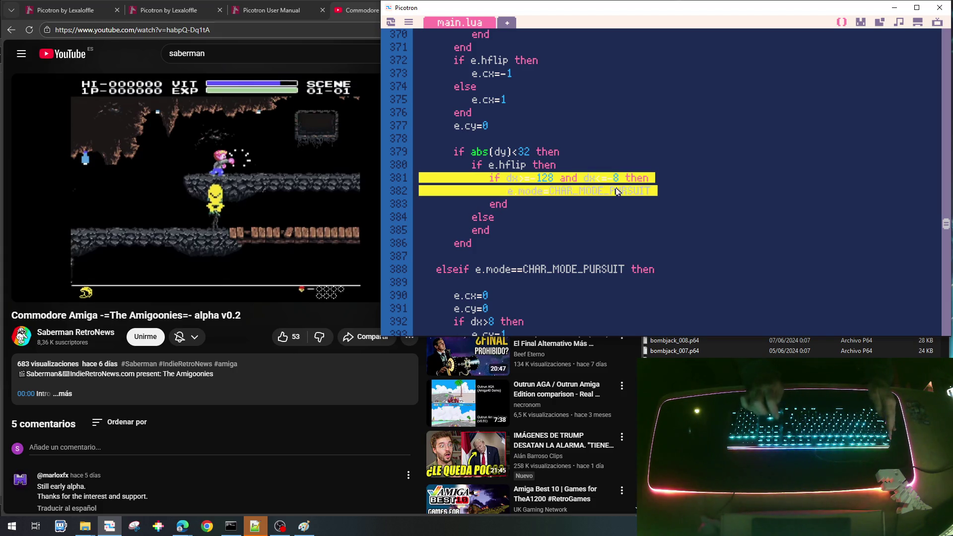
key("ctrl+c")
key("Down")
key("ctrl+v")
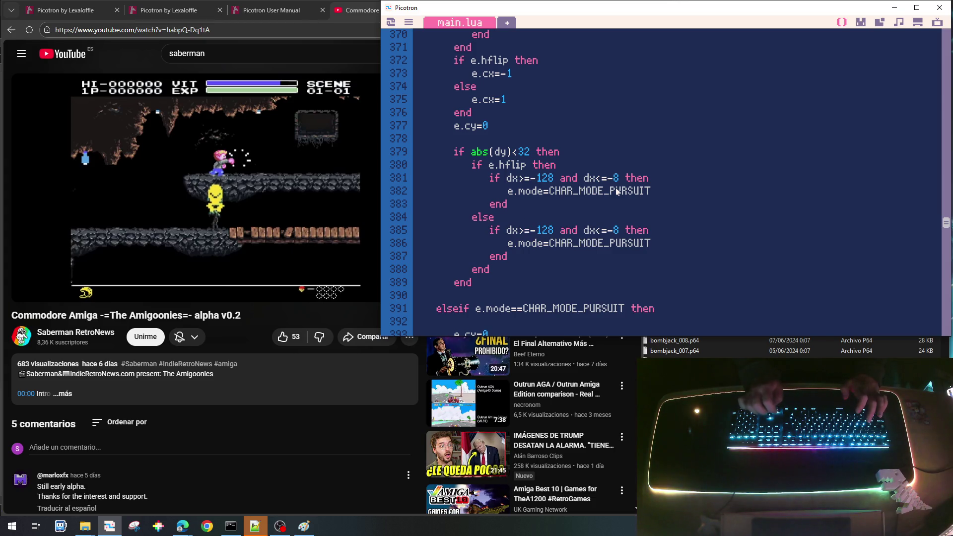
key("BackSpace")
key("BackSpace")
key("BackSpace")
type("8")
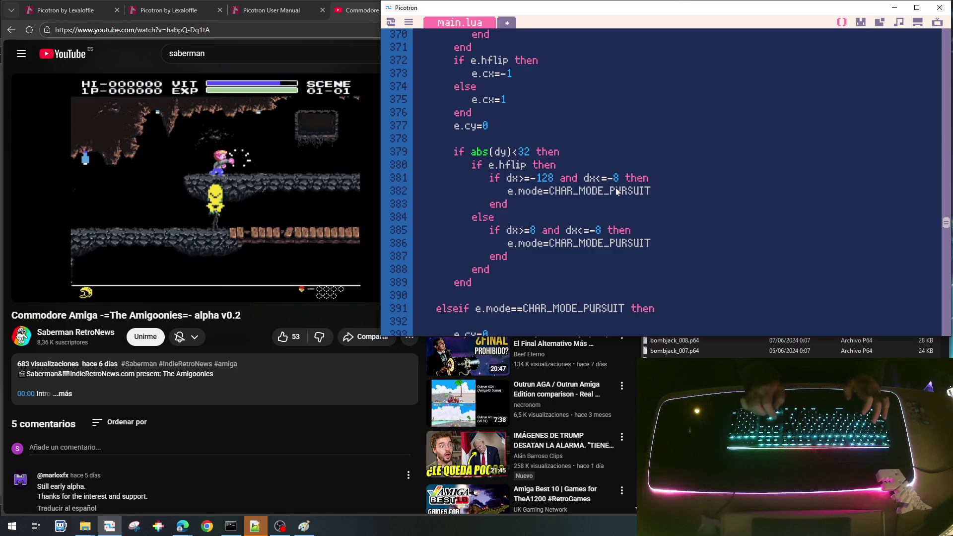
key("BackSpace")
type("128")
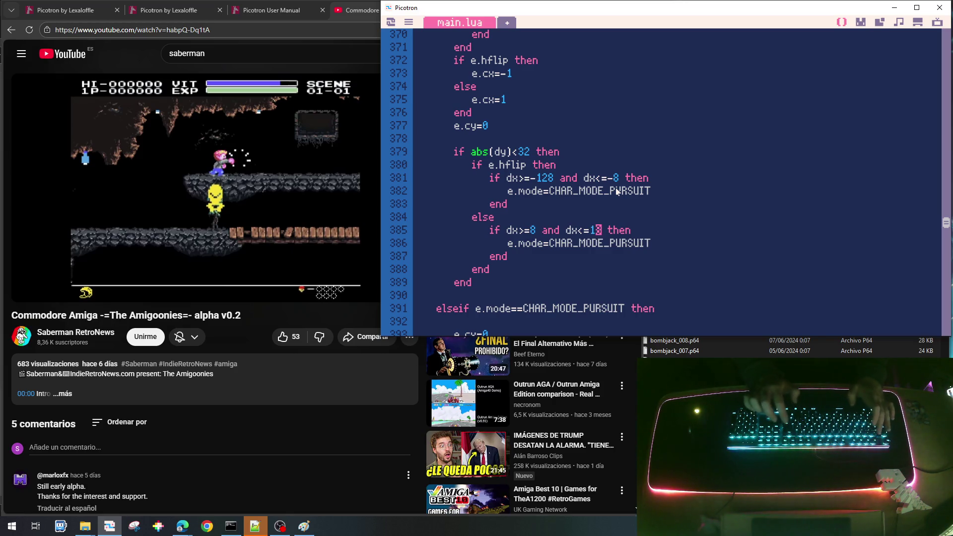
key("BackSpace")
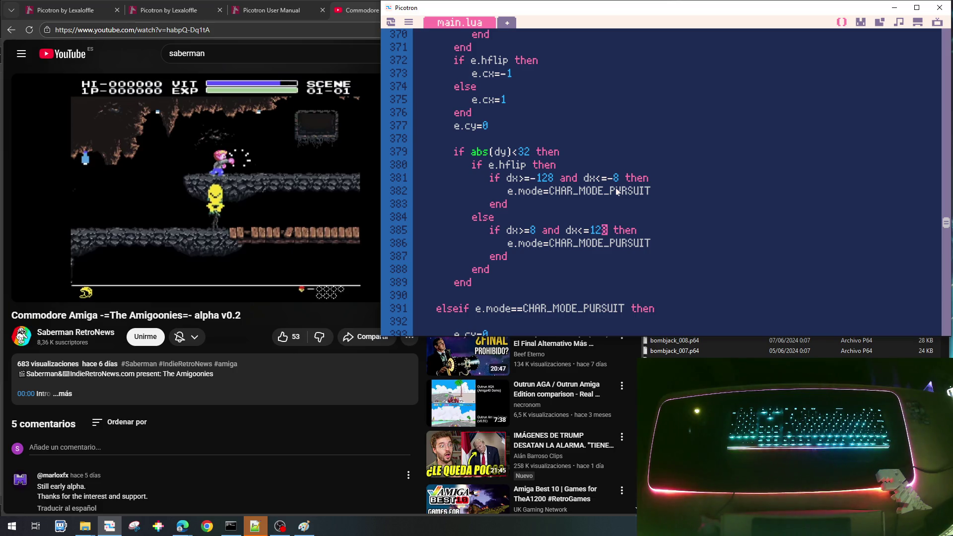
Step: Review the edited patrol branch and save the cart
scroll(511, 261, "down", 3)
scroll(477, 258, "down", 2)
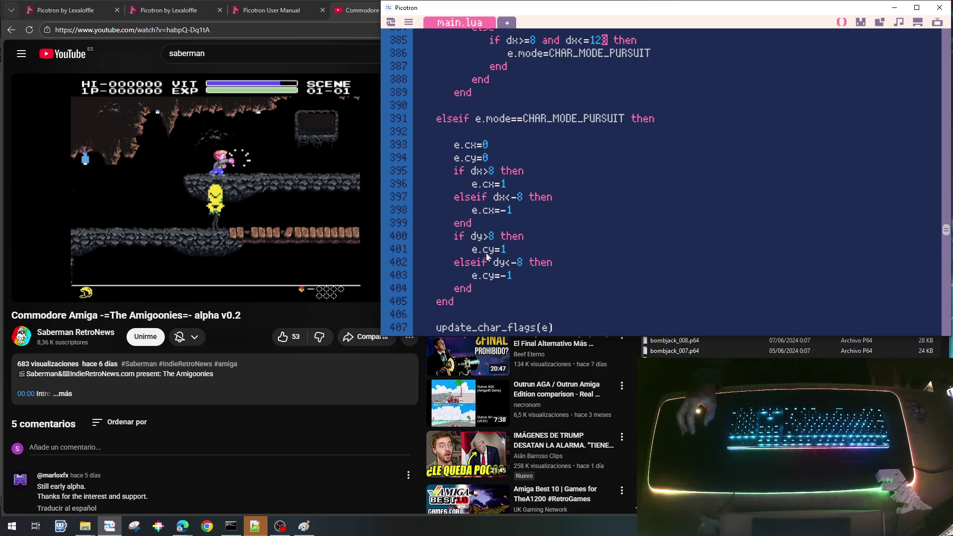
scroll(526, 279, "down", 2)
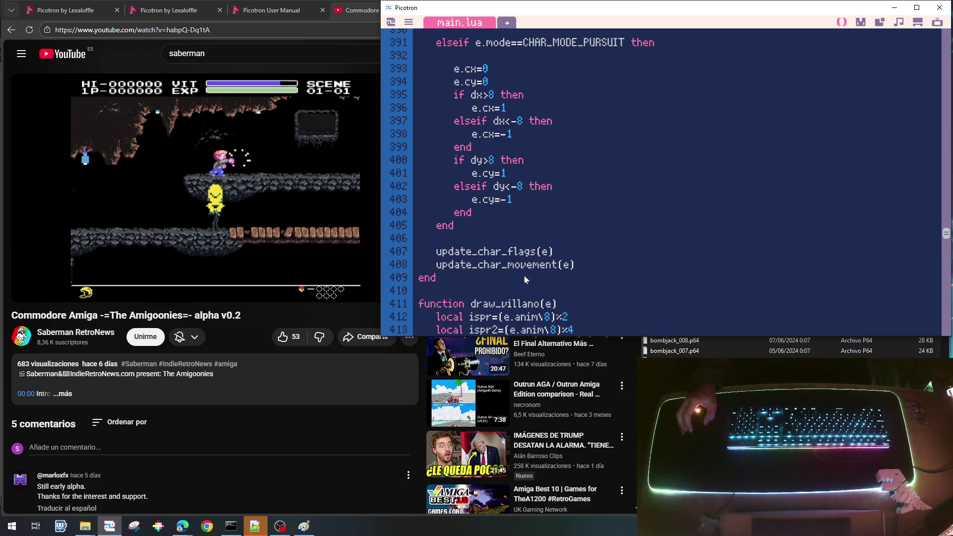
scroll(524, 170, "up", 1)
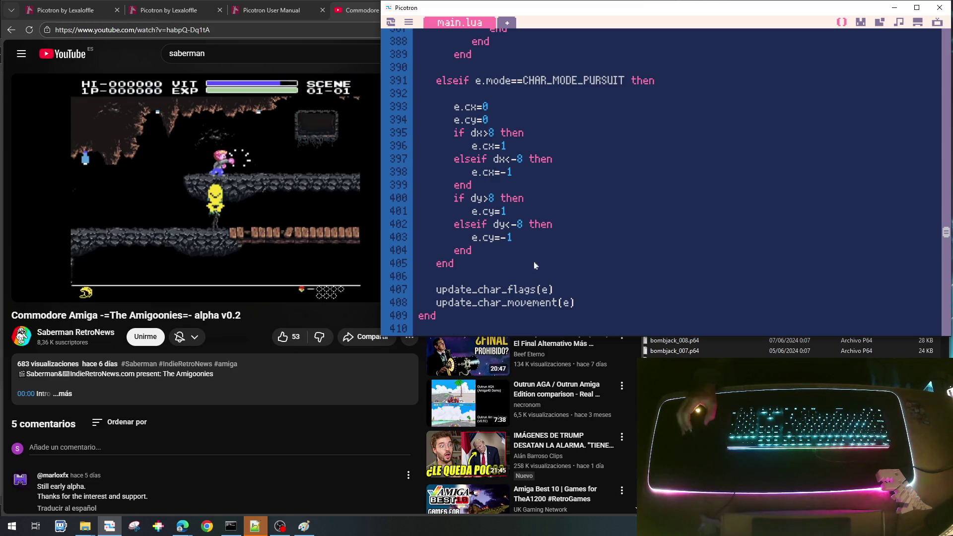
scroll(564, 138, "up", 12)
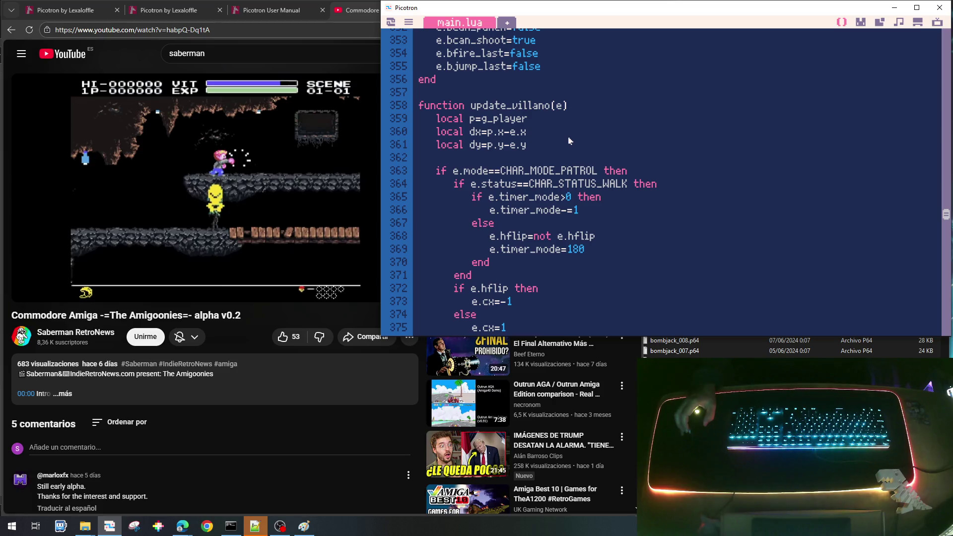
key("ctrl+s")
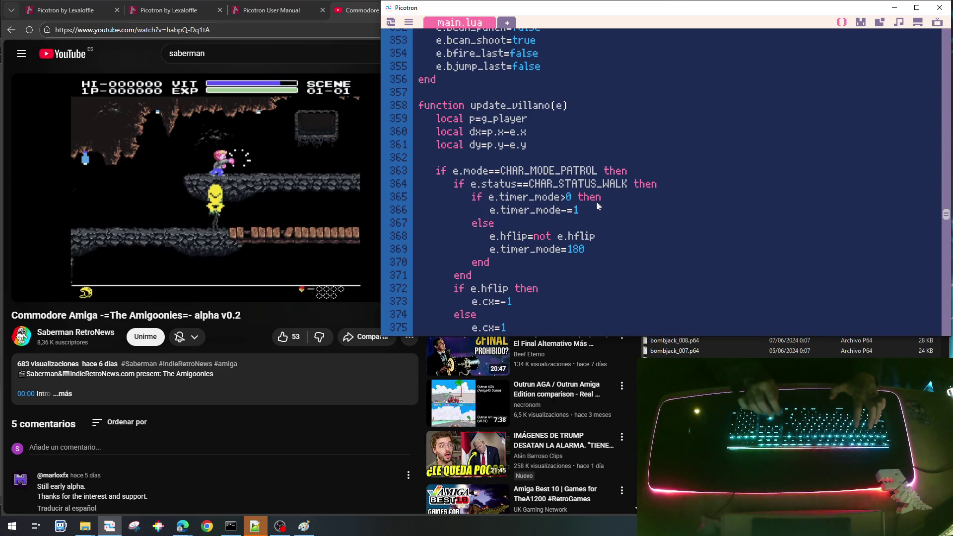
key("ctrl+r")
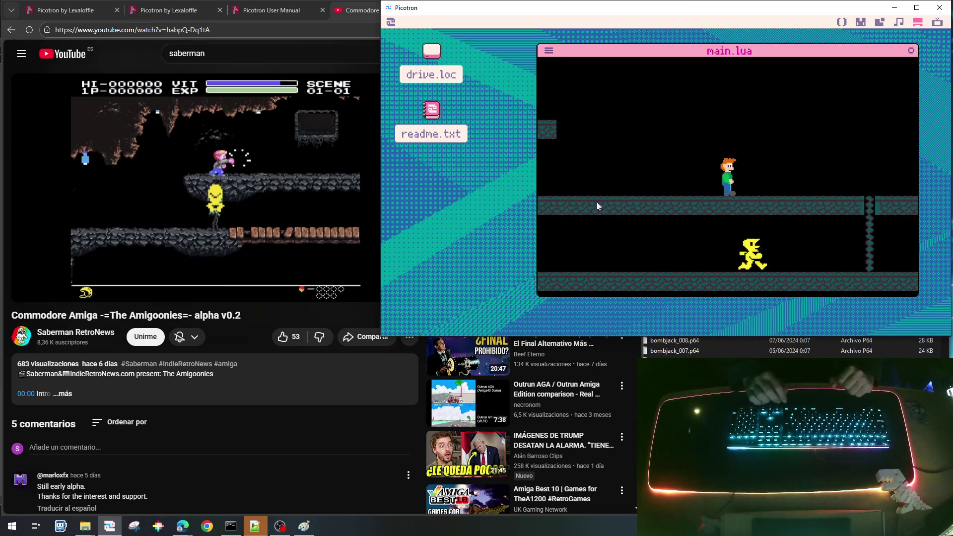
key("Right")
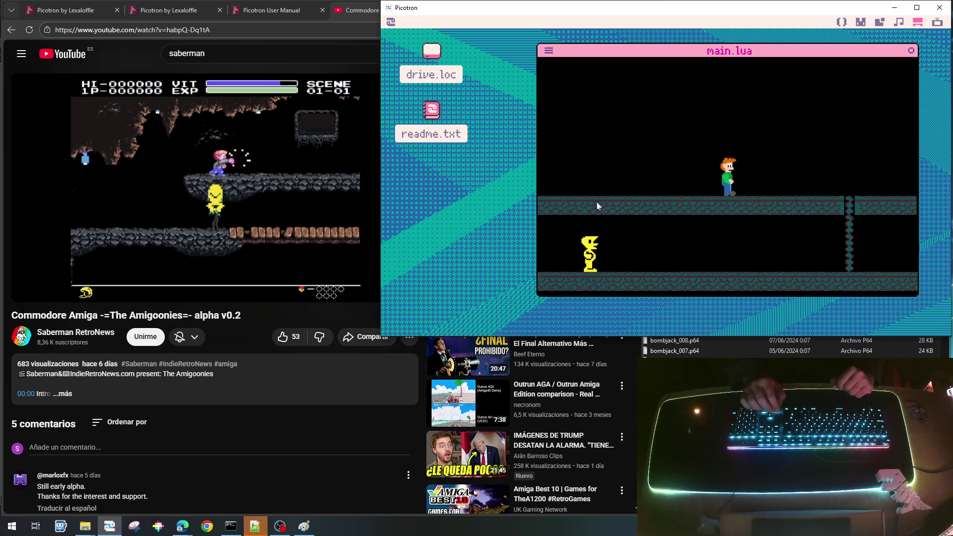
key("Right")
key("Right")
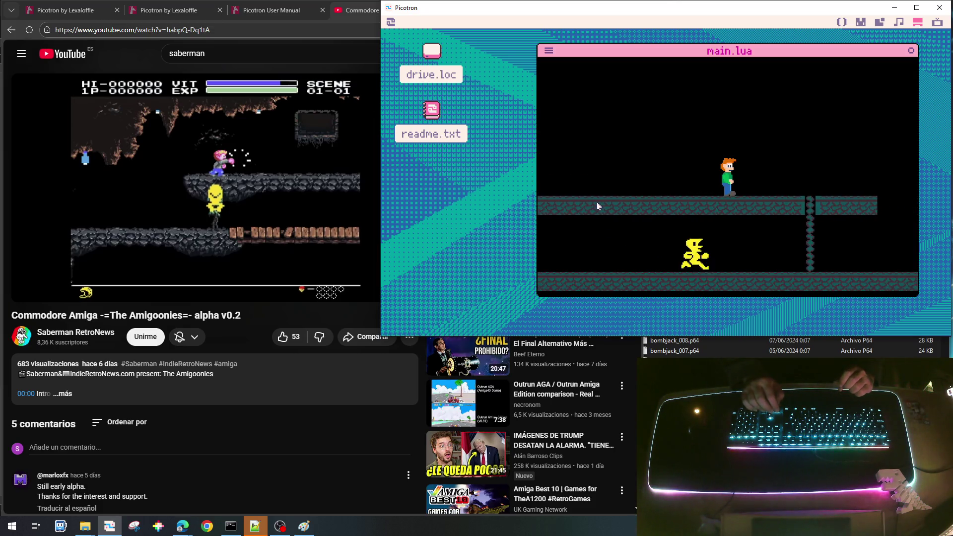
key("Right")
key("Right")
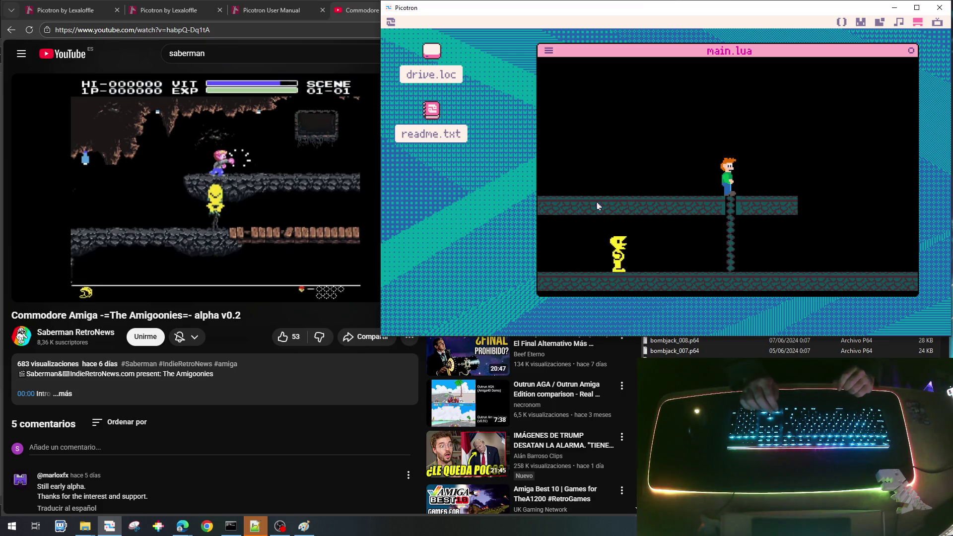
key("Down")
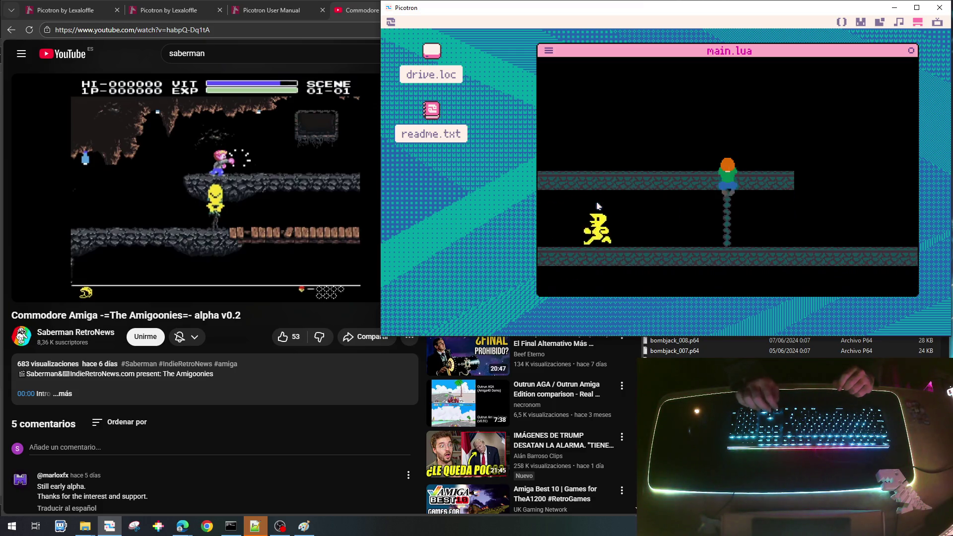
key("Left")
key("Right")
key("Up")
key("Up")
key("Left")
key("Left")
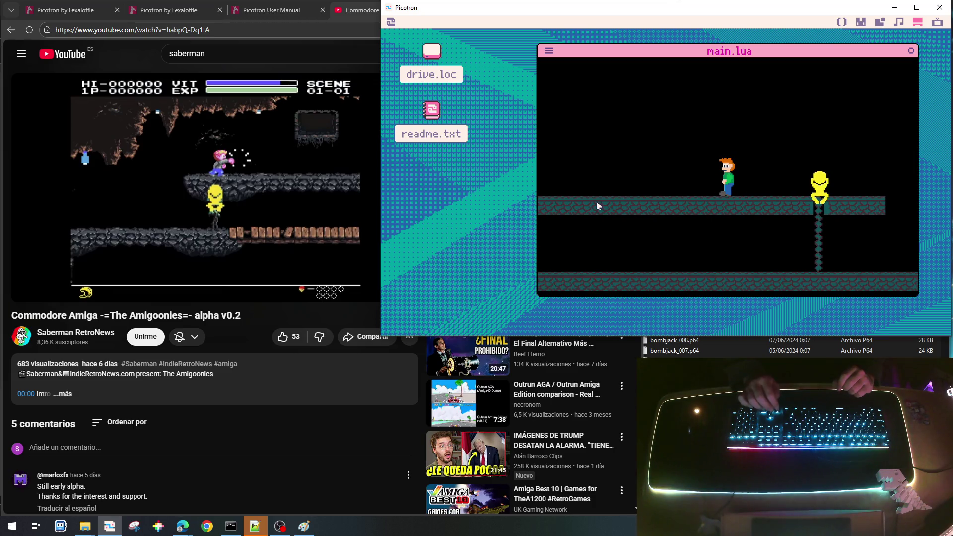
key("Right")
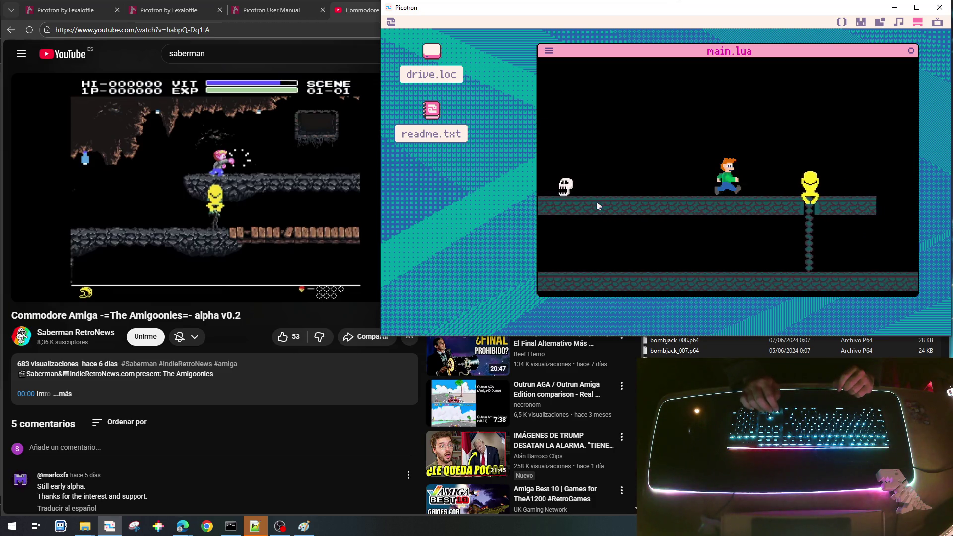
key("Right")
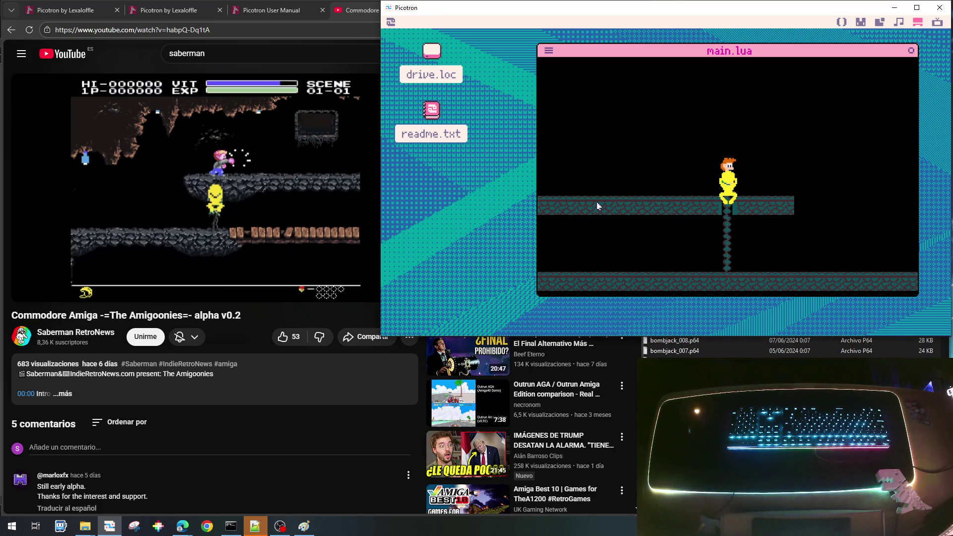
key("Escape")
scroll(611, 226, "down", 5)
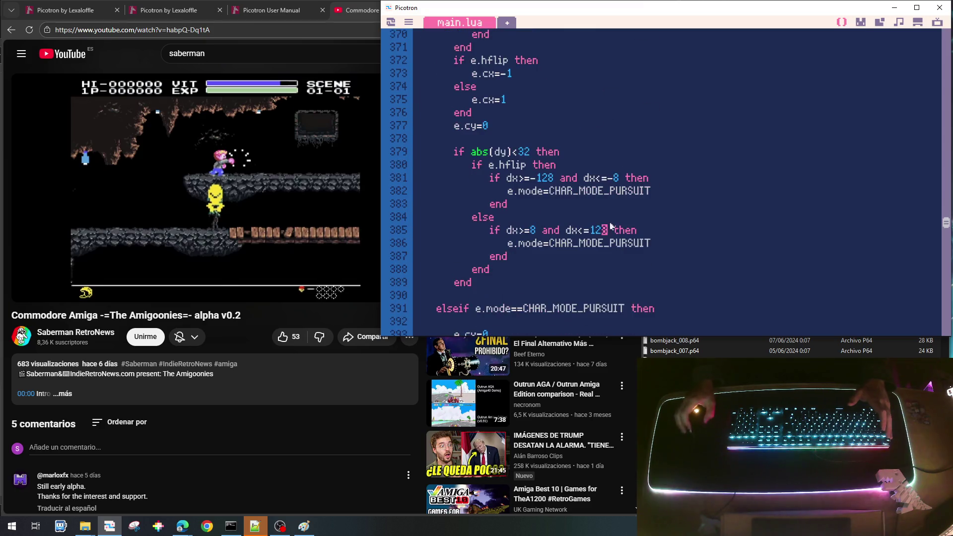
Step: Change the pursuit branch's vertical thresholds from dy>8 and dy<-8 to dy>0 and dy<0
scroll(586, 233, "down", 4)
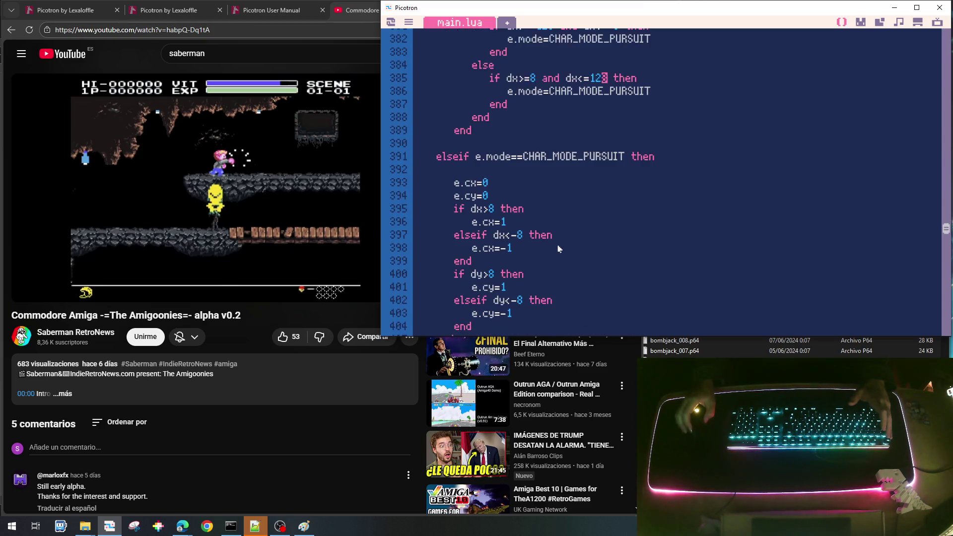
scroll(559, 249, "down", 2)
left_click(492, 199)
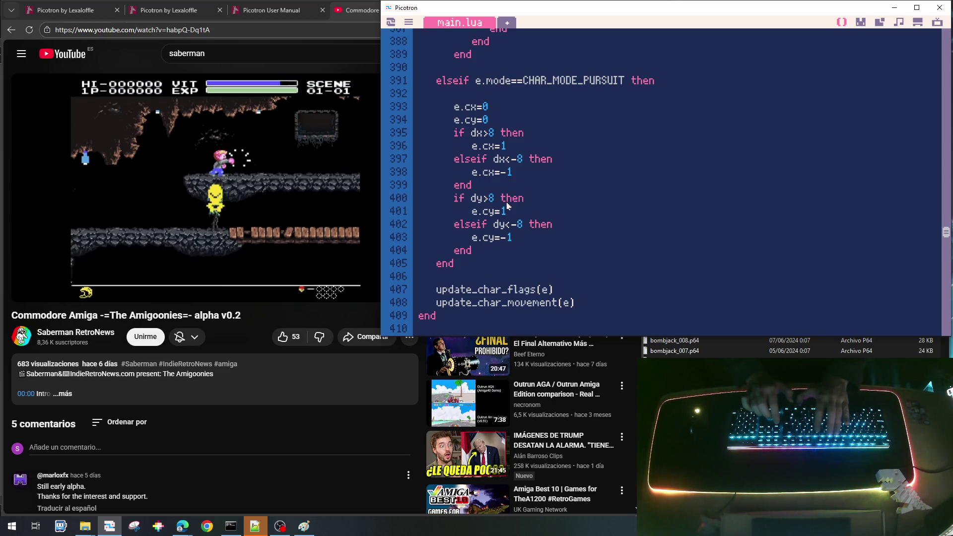
type("0")
key("Down")
key("Down")
key("Right")
key("Right")
key("Delete")
key("Delete")
type("0")
key("Up")
key("Left")
key("Left")
key("Left")
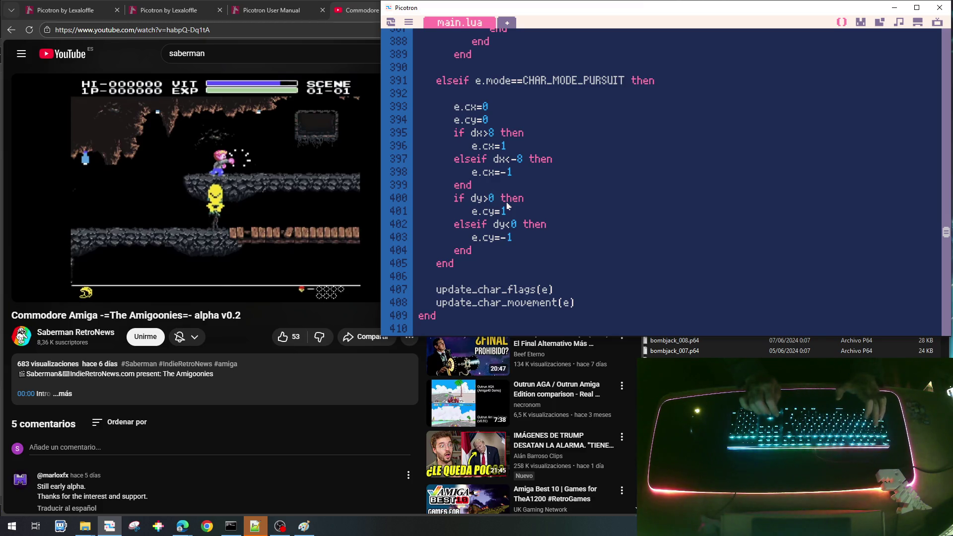
Step: Save and run the game, walking and climbing ladders to test the villain's chase
key("ctrl+s")
key("ctrl+r")
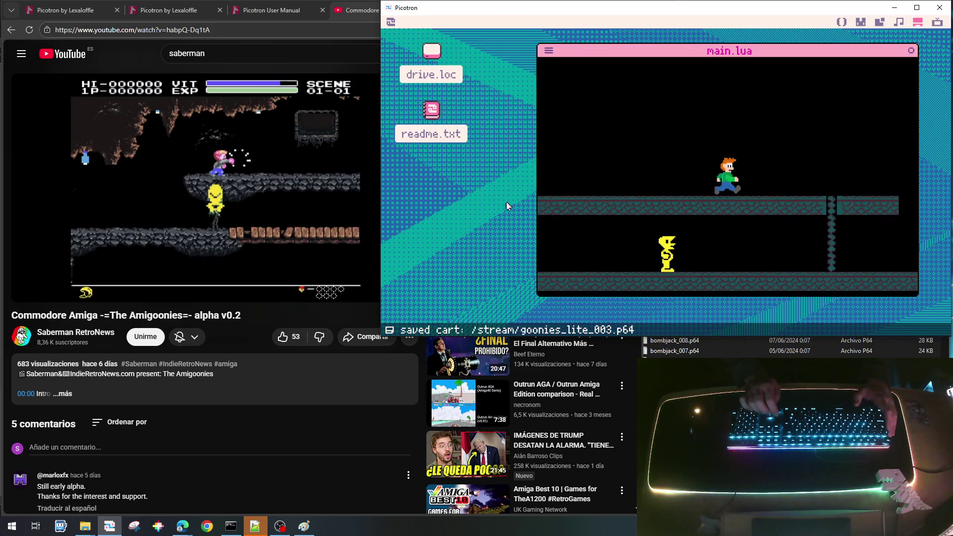
key("Right")
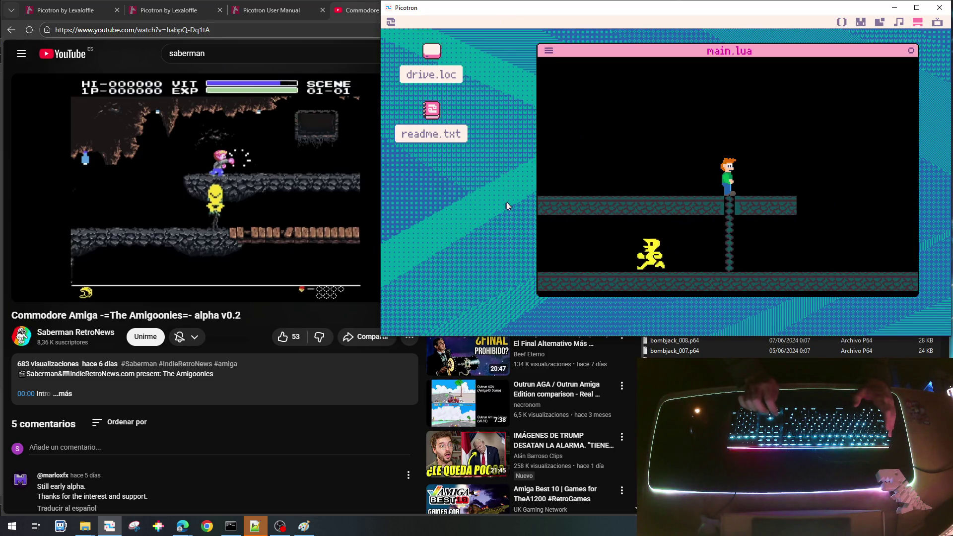
key("Down")
key("Left")
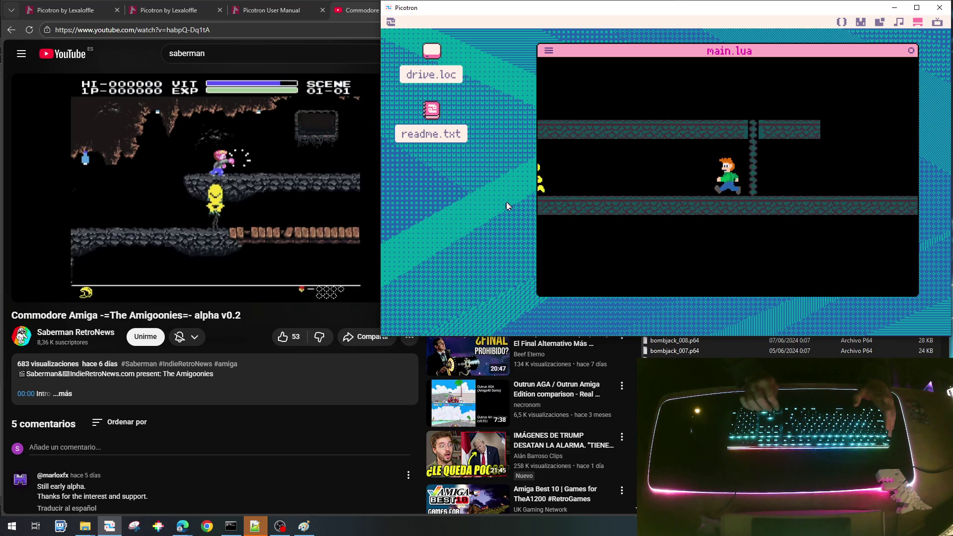
key("Right")
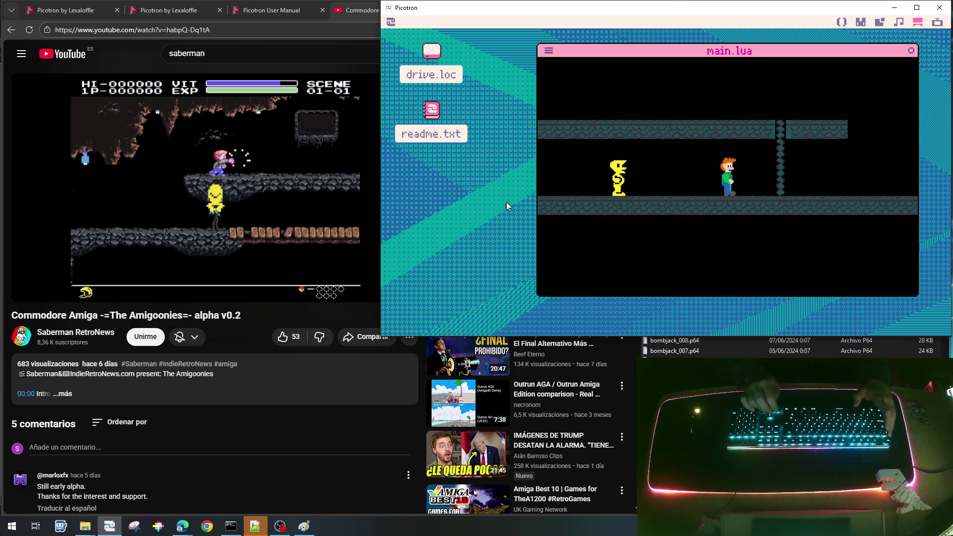
key("Right")
key("Up")
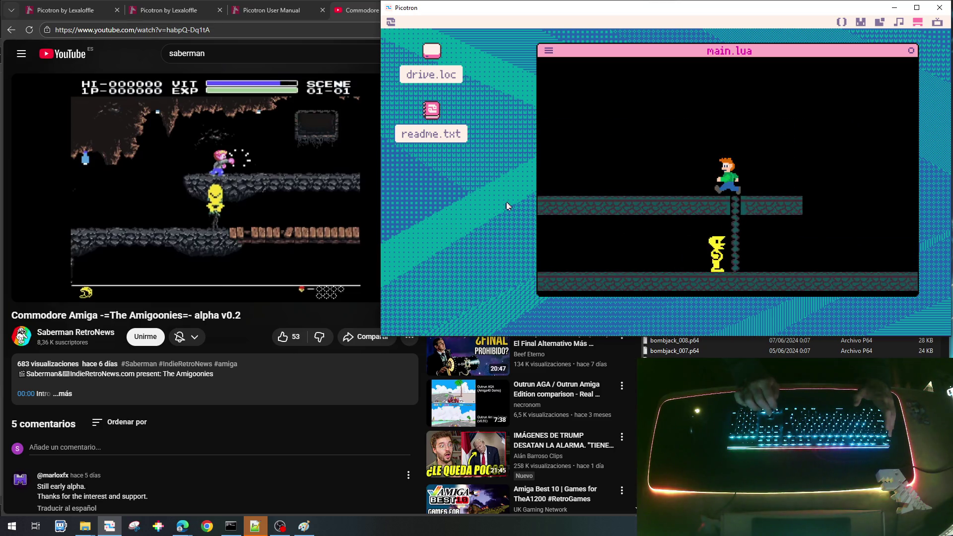
key("Left")
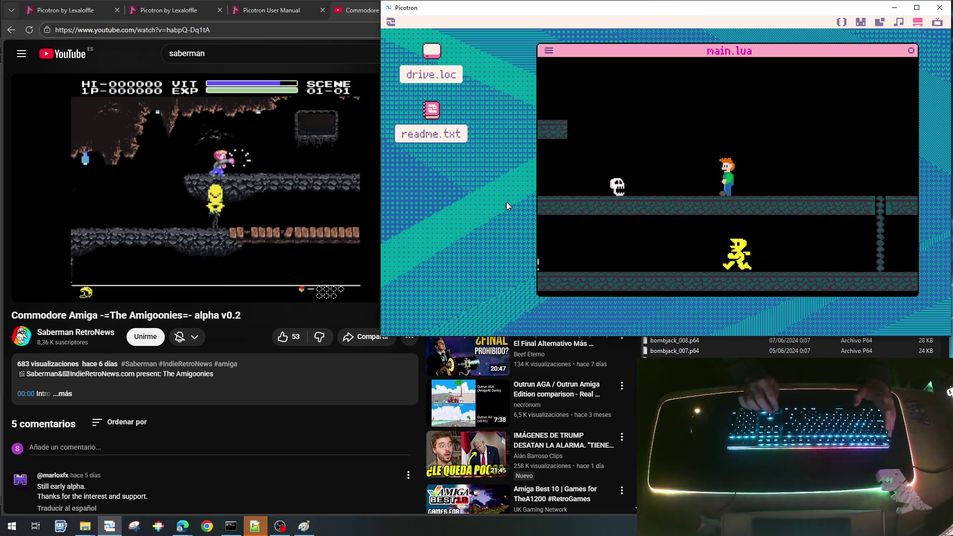
key("Right")
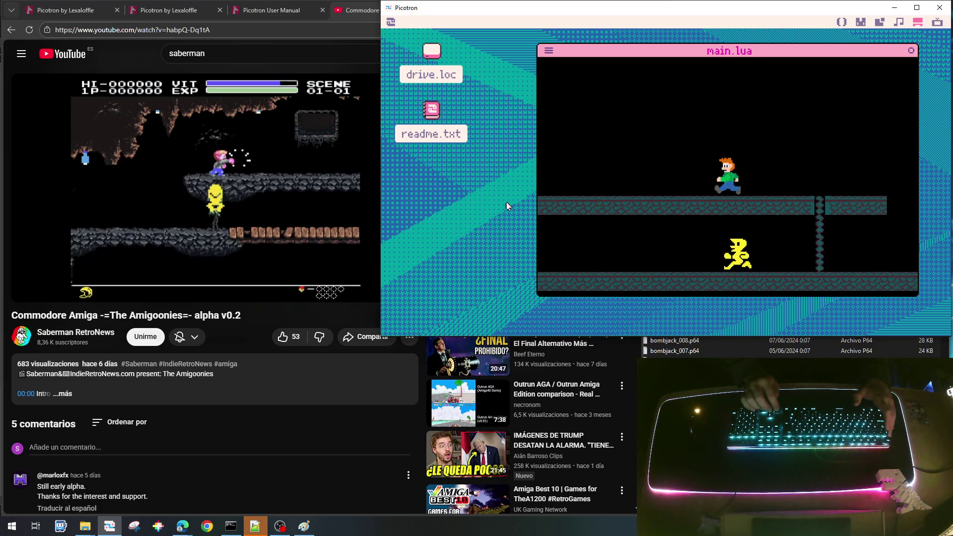
key("Left")
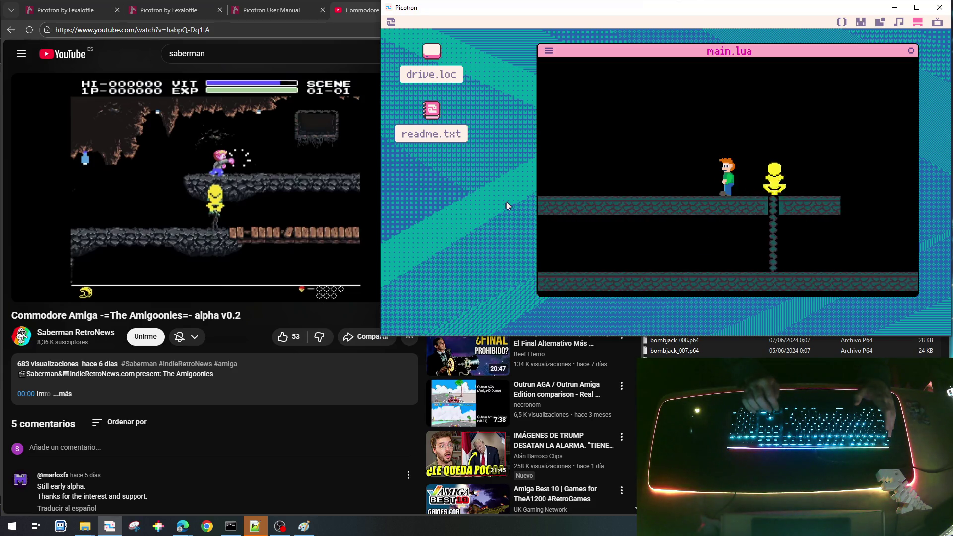
key("Left")
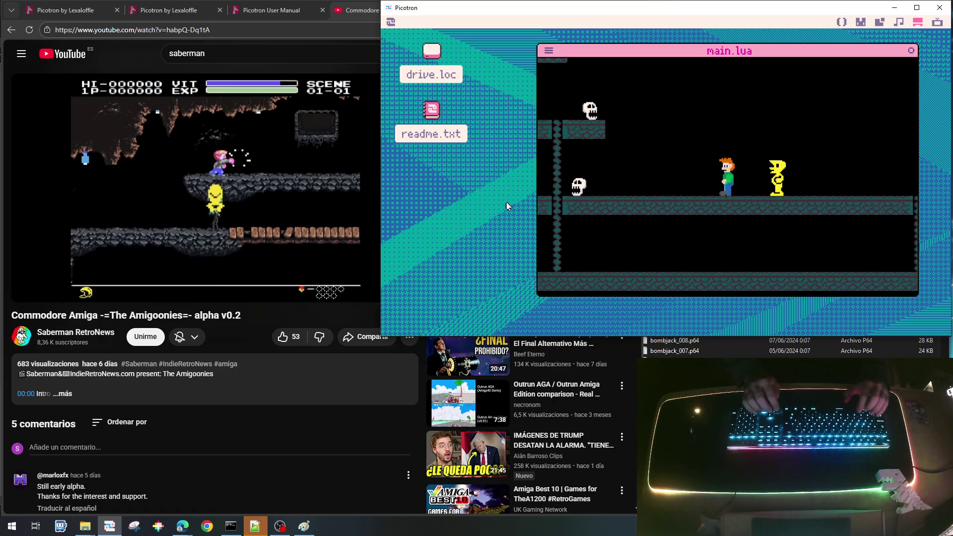
key("Left")
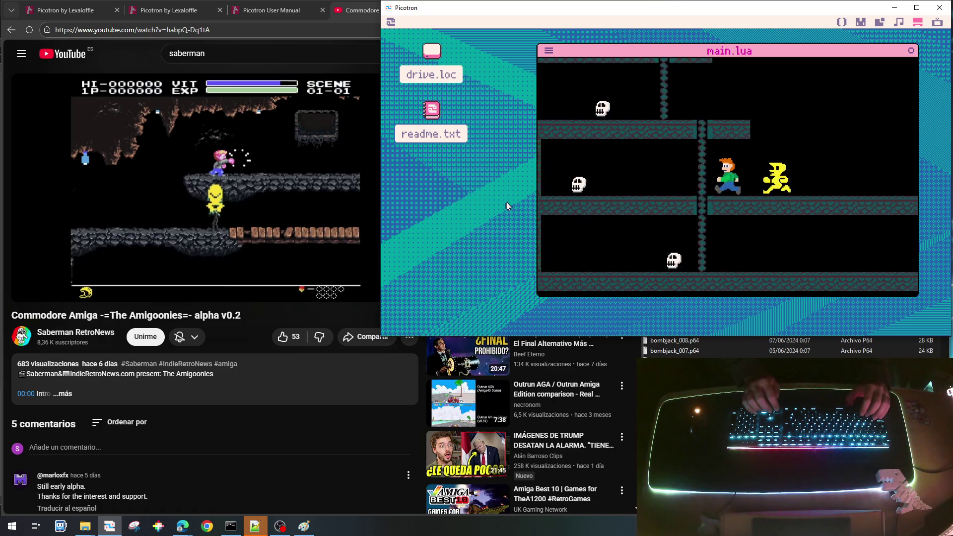
Step: Halt and restart the game several times, then return to the main.lua code
key("Up")
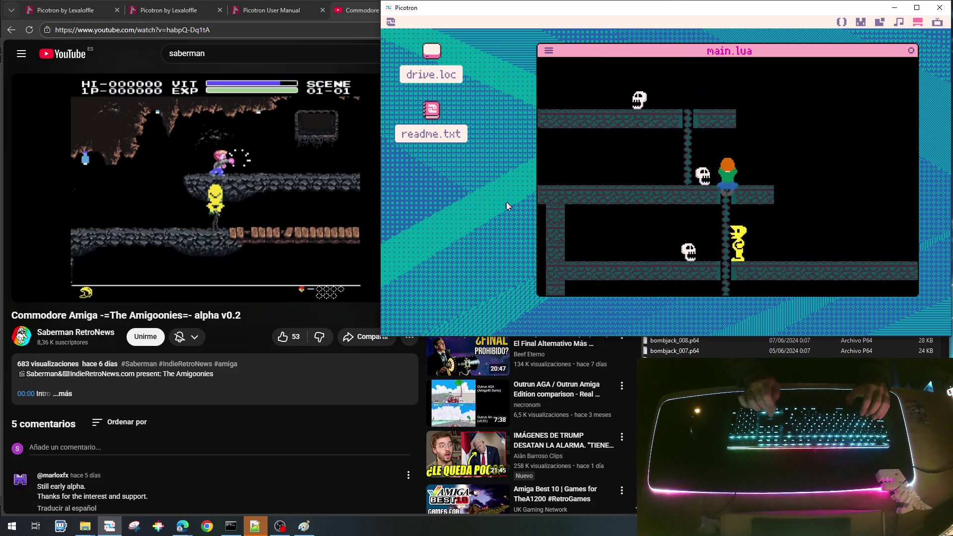
key("Escape")
key("ctrl+r")
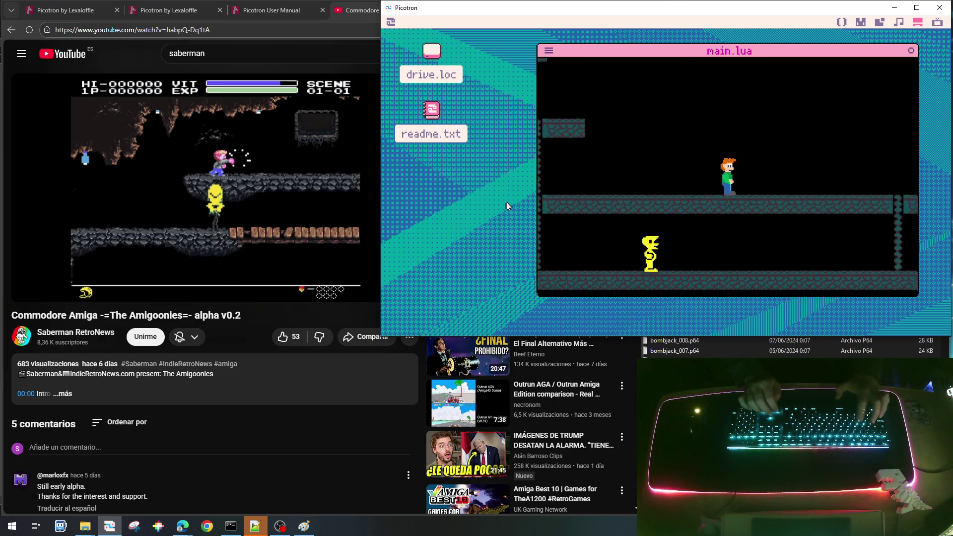
key("Left")
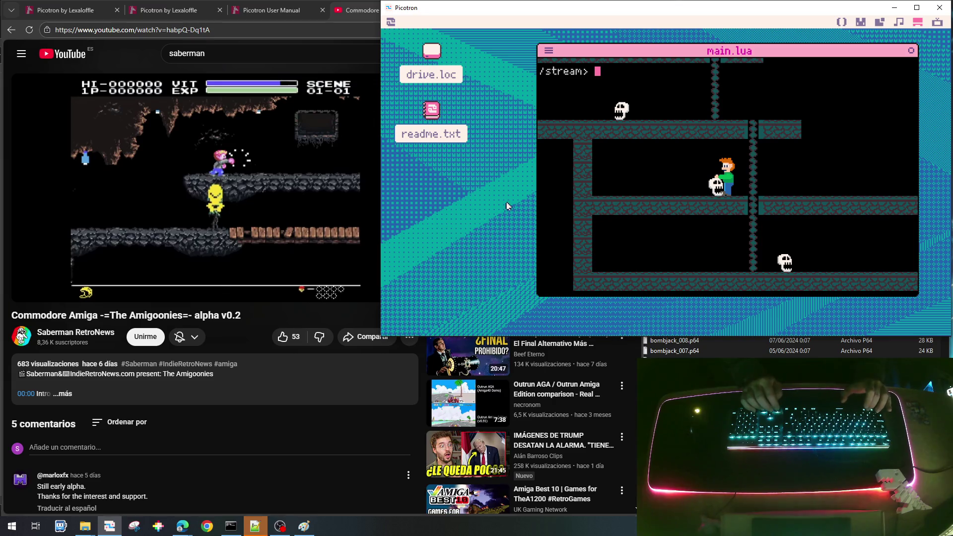
key("Return")
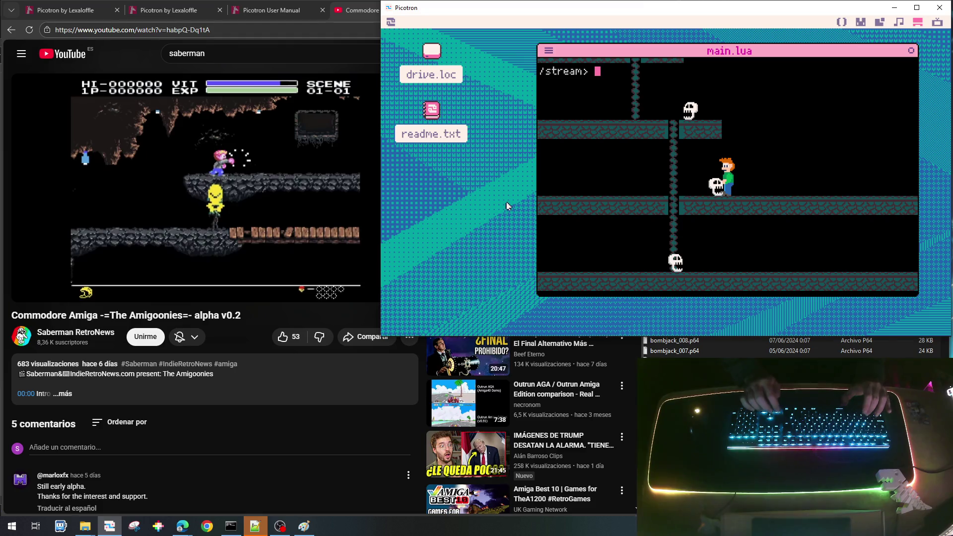
type("run")
key("Return")
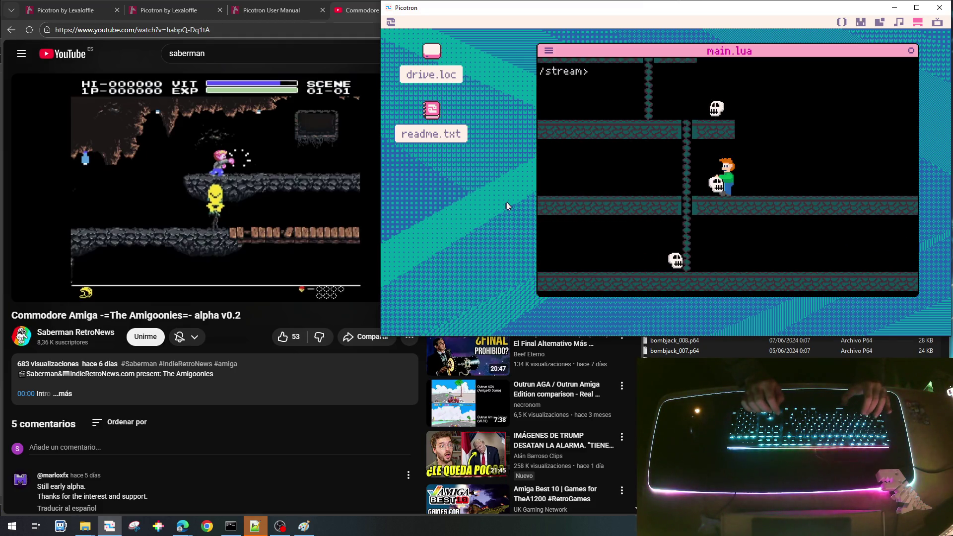
key("Return")
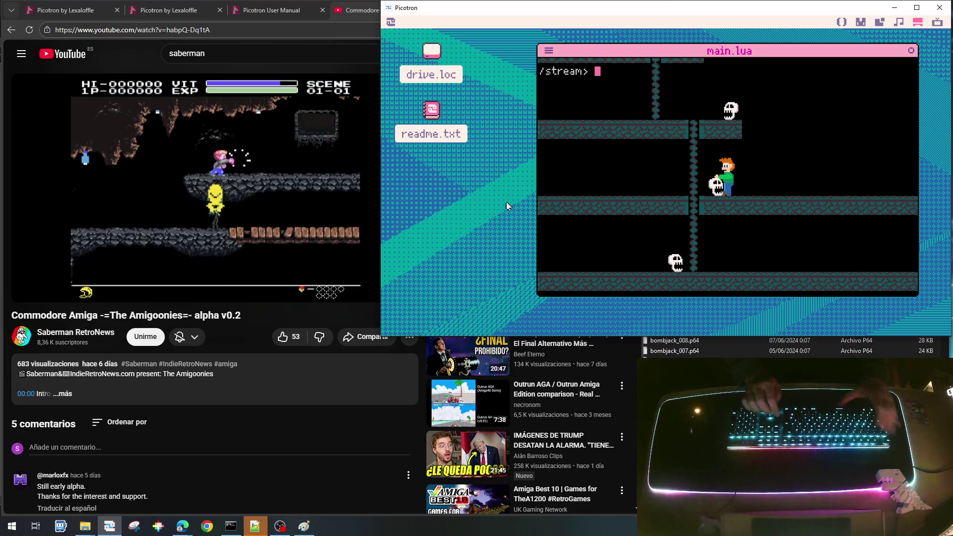
key("Escape")
key("Escape")
key("Escape")
key("ctrl+r")
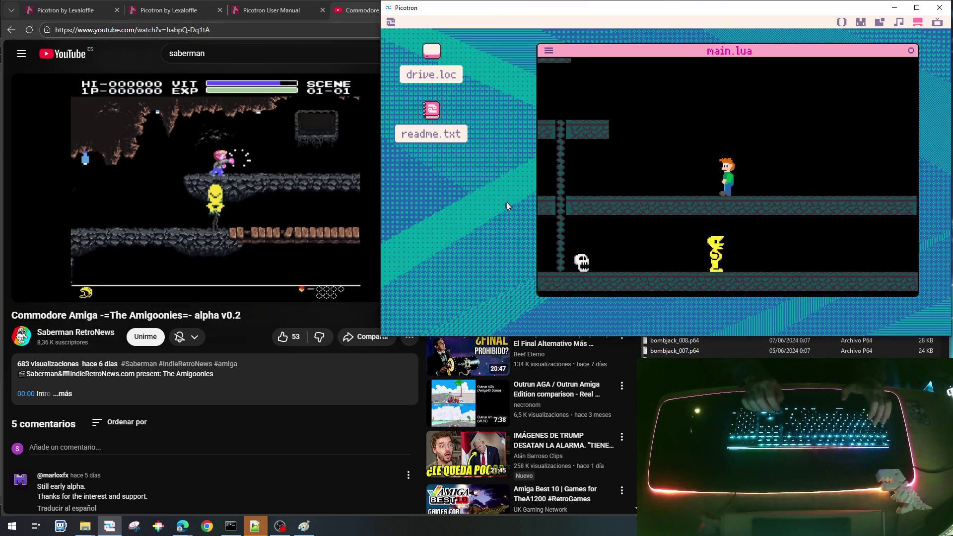
key("Right")
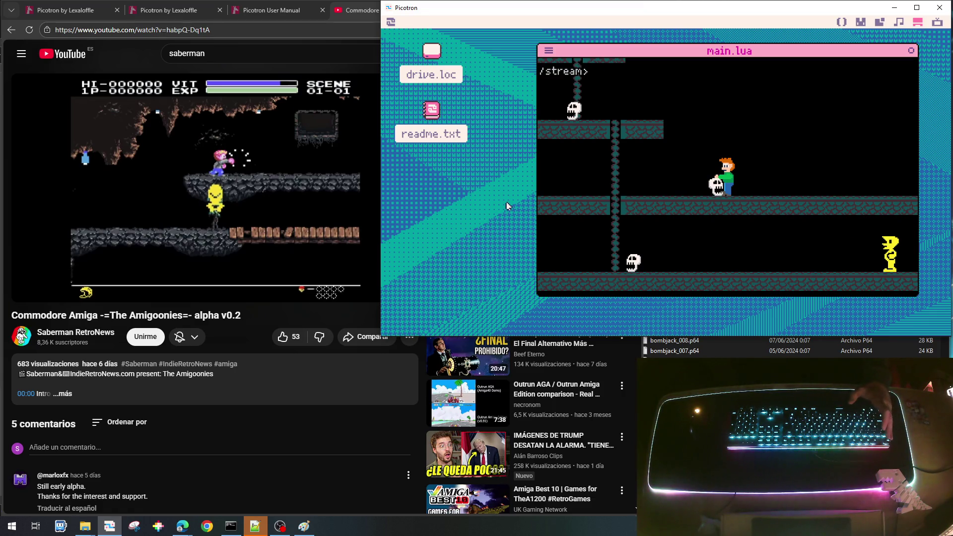
key("Escape")
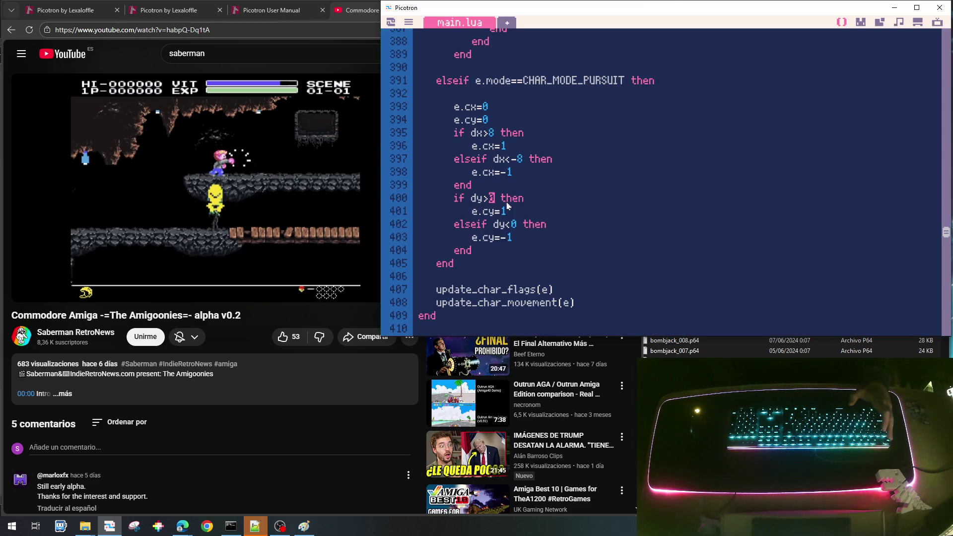
Step: Replace CHAR_STATUS_PUNCH with CHAR_STATUS_FIRE on line 303 of update_player and save goonies_lite_003.p64
scroll(507, 206, "up", 10)
scroll(629, 230, "up", 20)
scroll(629, 230, "up", 6)
scroll(629, 229, "down", 9)
scroll(629, 230, "down", 10)
scroll(629, 230, "down", 5)
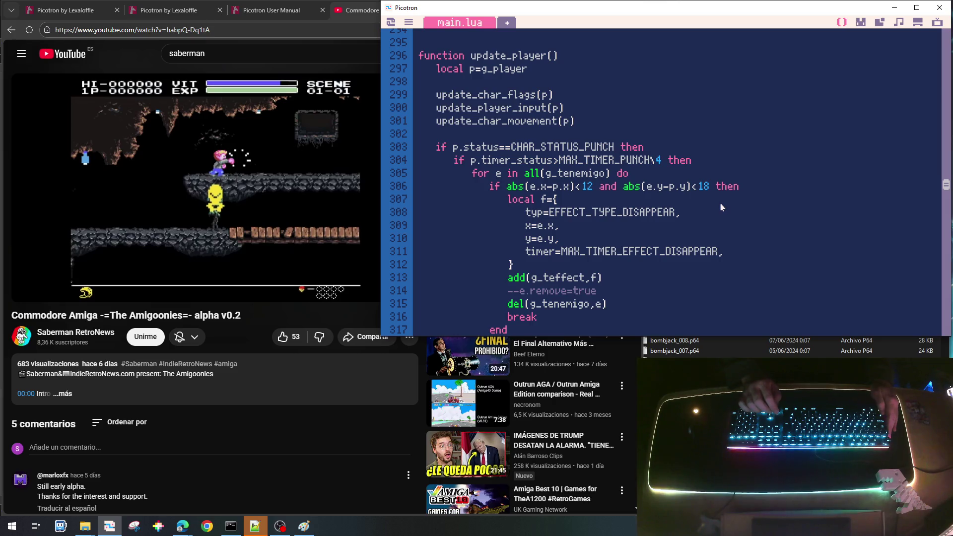
type("FIRE")
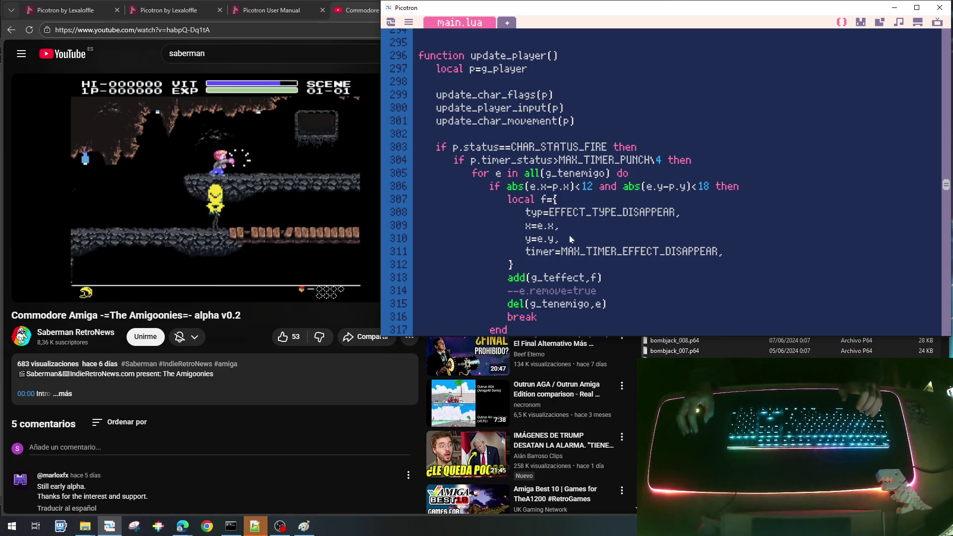
key("ctrl+s")
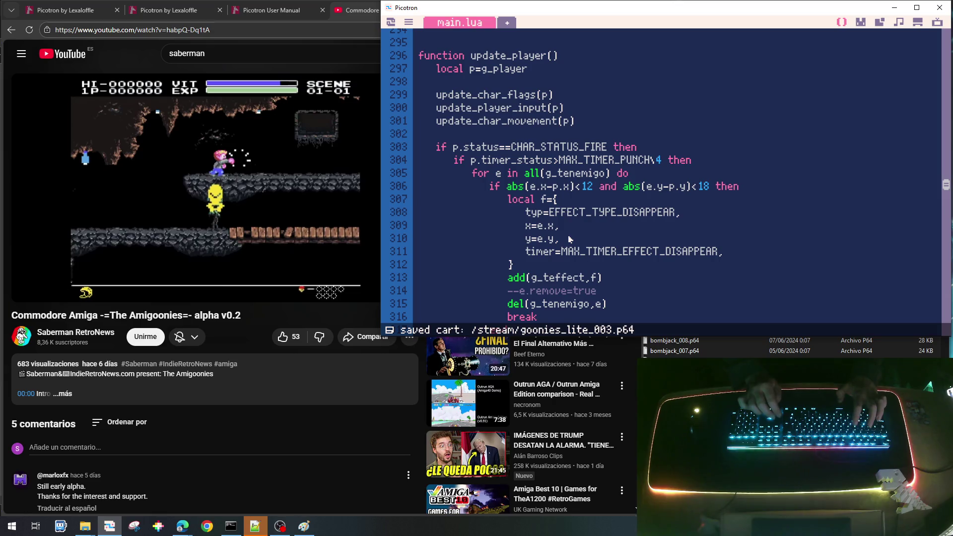
key("ctrl+r")
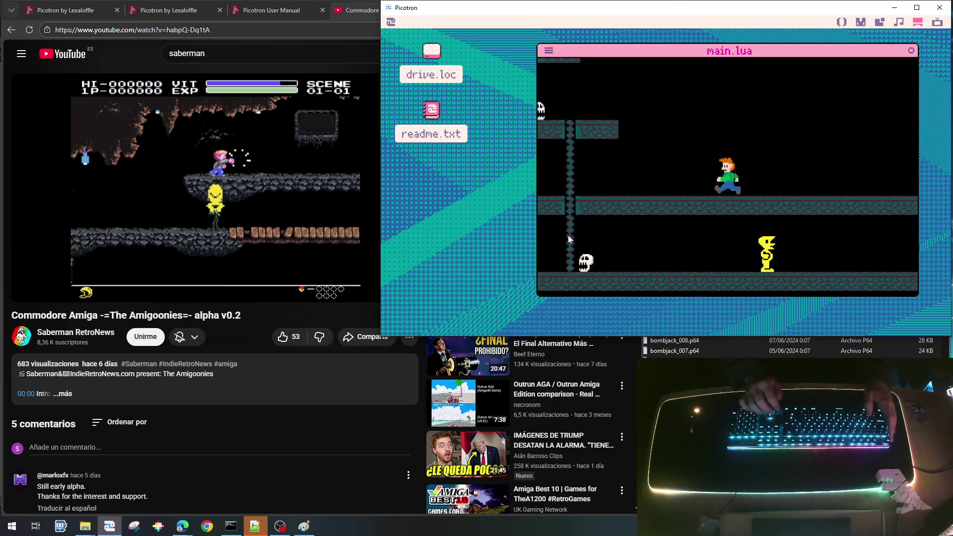
Step: Rerun the game with run, then climb the player down and back up the ladder
key("Escape")
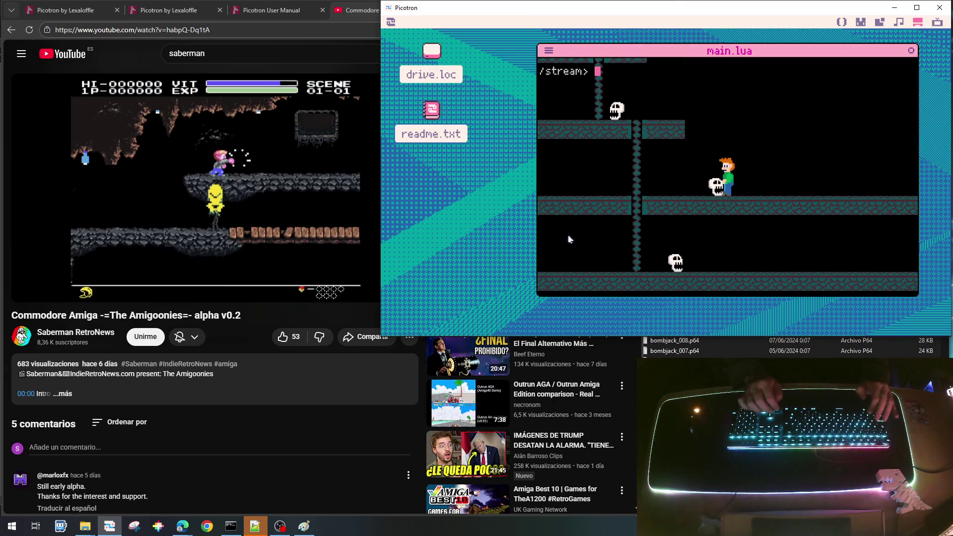
type("run")
key("Return")
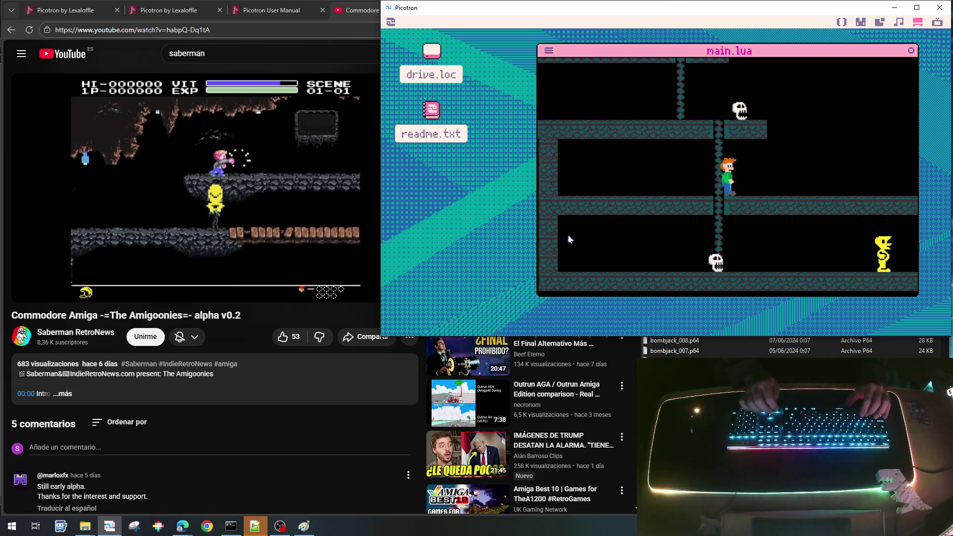
key("Down")
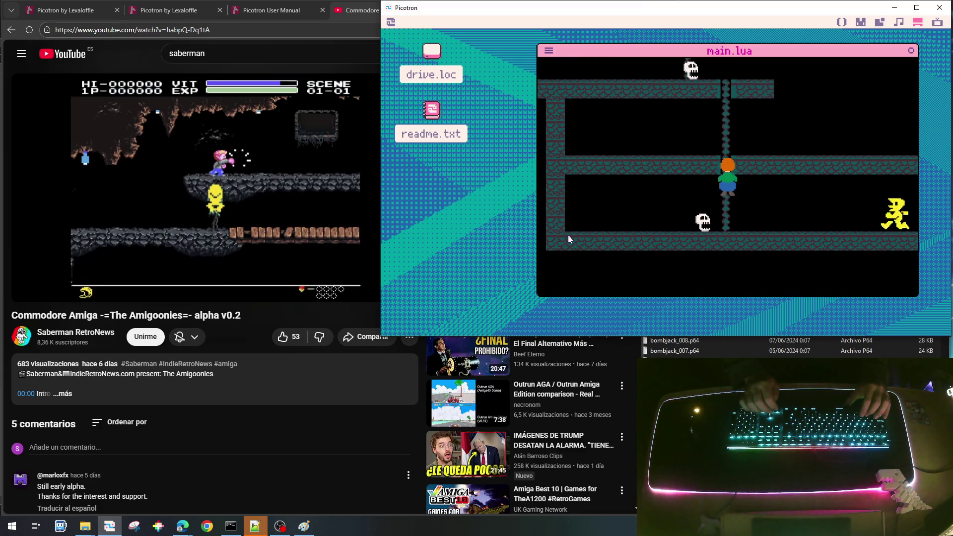
key("Up")
key("Right")
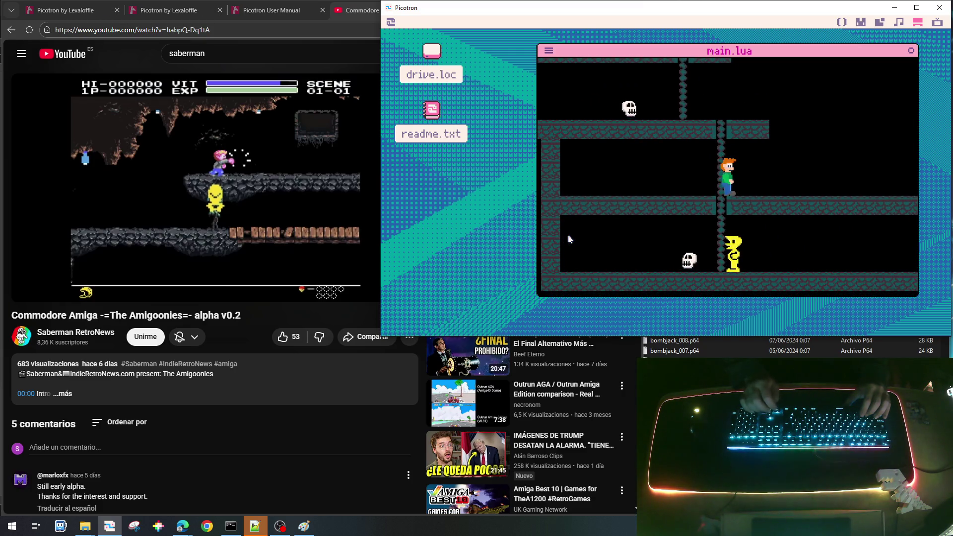
Step: Run the player right along the platform, back toward the villain, and up and down the ladder
key("Right")
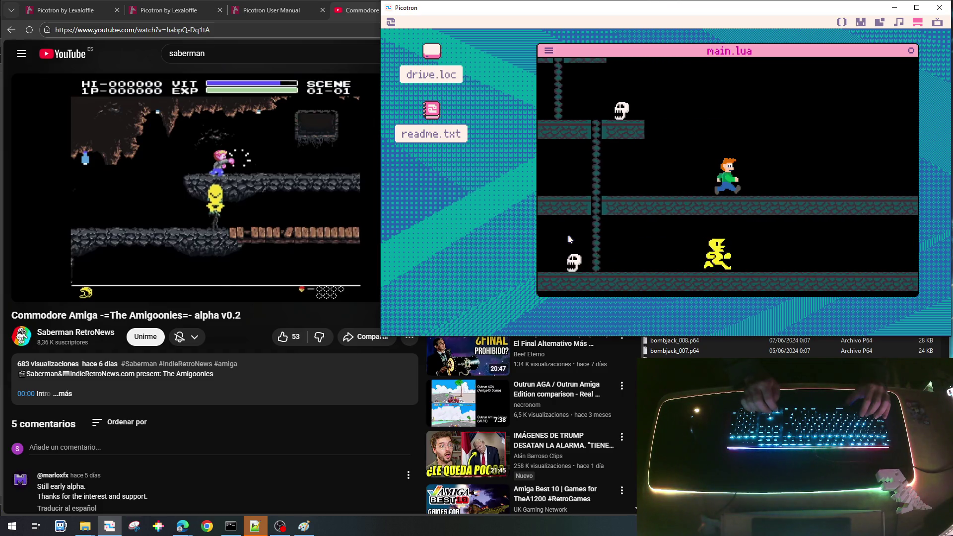
key("Right")
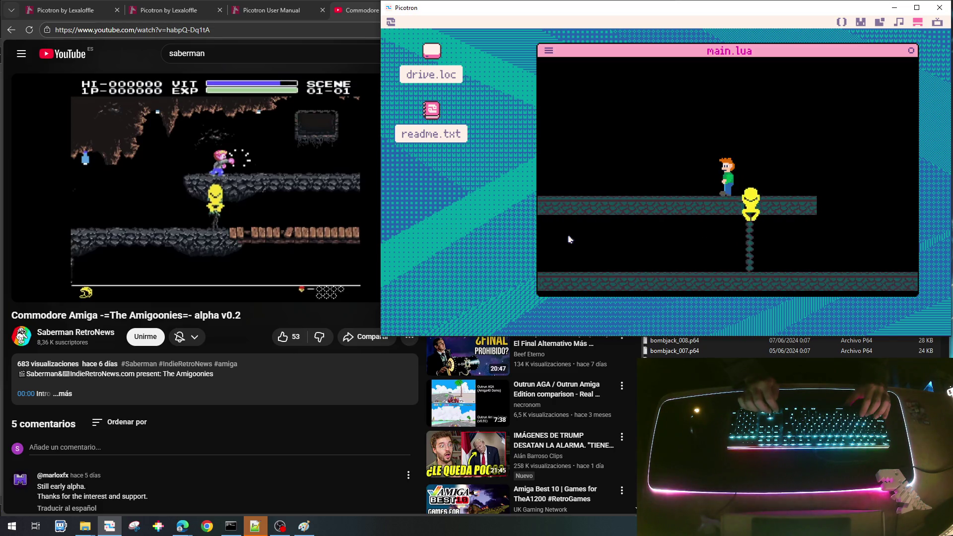
key("Right")
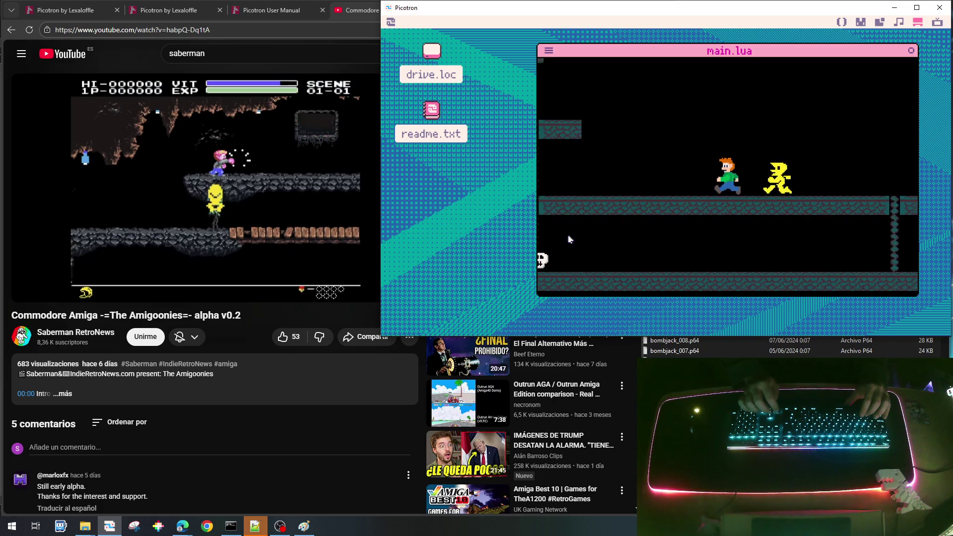
key("Left")
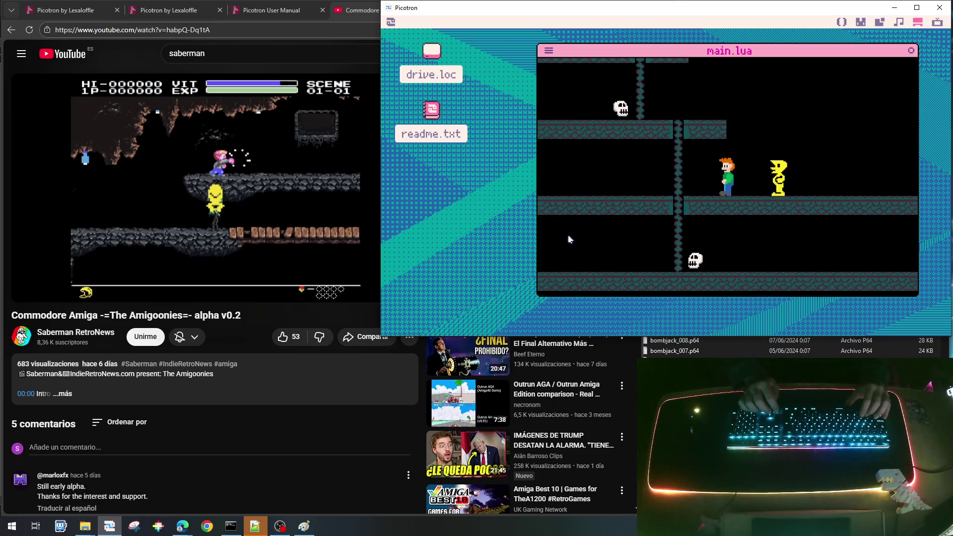
key("Up")
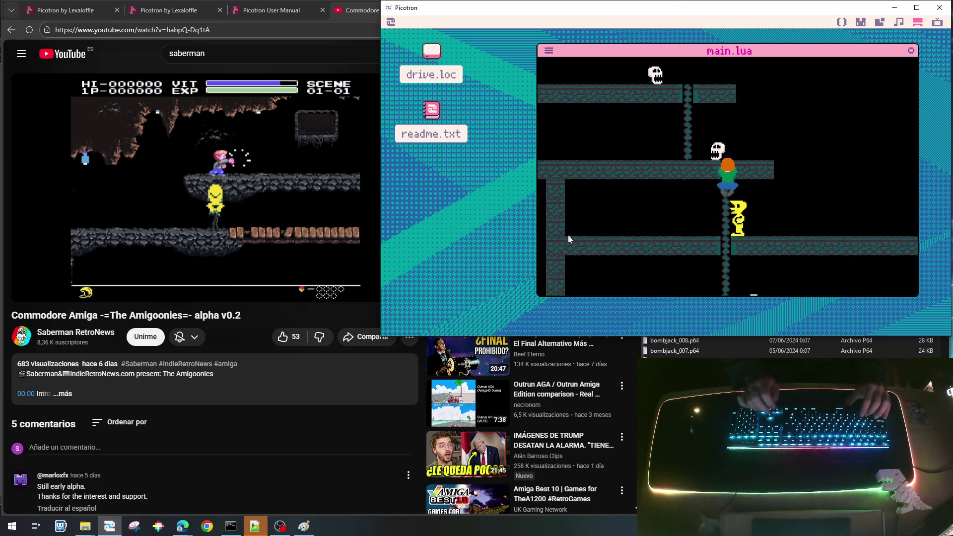
key("Down")
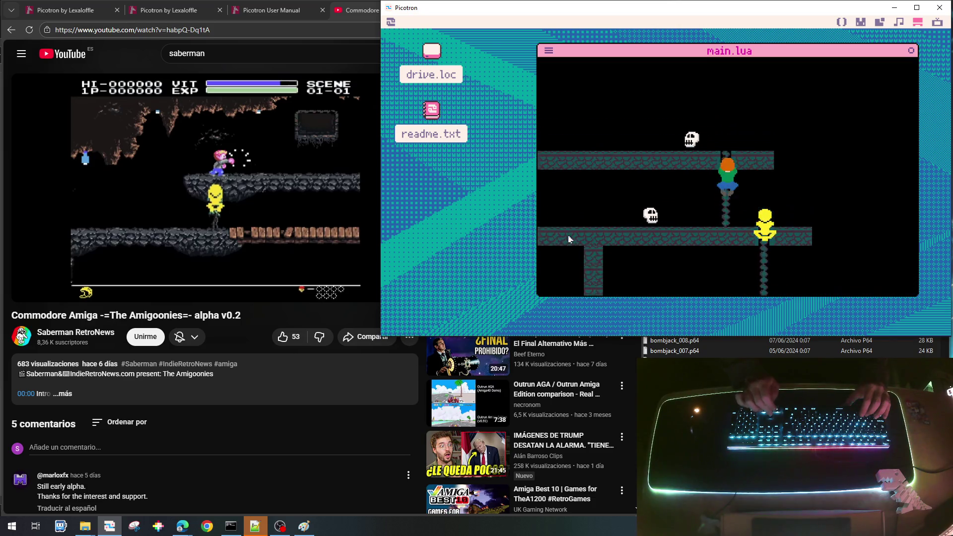
key("Left")
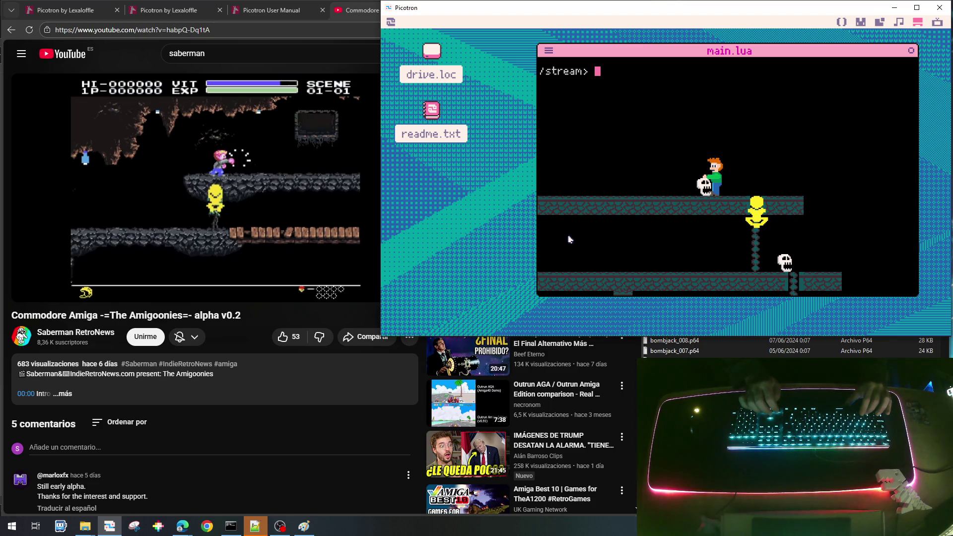
key("Left")
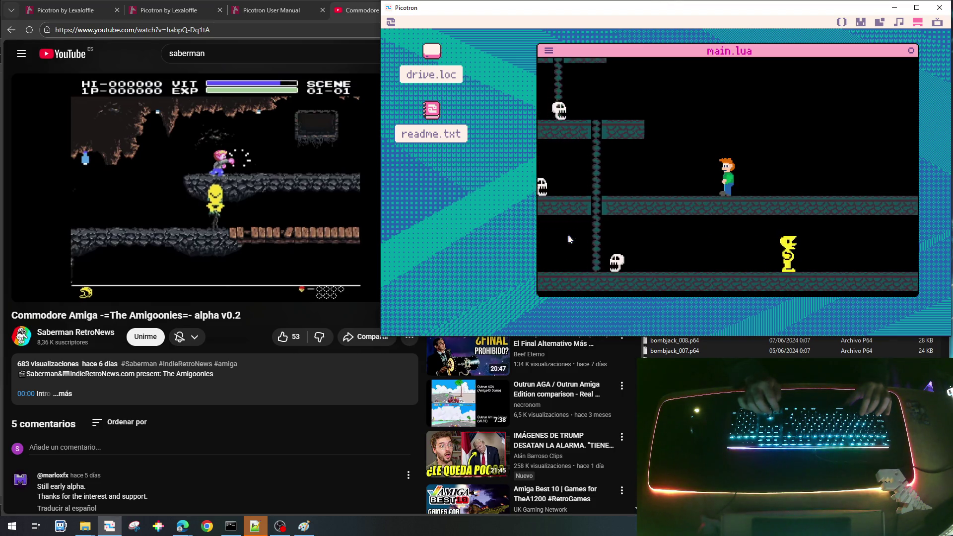
Step: Restart the game and climb the character up the ladders to the next platform
key("Left")
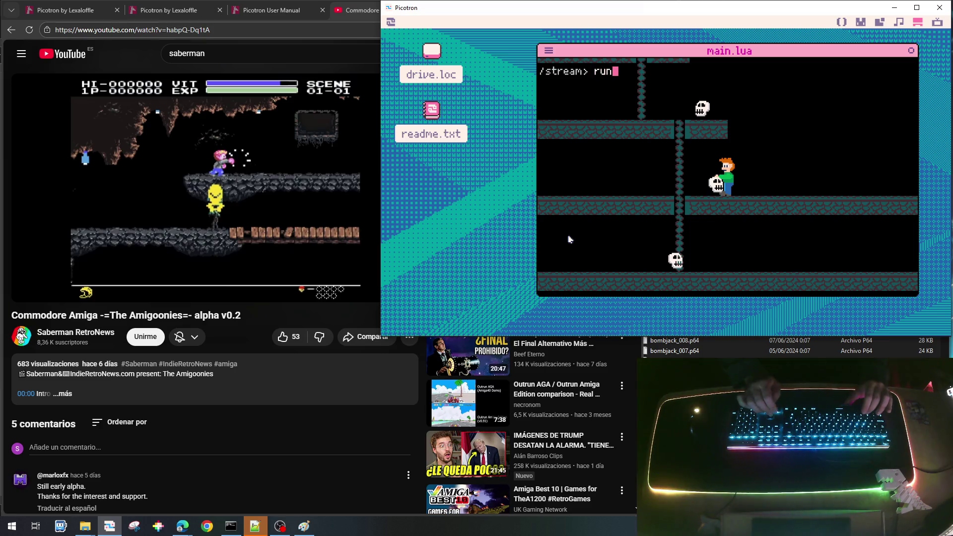
key("Right")
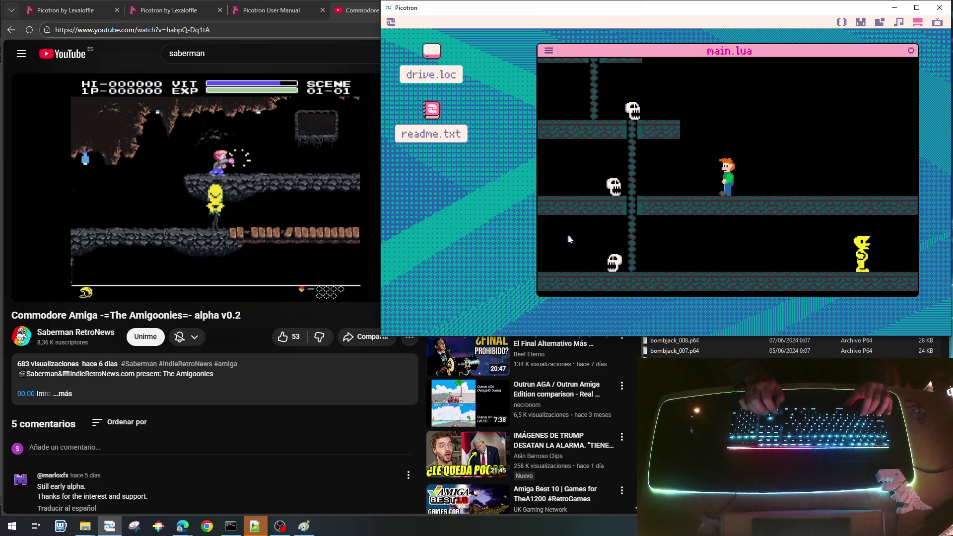
key("Left")
key("Left")
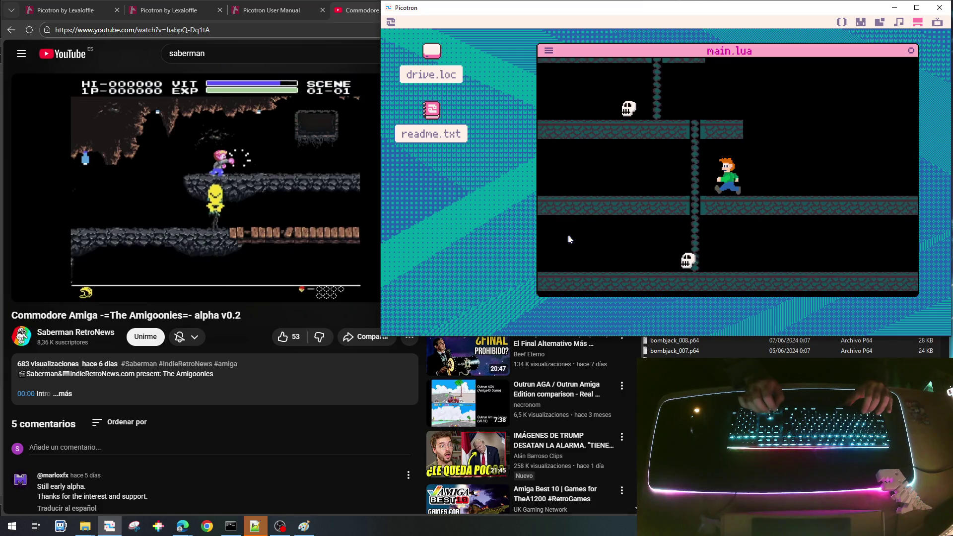
key("Up")
key("Up")
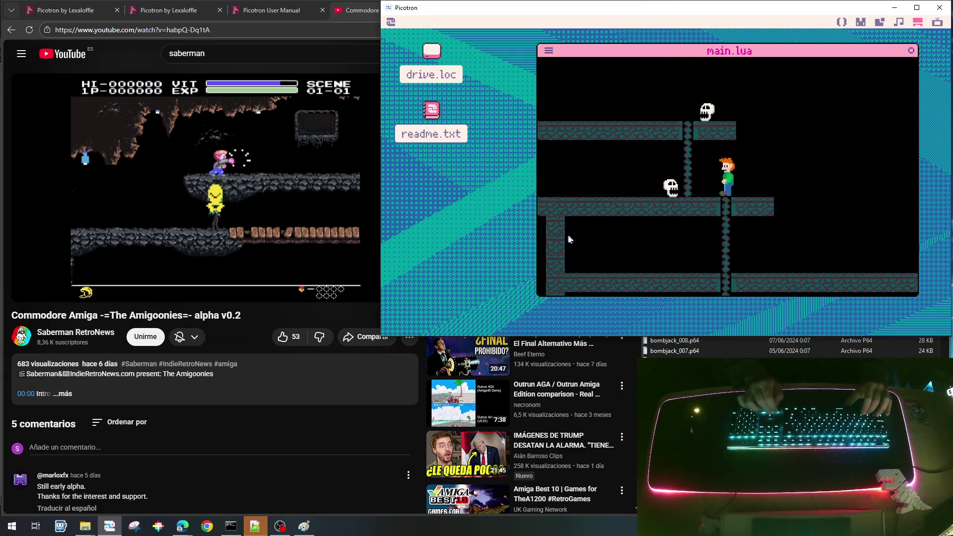
key("Left")
key("Up")
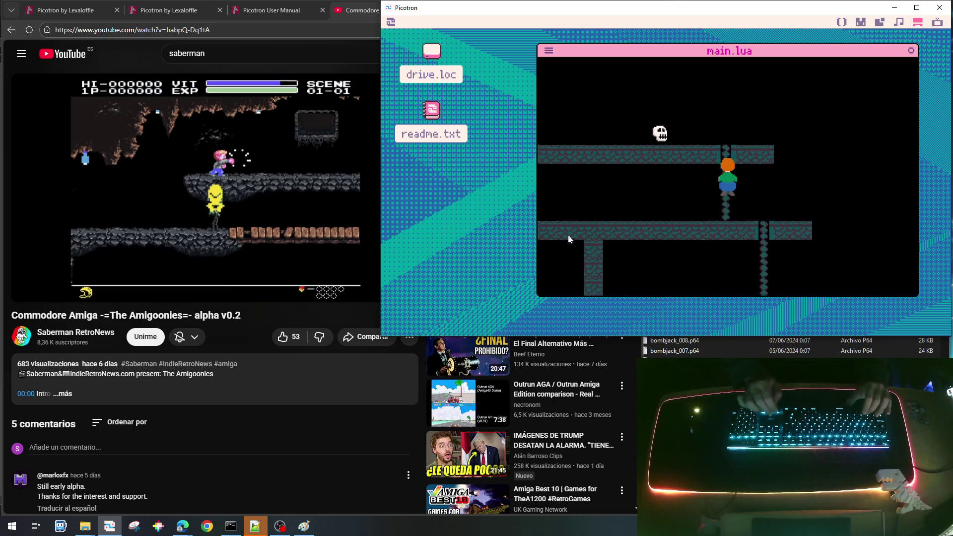
key("Up")
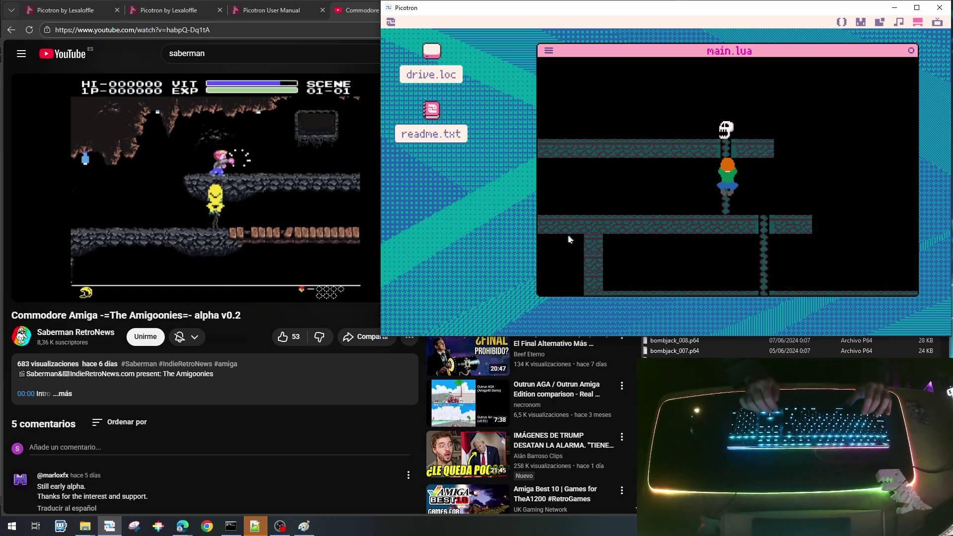
key("Up")
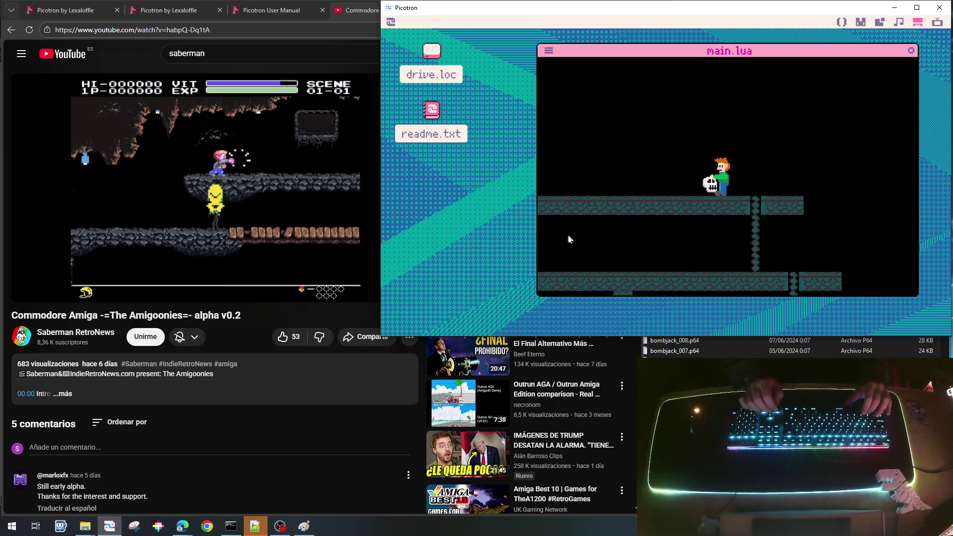
key("Up")
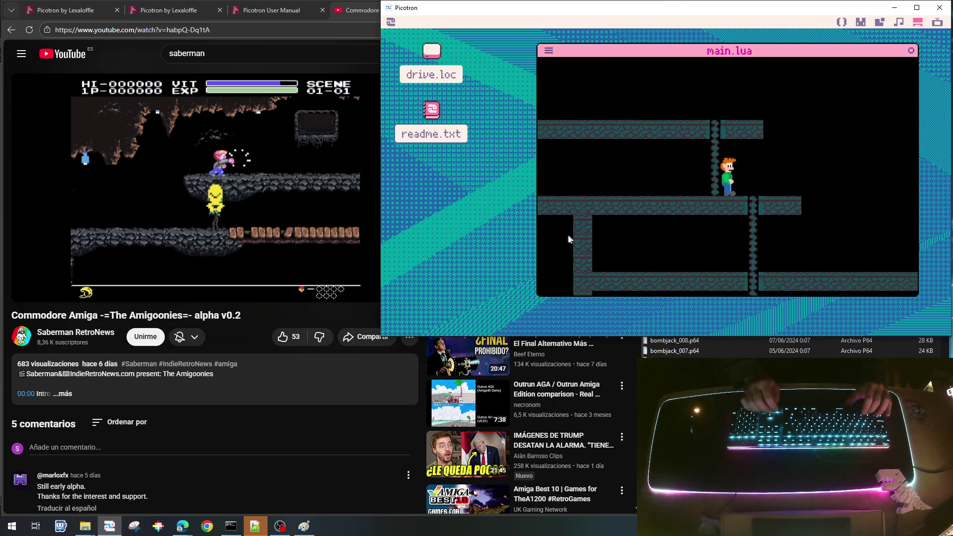
Step: Climb down and back up the ladders near the chasing skulls, then stop the game
key("Down")
key("Right")
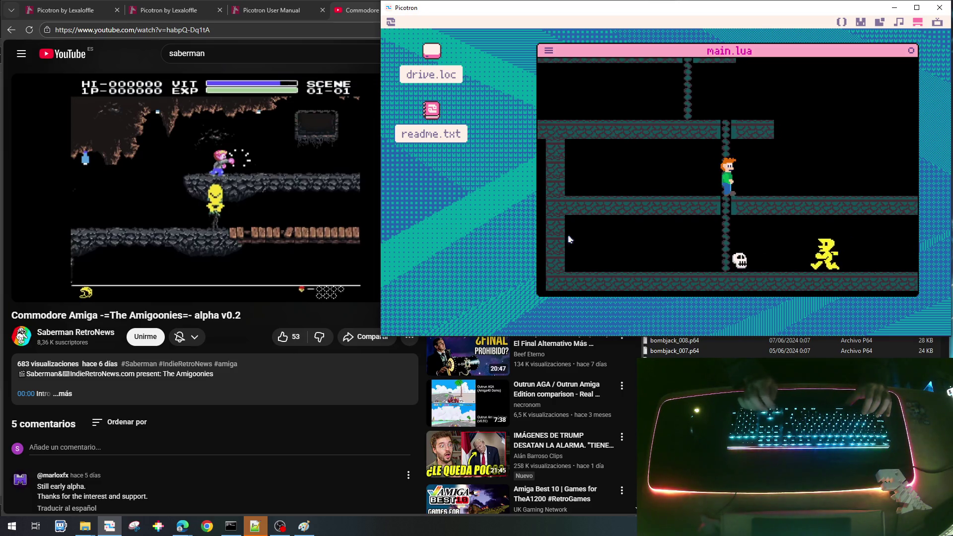
key("Down")
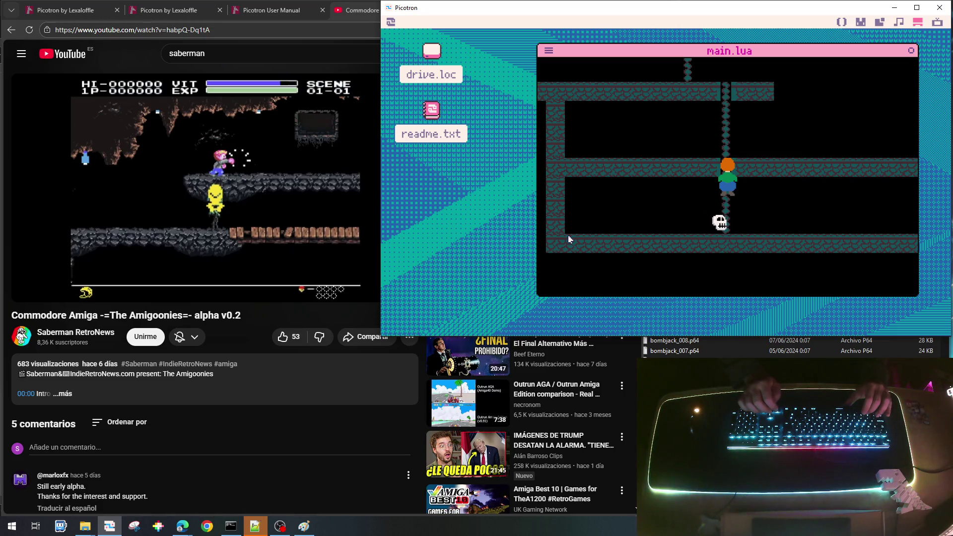
key("Up")
key("Down")
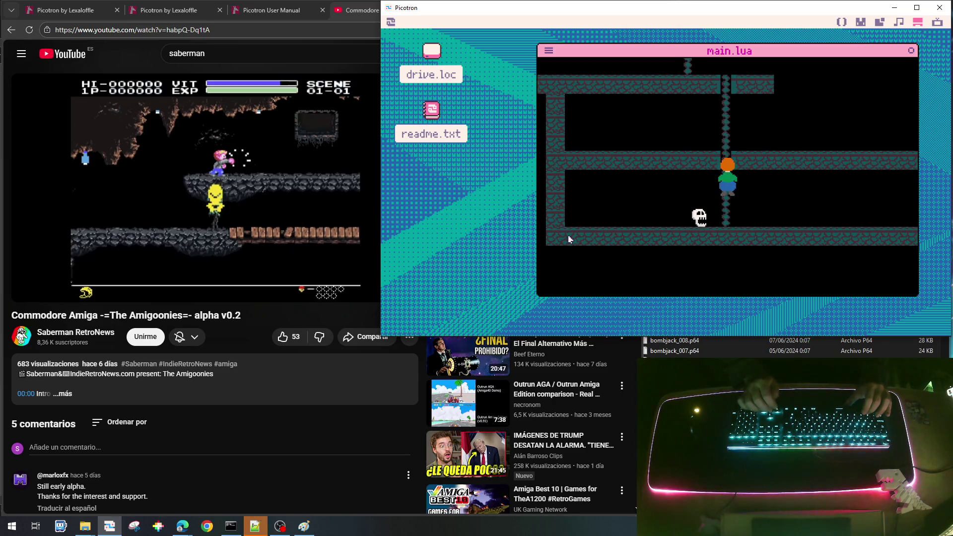
key("Down")
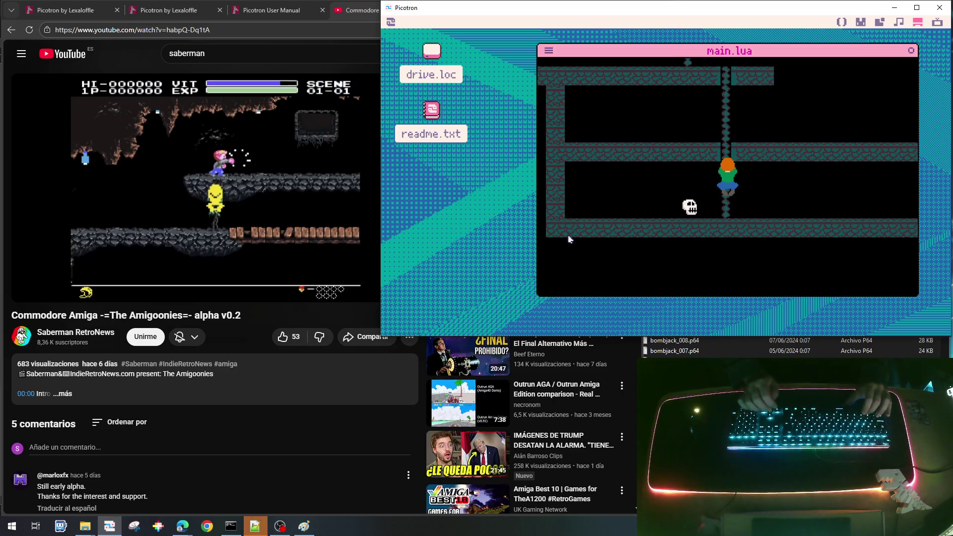
key("Up")
key("Up")
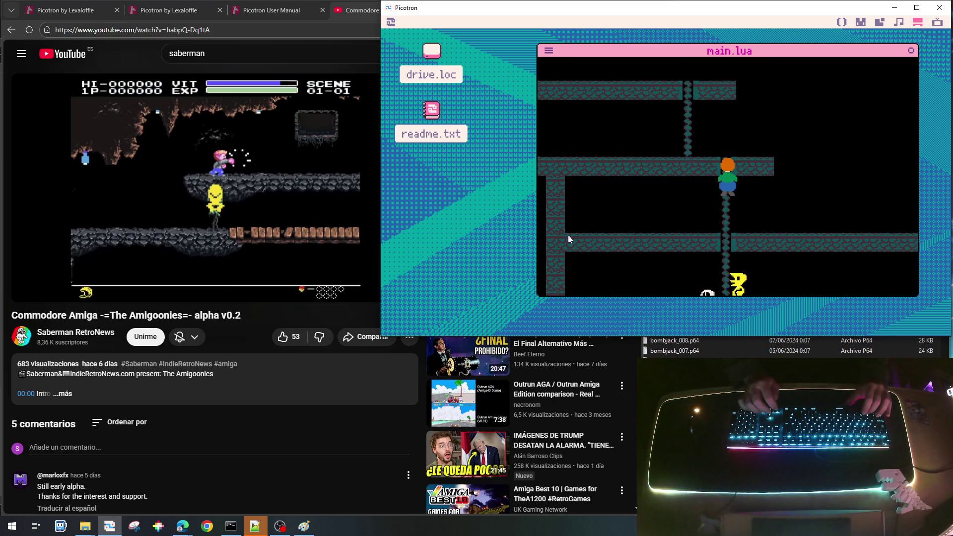
key("Down")
key("Down")
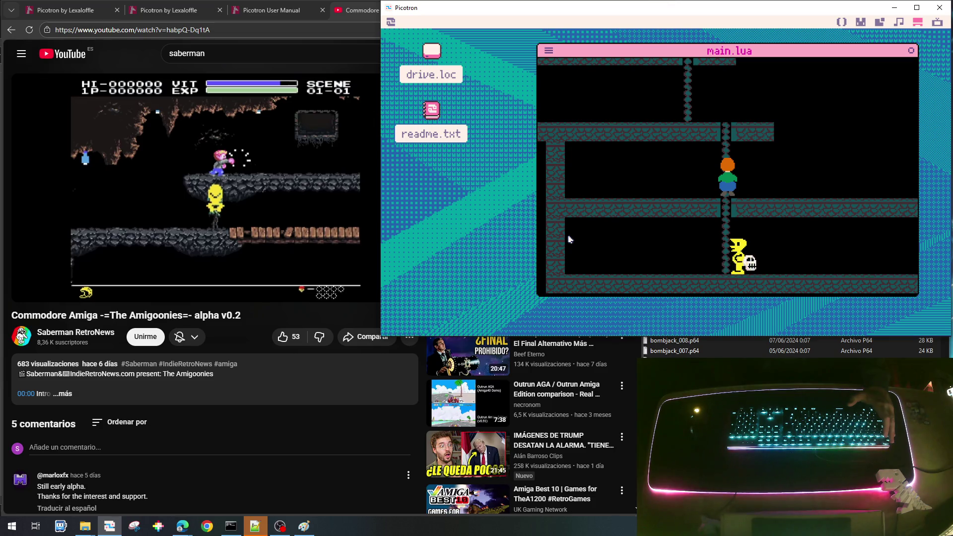
key("Escape")
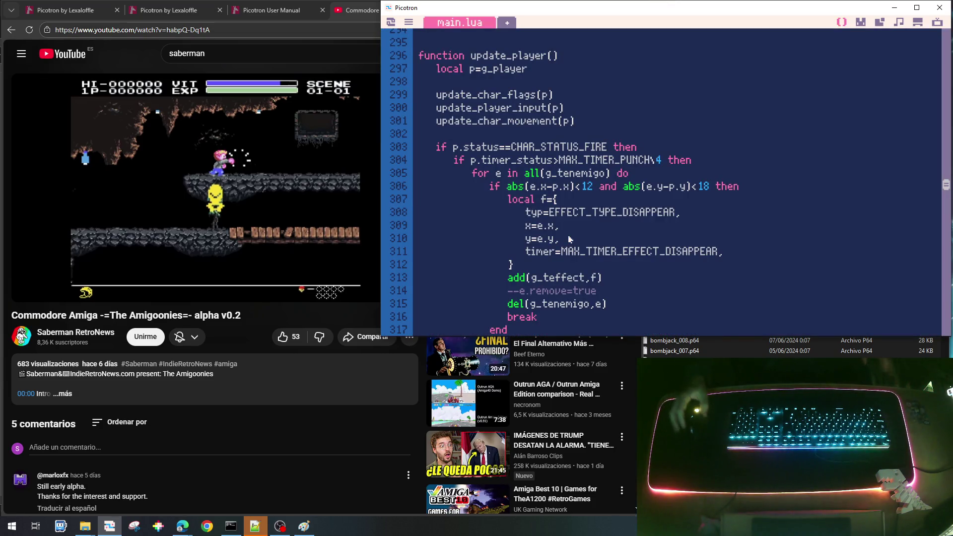
Step: Bring up update_villano's CHAR_MODE_PURSUIT branch and begin editing its dx/dy thresholds
scroll(748, 164, "down", 8)
scroll(748, 164, "down", 10)
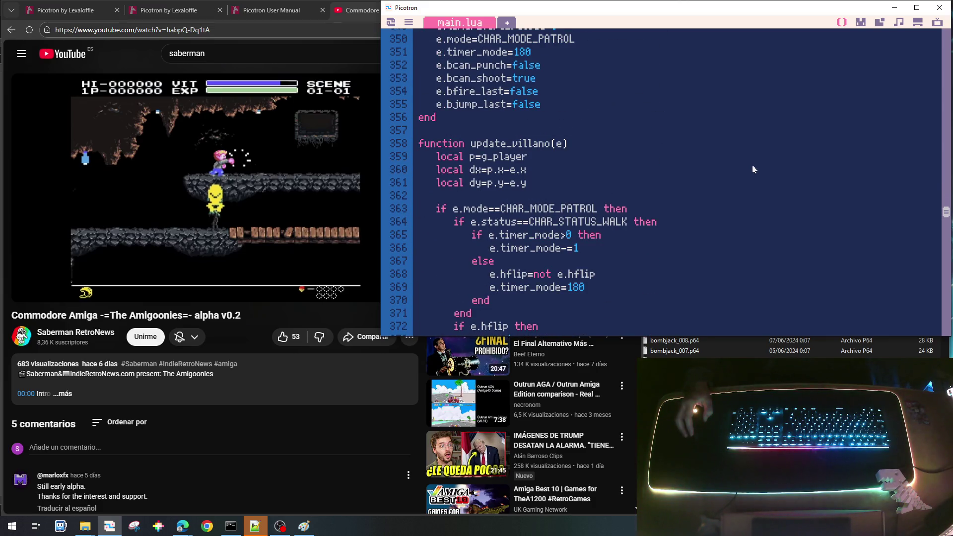
scroll(753, 169, "down", 9)
scroll(753, 169, "up", 4)
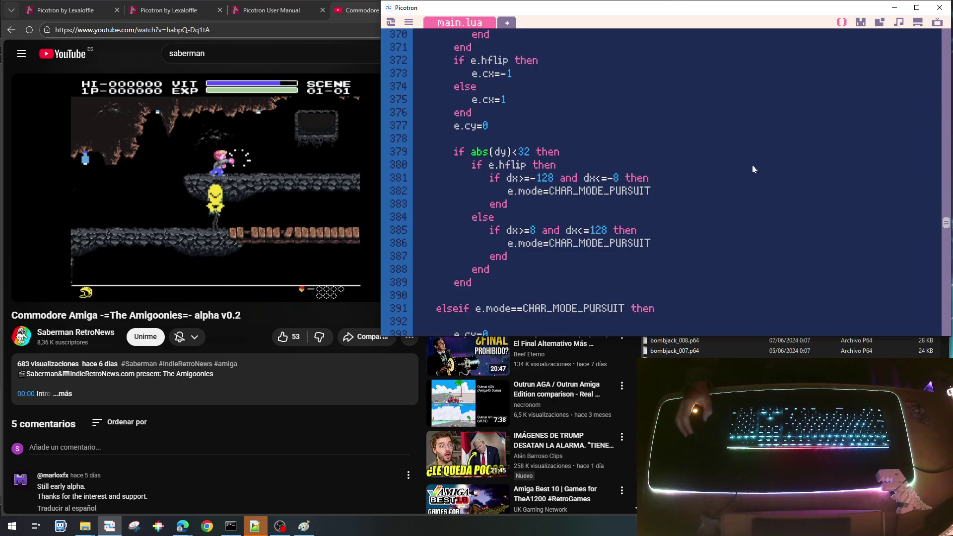
scroll(753, 169, "up", 2)
scroll(753, 170, "down", 9)
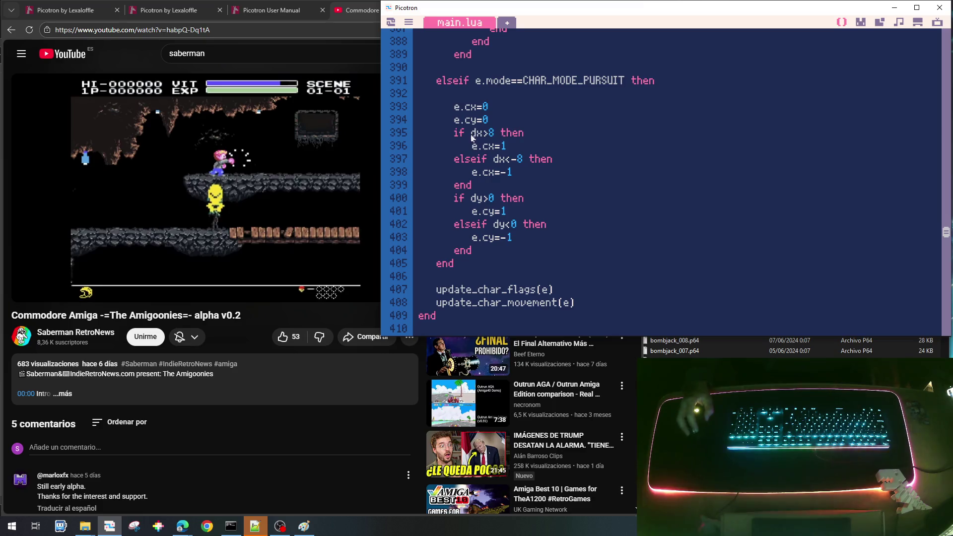
type("-")
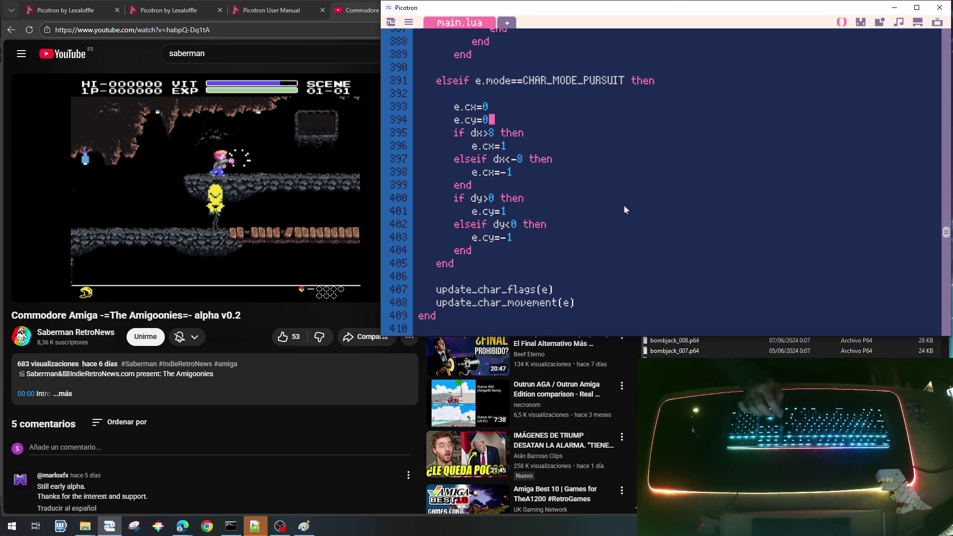
Step: Wrap the indented dx checks in an 'if e.hflip then' block with else and end
key("Return")
type("if e.")
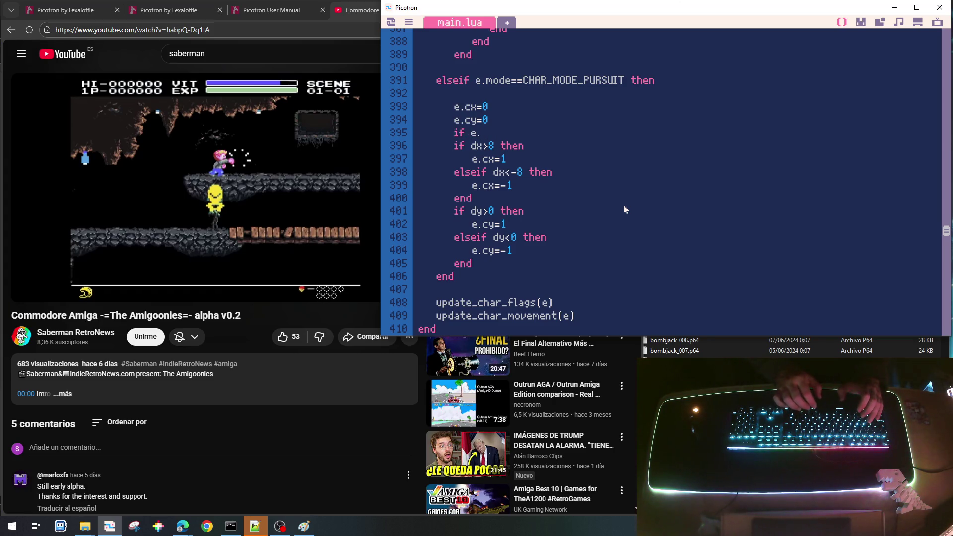
type("hflip then")
key("shift+Down")
key("shift+Down")
key("shift+Down")
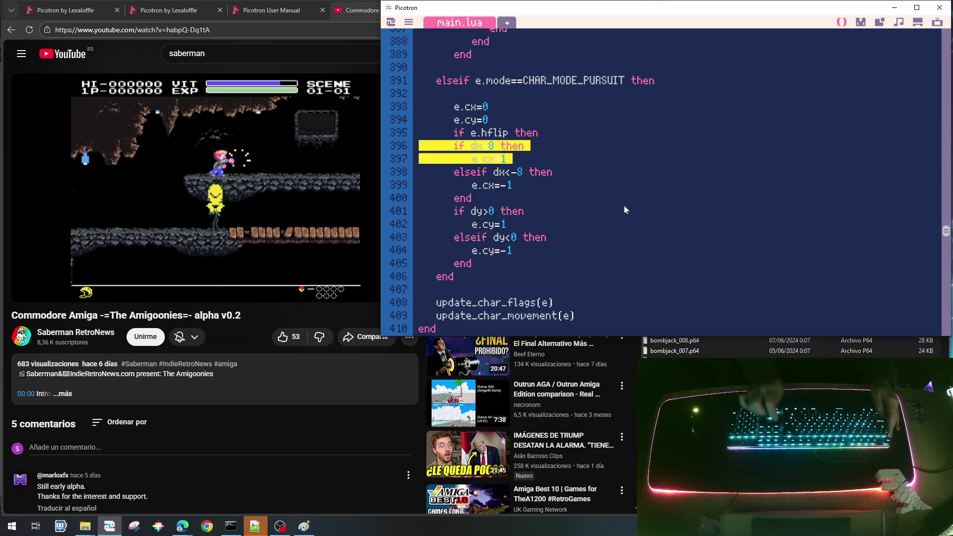
key("Tab")
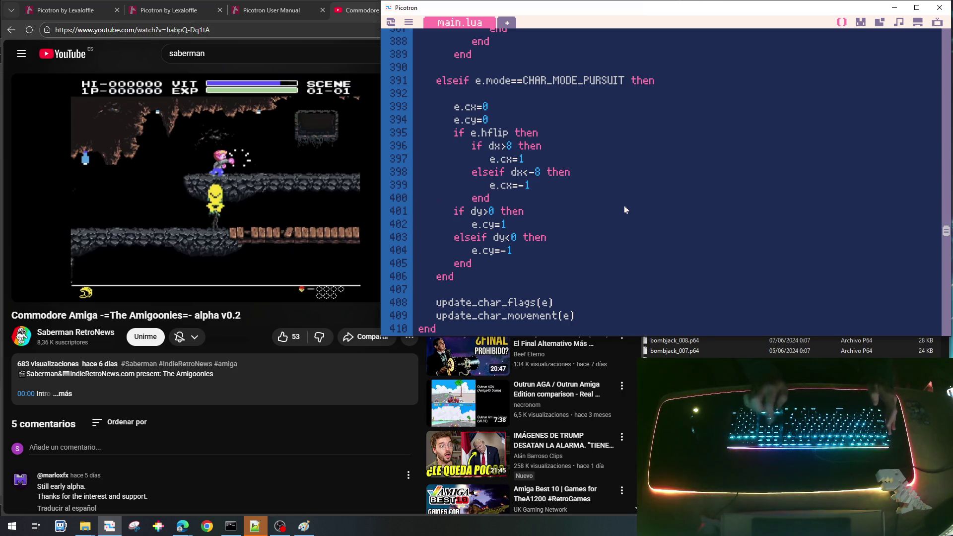
key("Return")
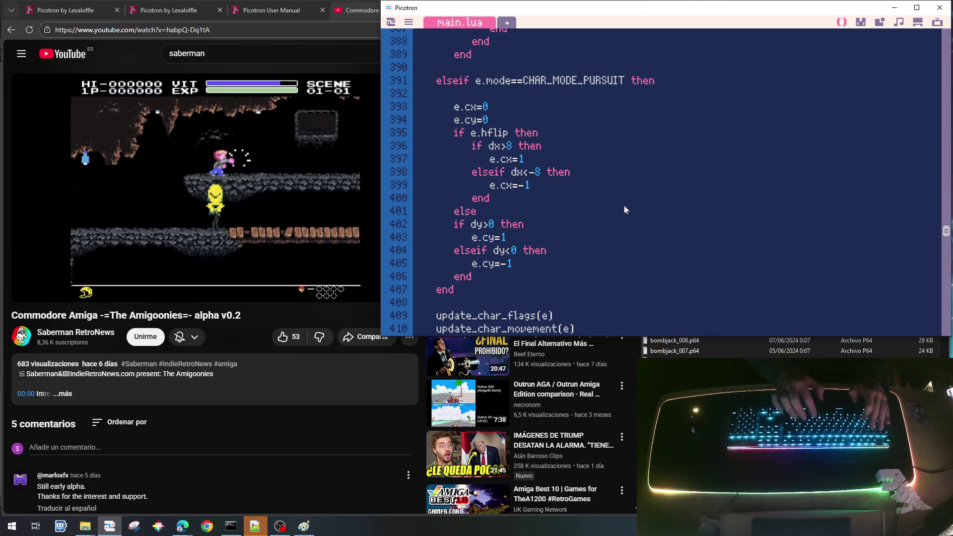
key("Return")
type("end")
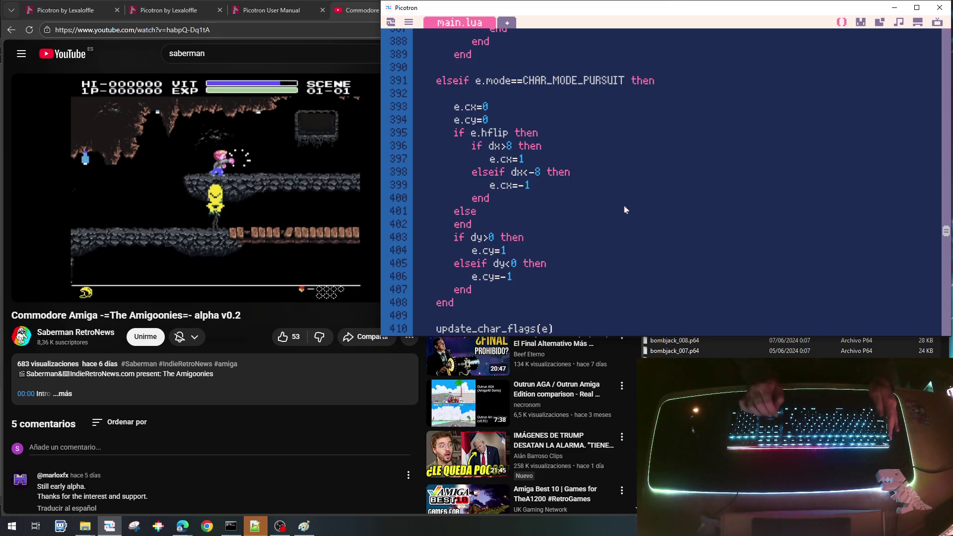
Step: Copy the horizontal dx checks into the else branch
key("shift+Down")
key("shift+Down")
key("shift+Down")
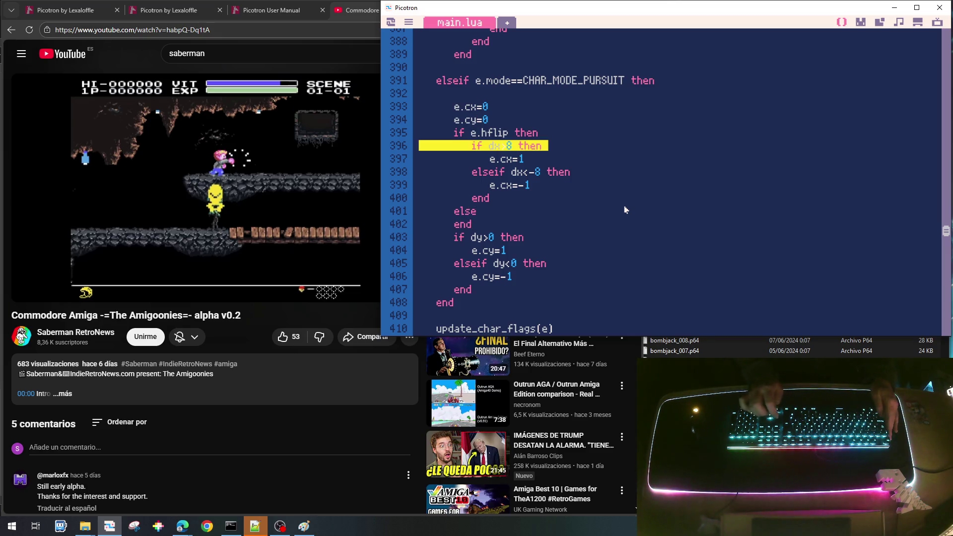
key("shift+Up")
key("ctrl+c")
key("Down")
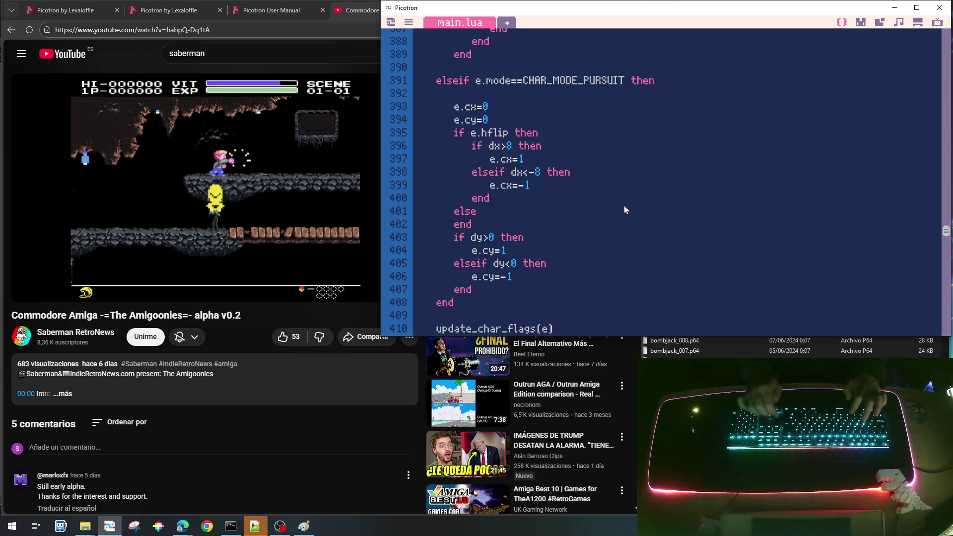
key("ctrl+v")
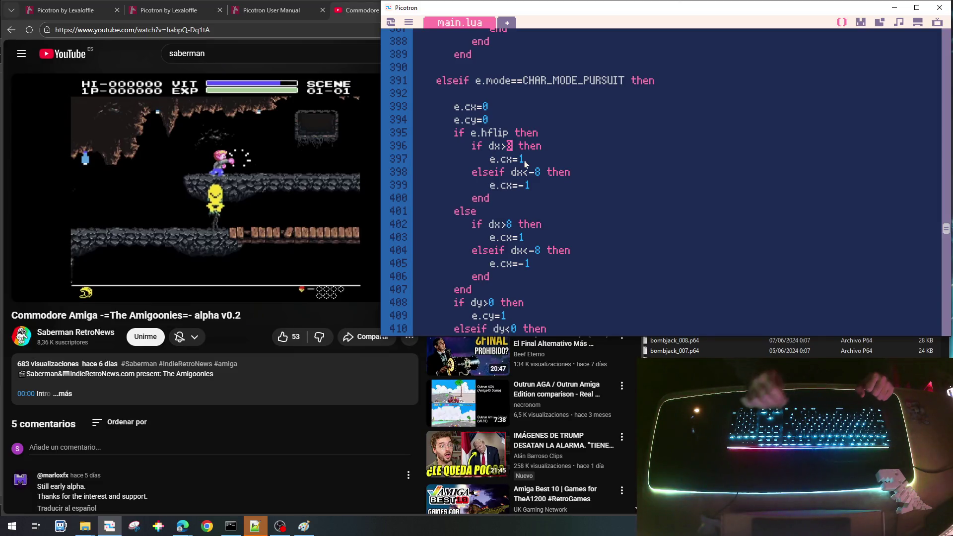
Step: Adjust thresholds to dx>8/dx<8 when flipped and dx>-8/dx<-8 in else
key("Down")
key("Down")
key("Right")
key("Right")
key("Right")
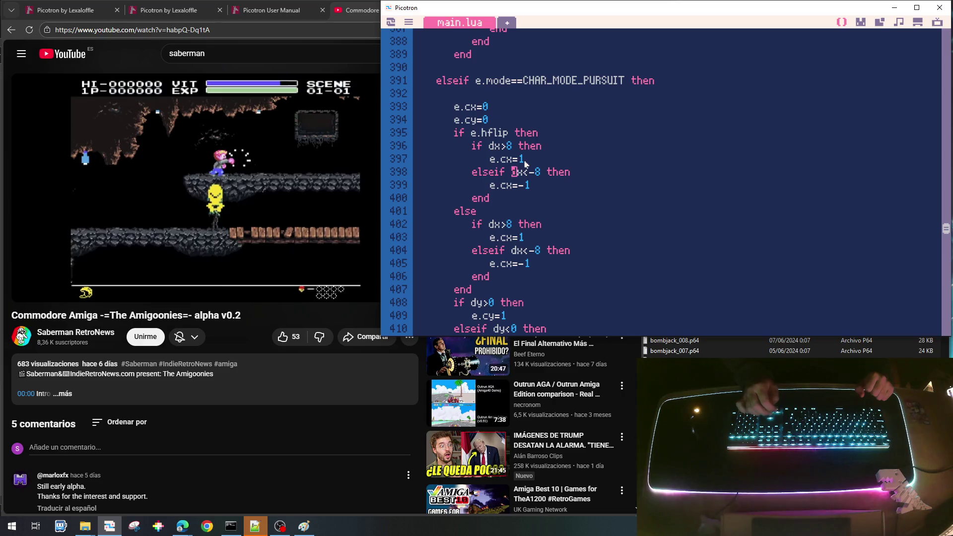
key("Delete")
key("Down")
key("Down")
key("Down")
key("Up")
key("Left")
type("-")
key("Down")
key("Down")
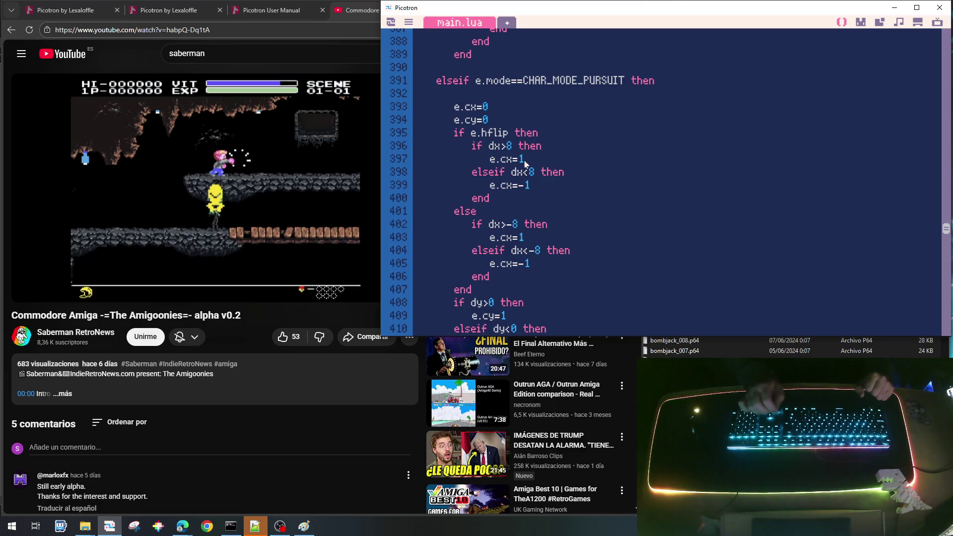
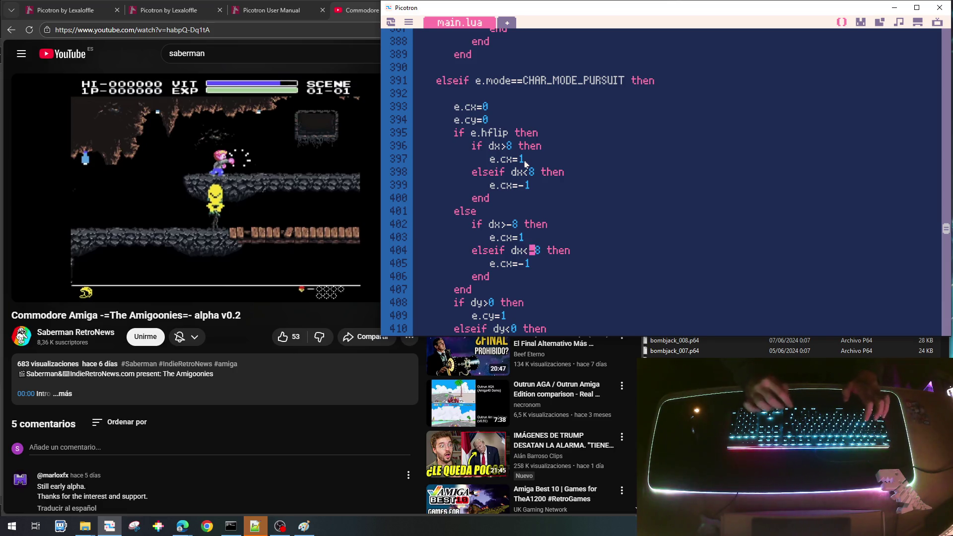
Step: Save goonies_lite_003.p64, run it, and climb the hero down and back up the first ladder
key("ctrl+s")
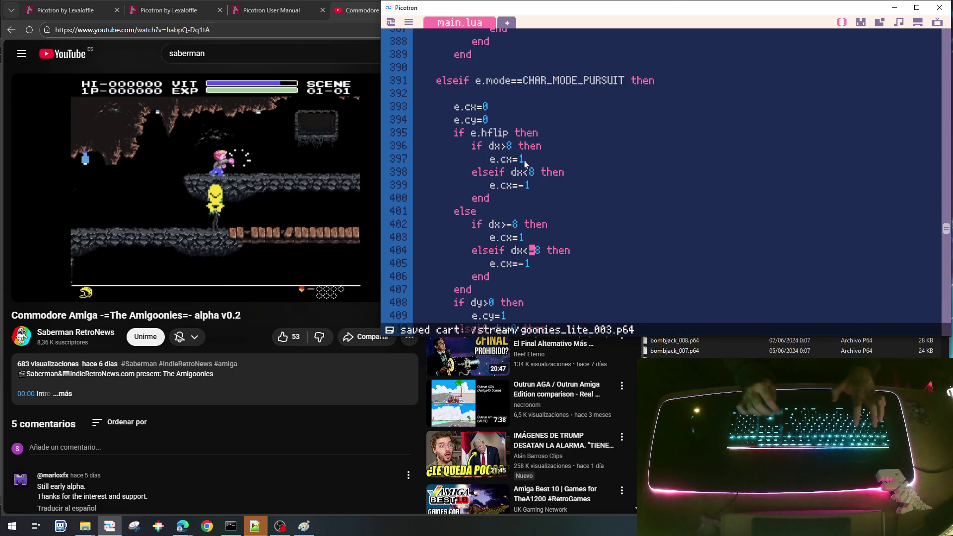
key("ctrl+r")
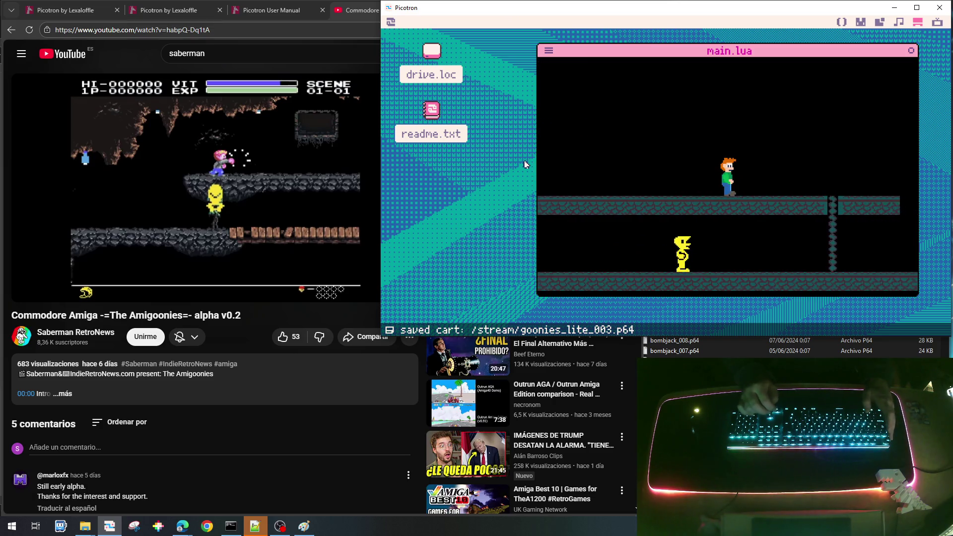
key("Right")
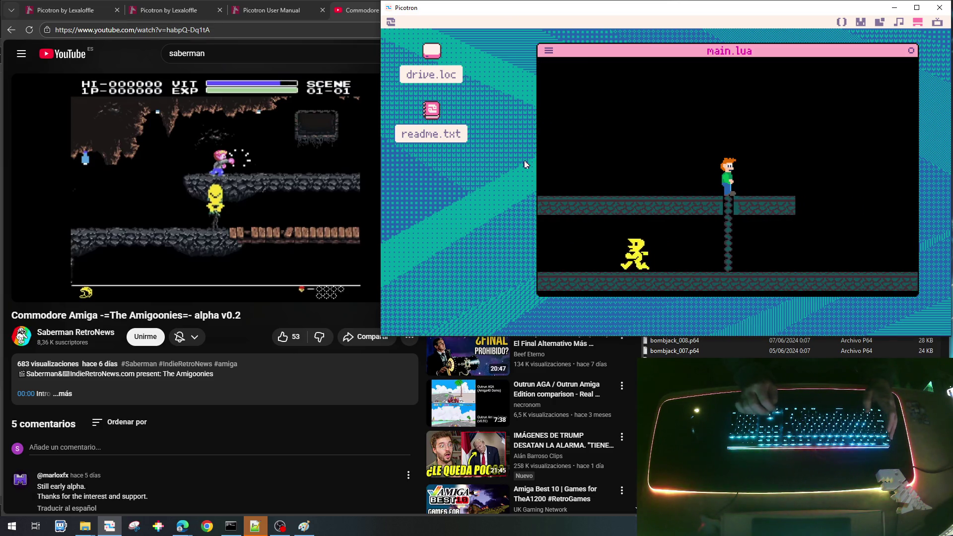
key("Down")
key("Down")
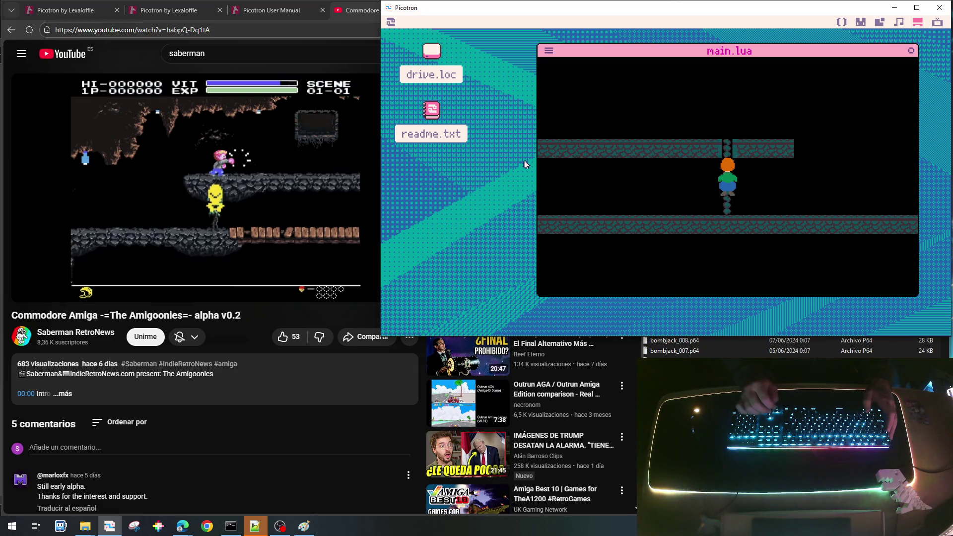
key("Up")
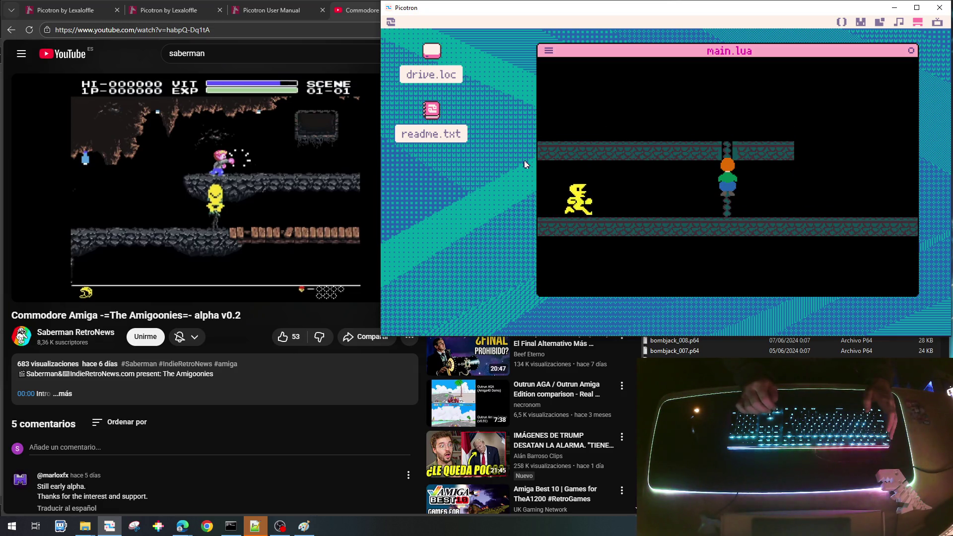
key("Up")
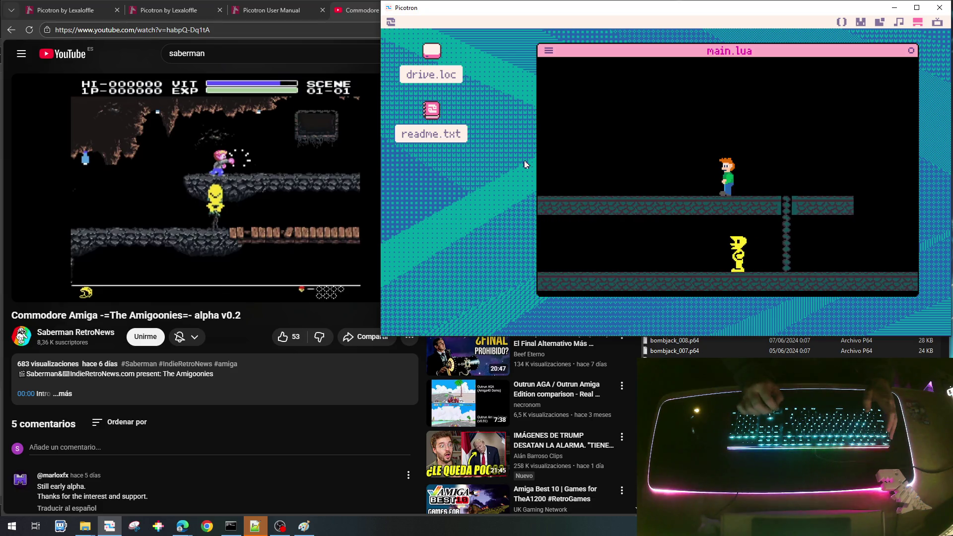
Step: Run the hero left to the next ladder and climb it to the upper platform
key("Left")
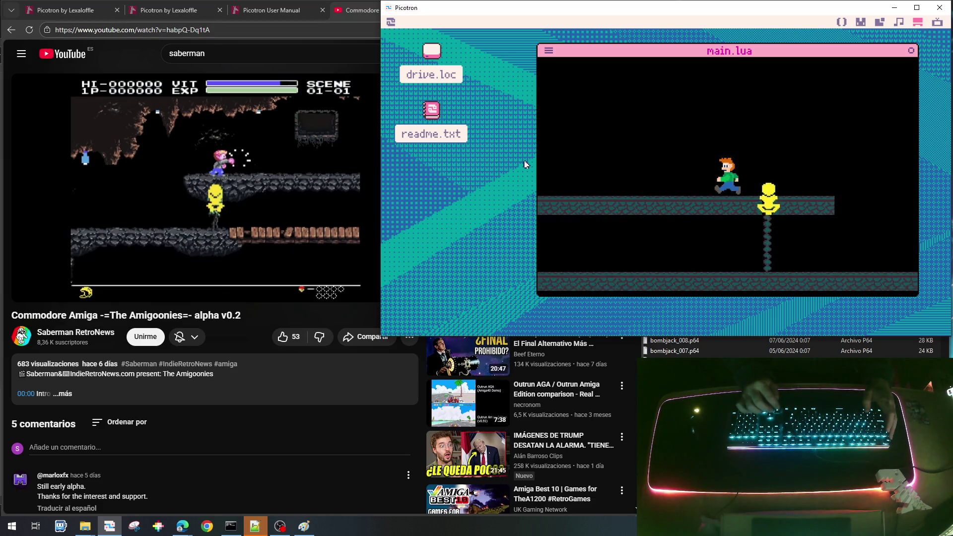
key("Left")
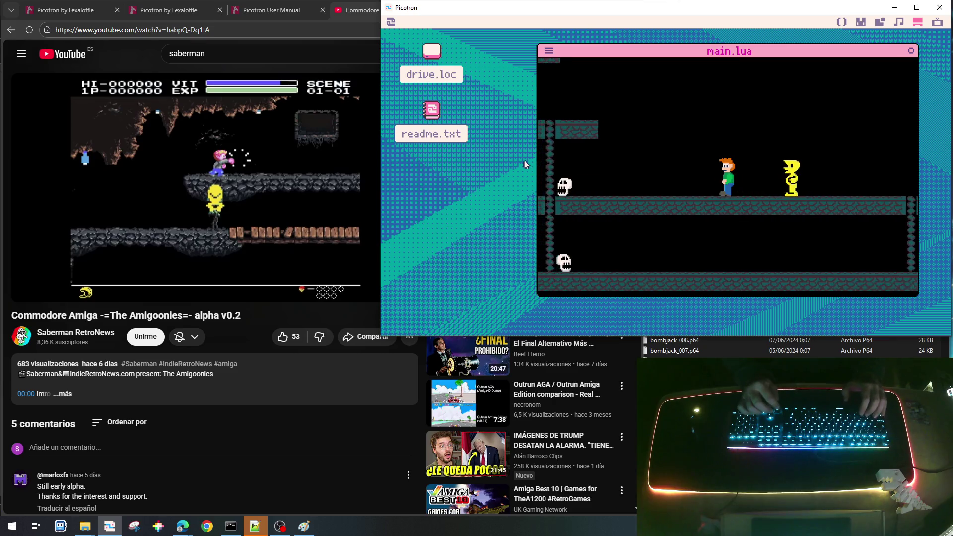
key("Left")
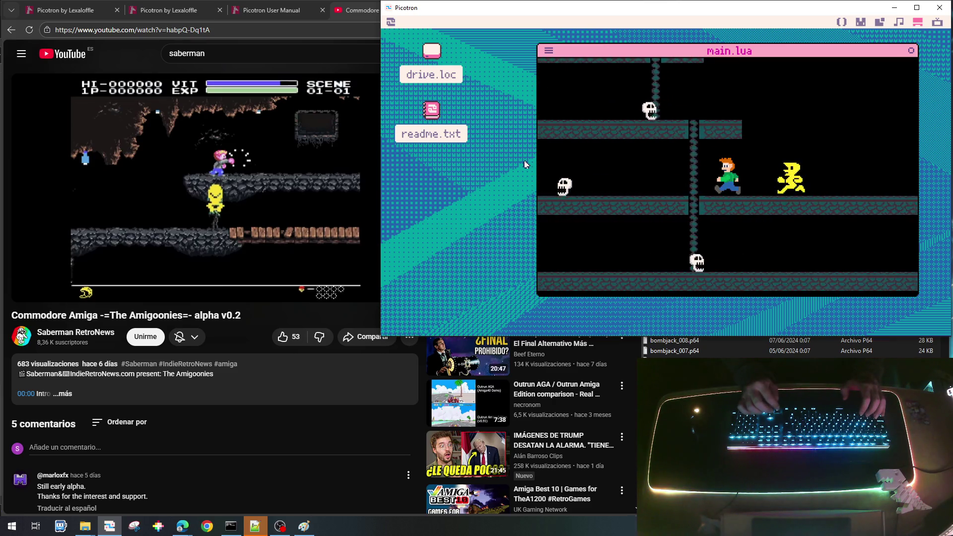
key("Up")
key("Up")
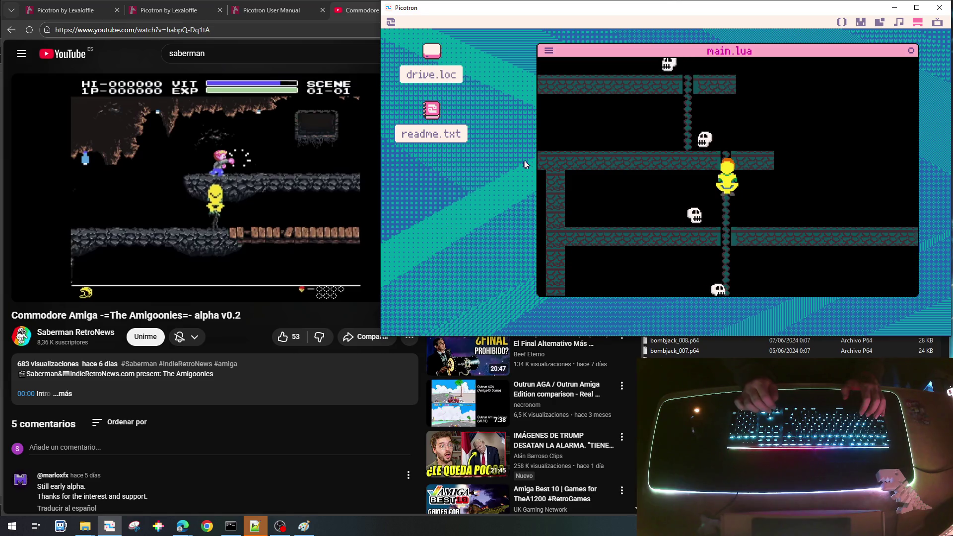
key("Up")
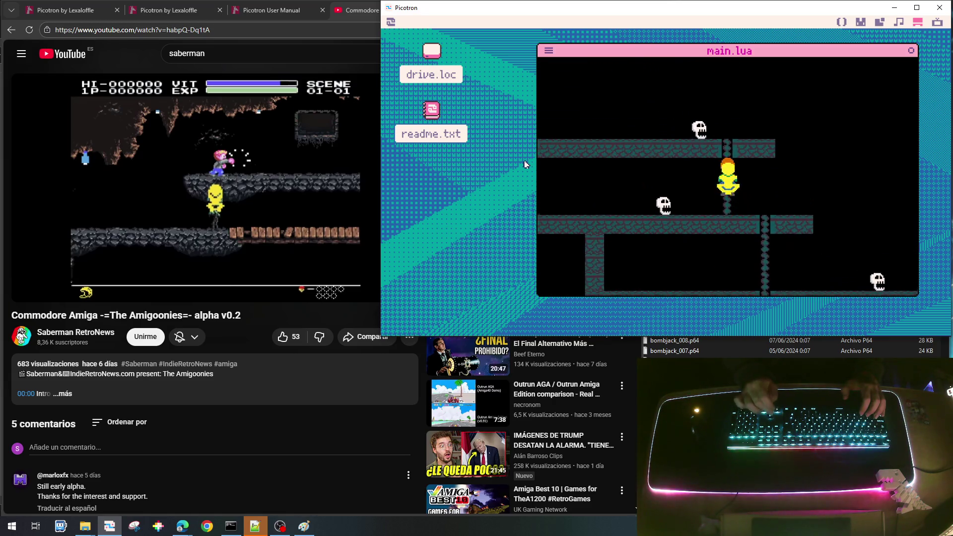
key("Up")
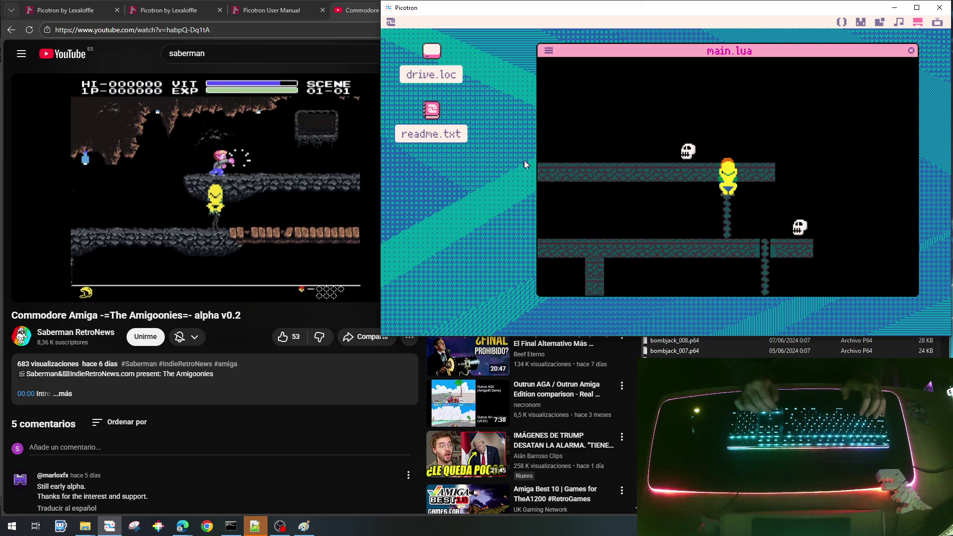
Step: Walk the hero left and back right, then stop the game
key("Left")
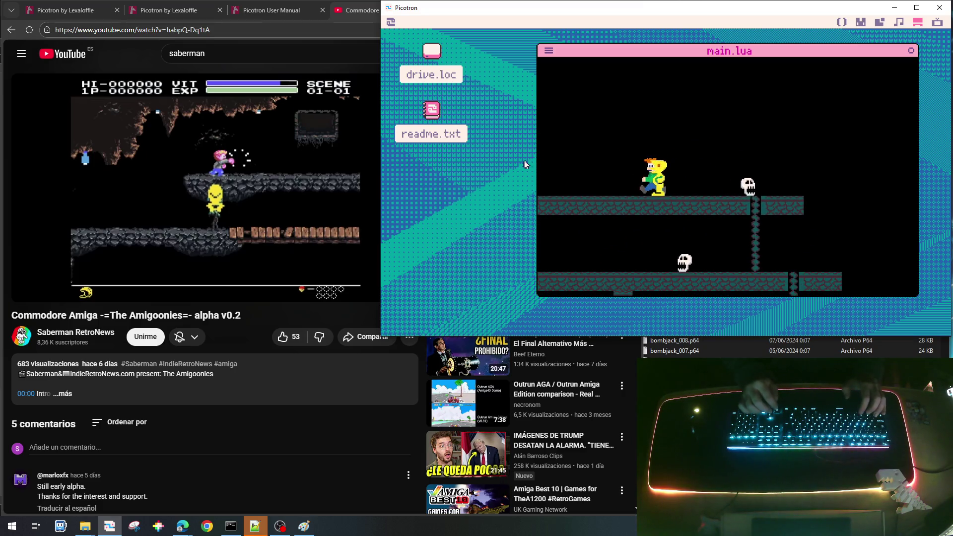
key("Right")
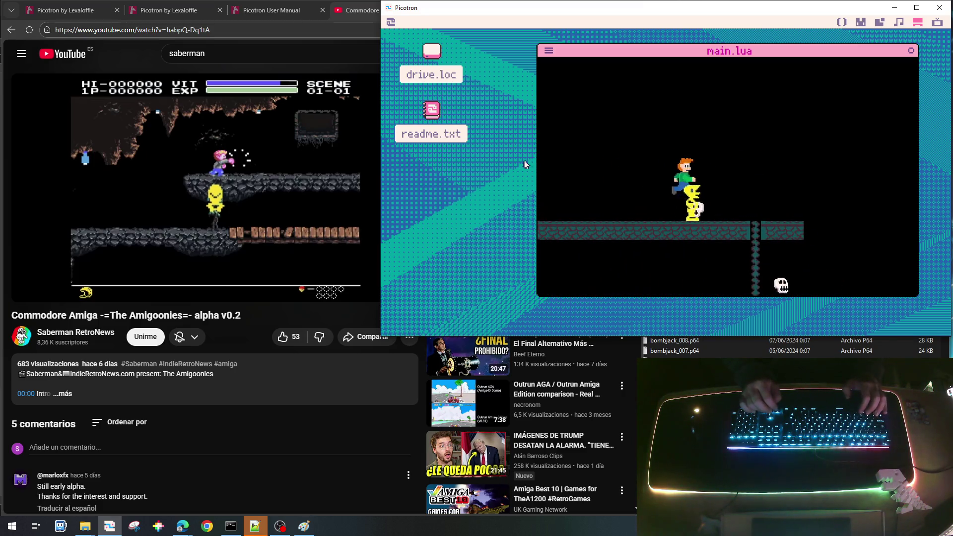
key("Right")
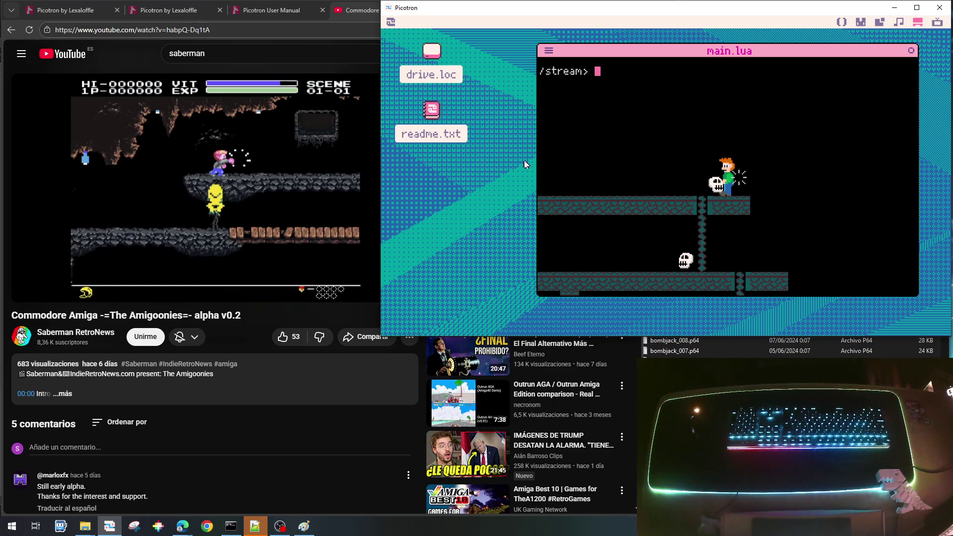
Step: Restart the game and climb the hero down and back up the ladder
key("Right")
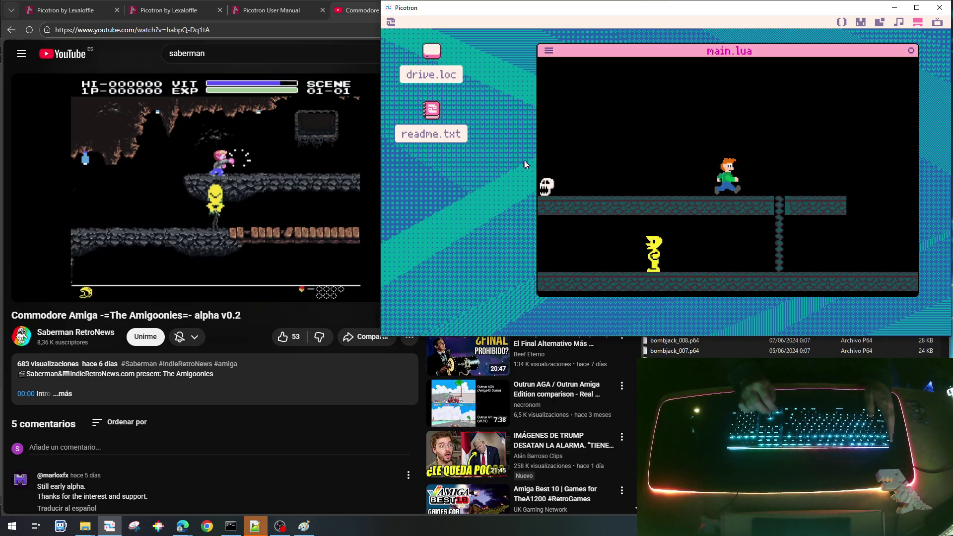
key("Down")
key("Down")
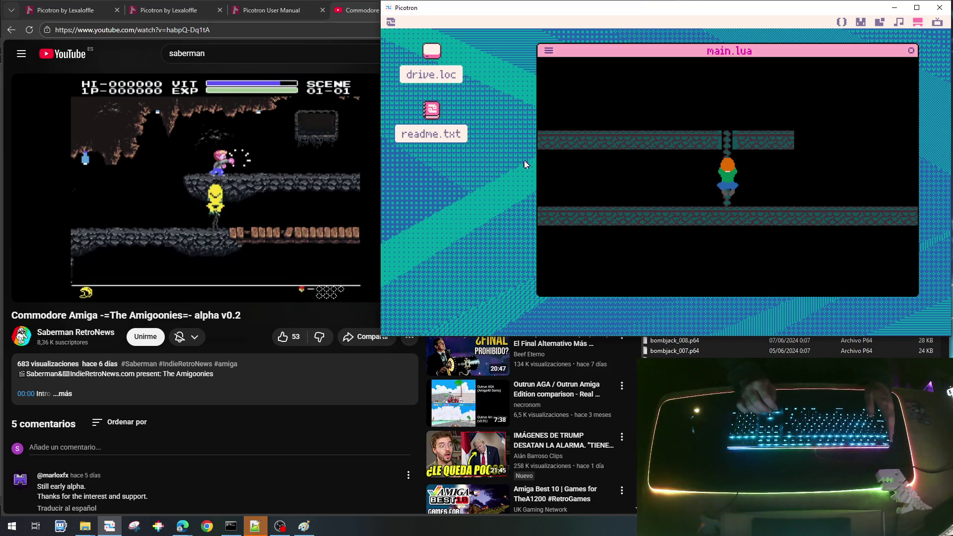
key("Up")
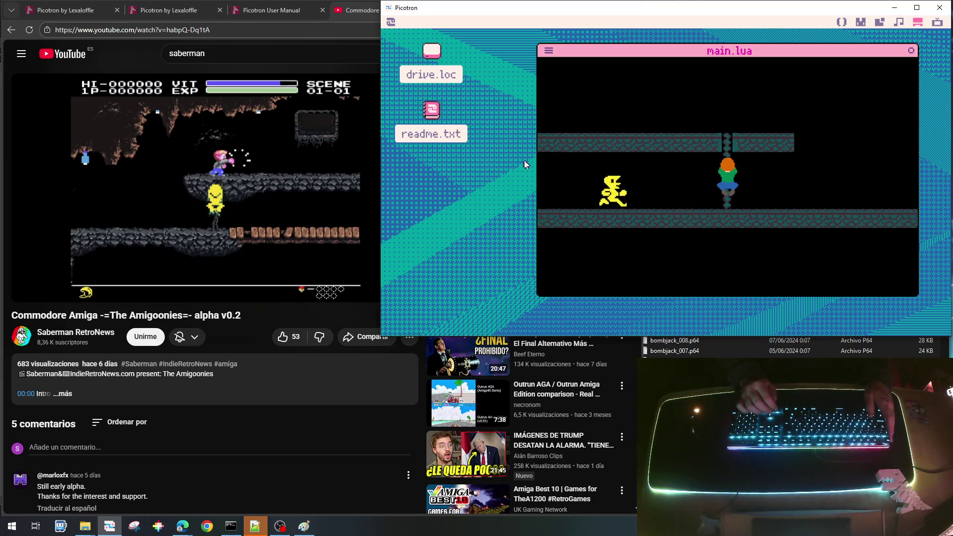
Step: Walk the hero left and right along the upper platform while the skeleton follows
key("Left")
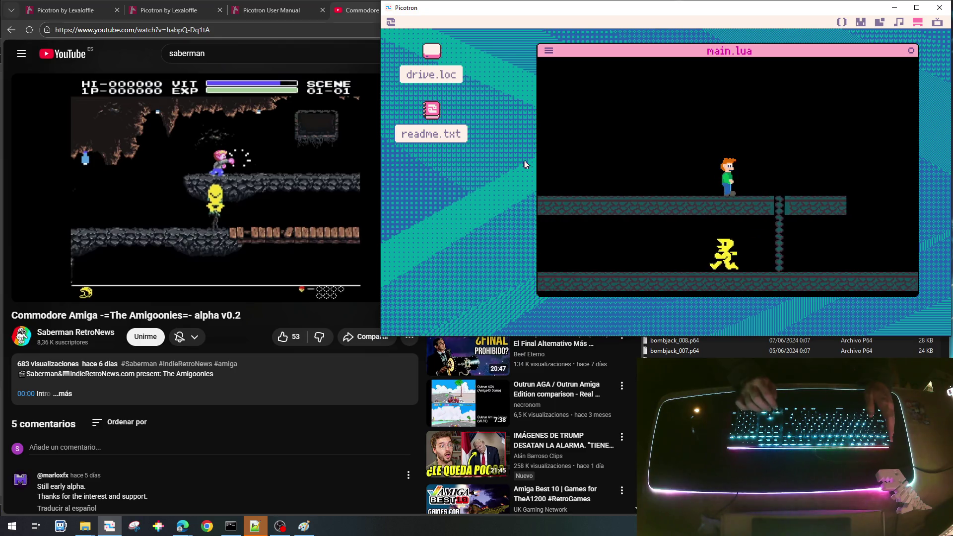
key("Left")
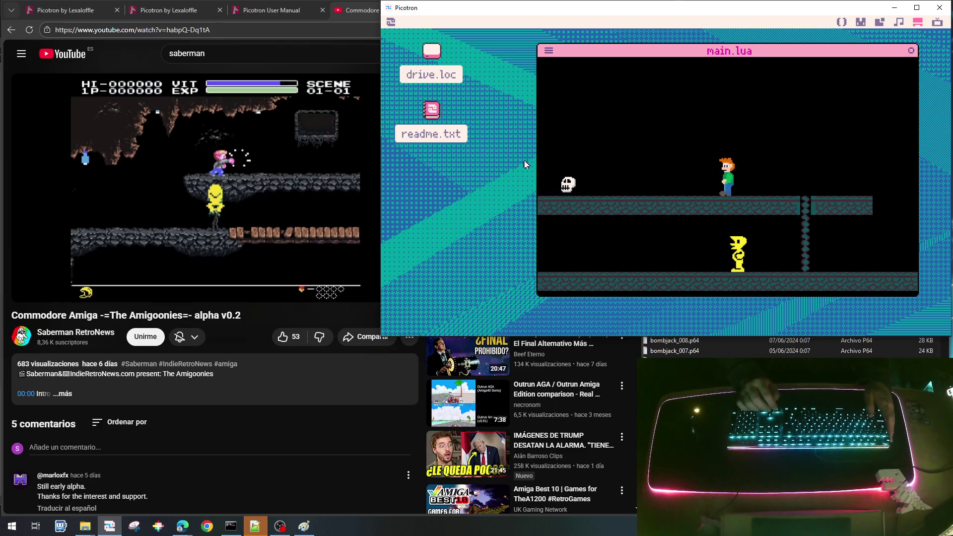
key("Right")
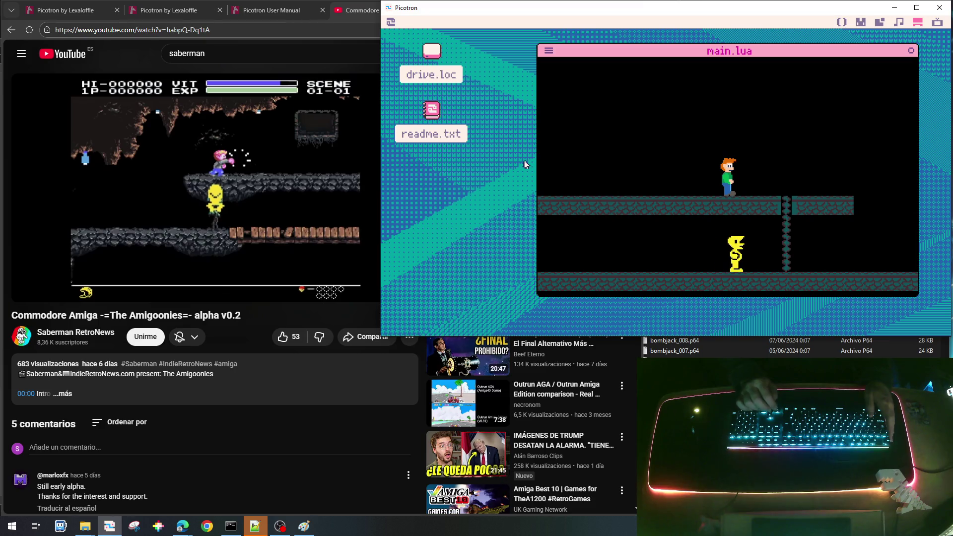
key("Right")
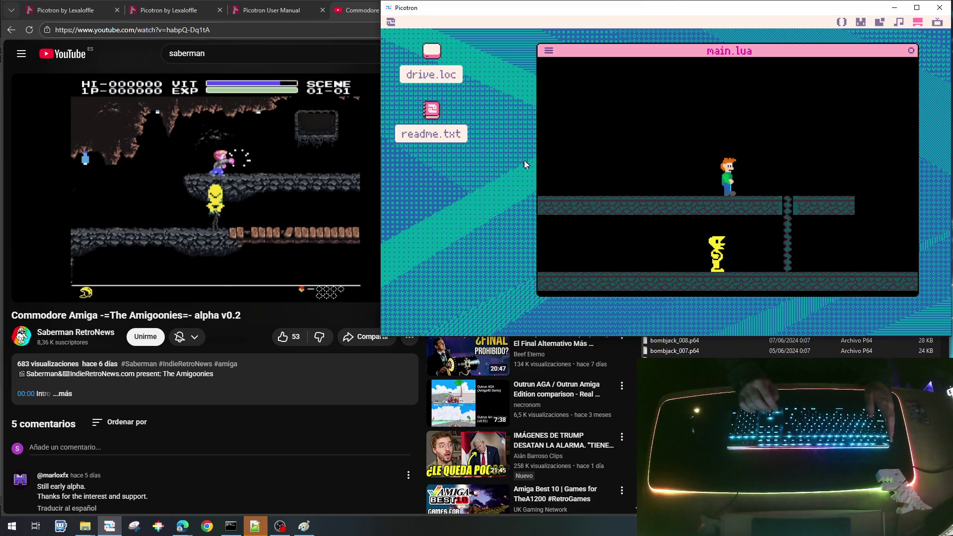
key("Left")
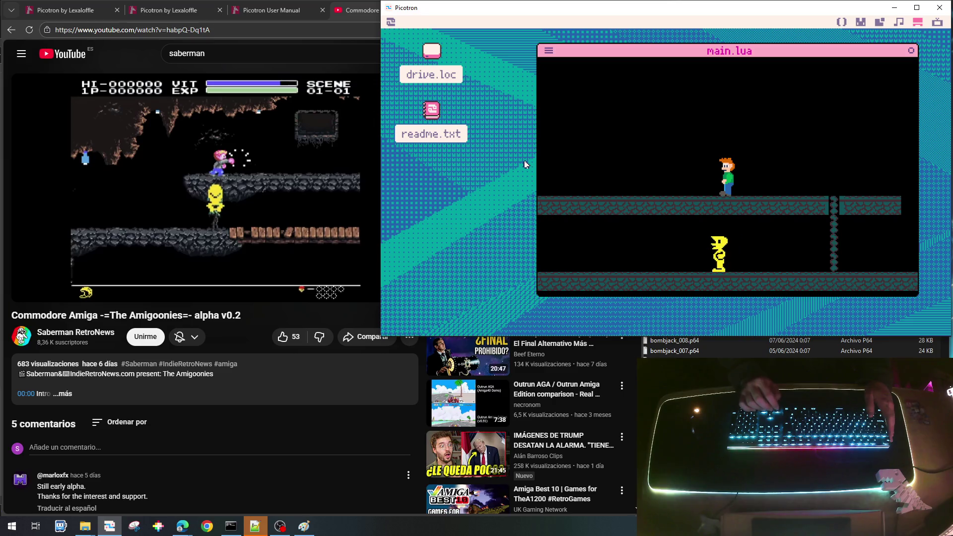
key("Right")
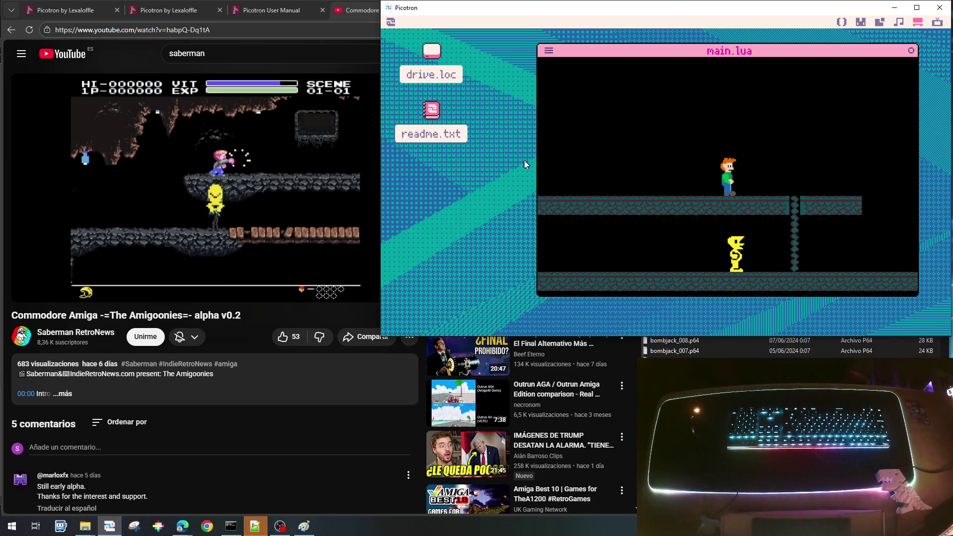
Step: Run the player back and forth along the platform with the skeleton in pursuit
key("Right")
key("Left")
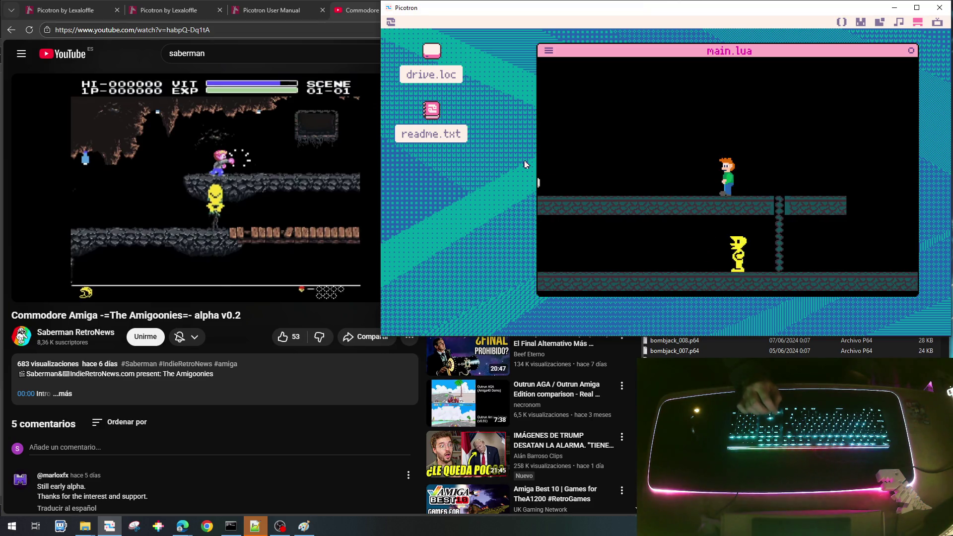
key("Right")
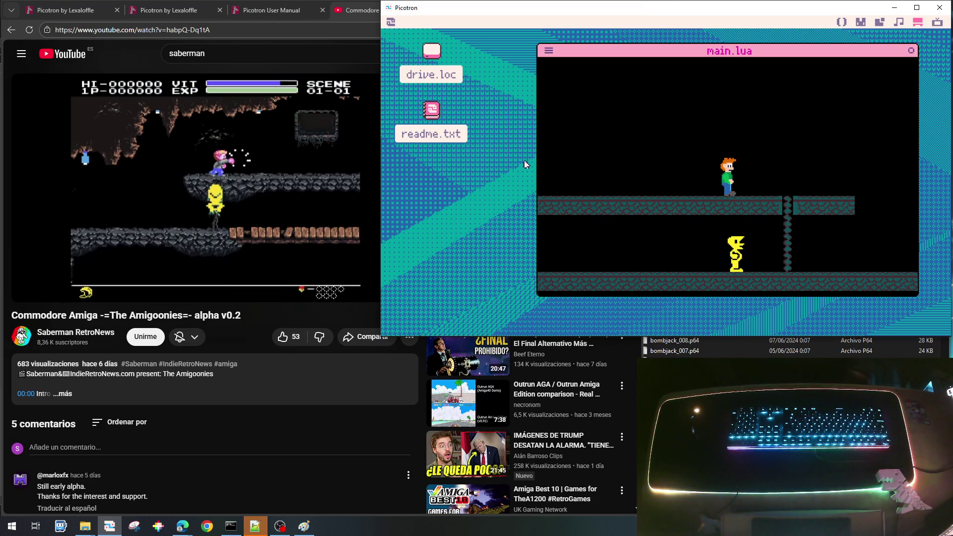
key("Right")
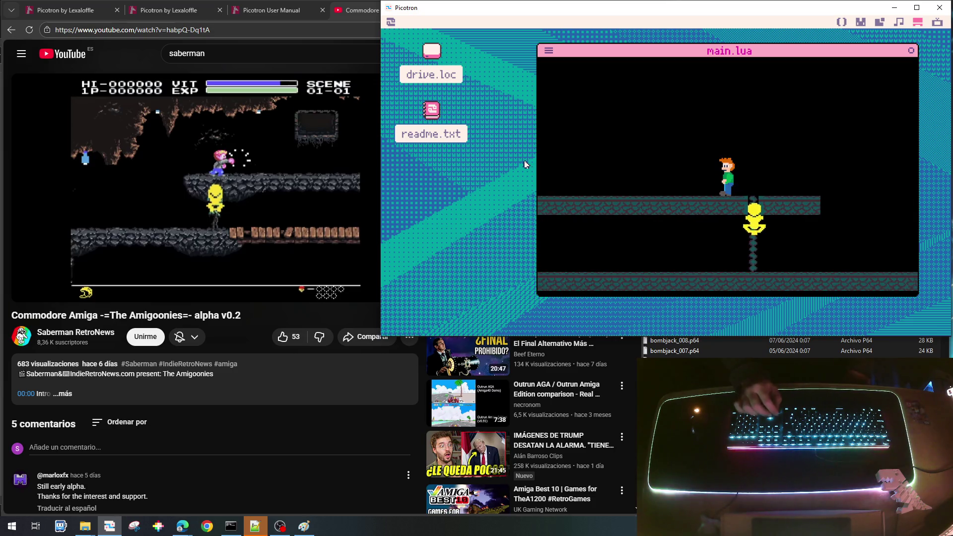
key("Left")
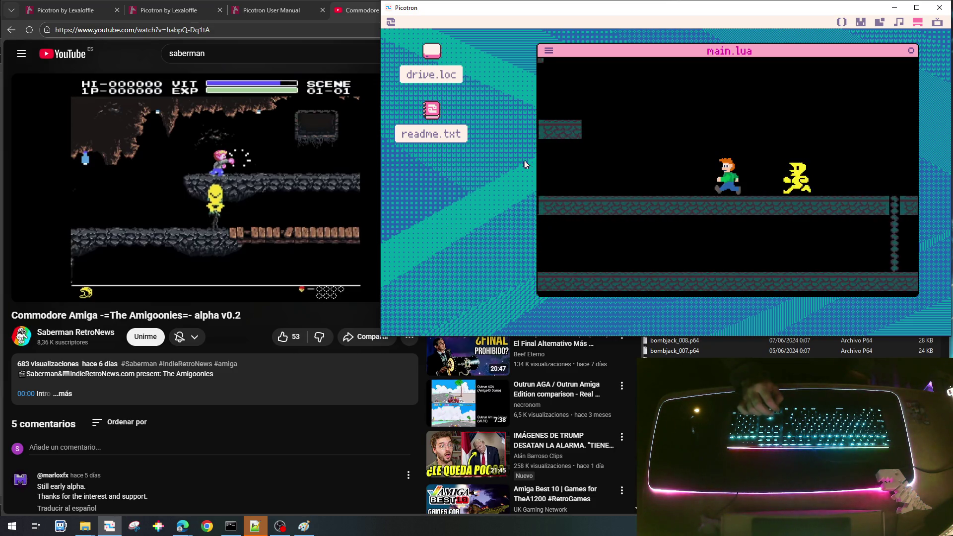
key("Left")
key("Left")
Step: Climb the player down the ladder and back up onto the upper platform
key("Up")
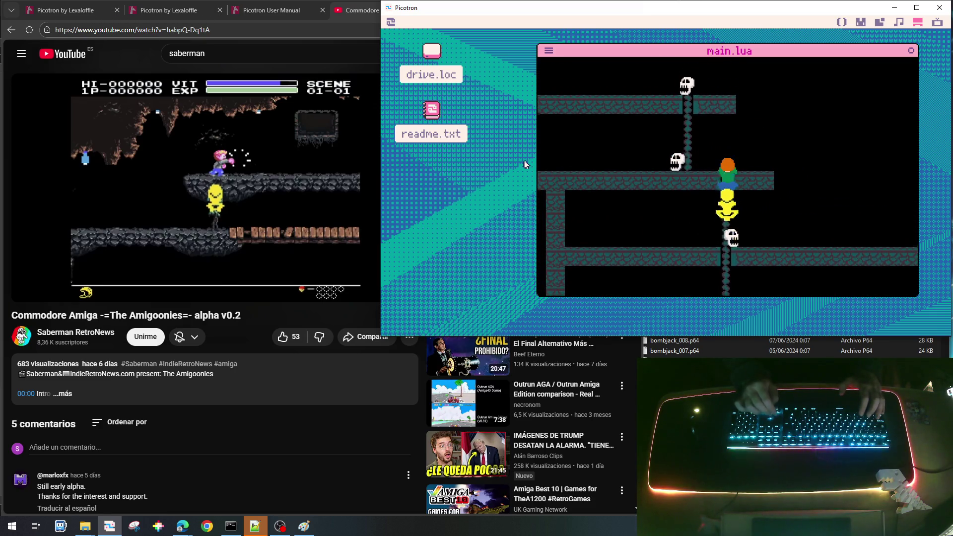
key("Left")
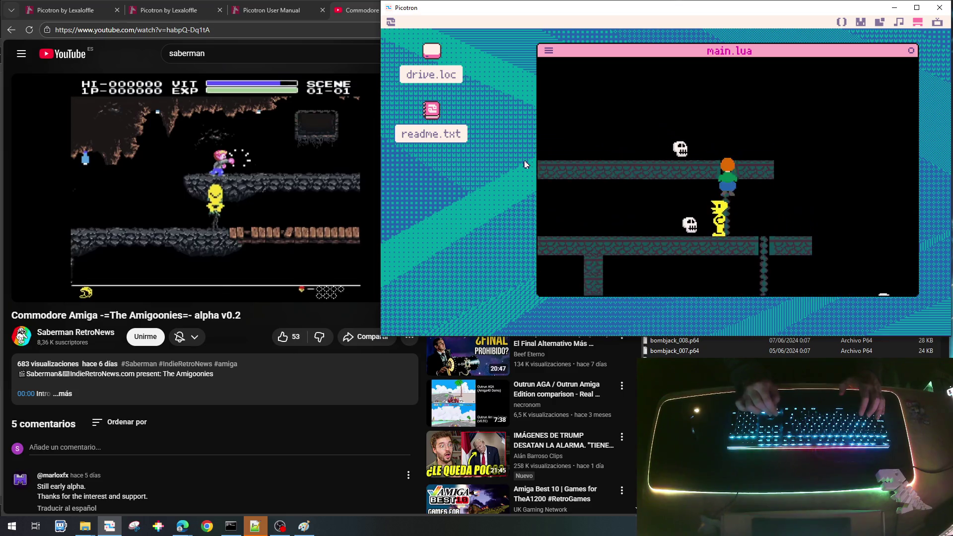
key("Down")
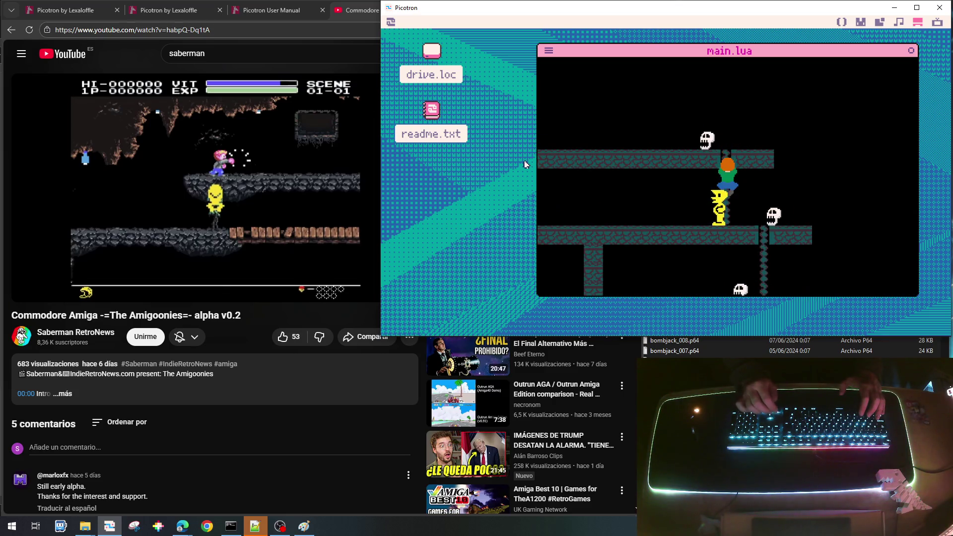
key("Up")
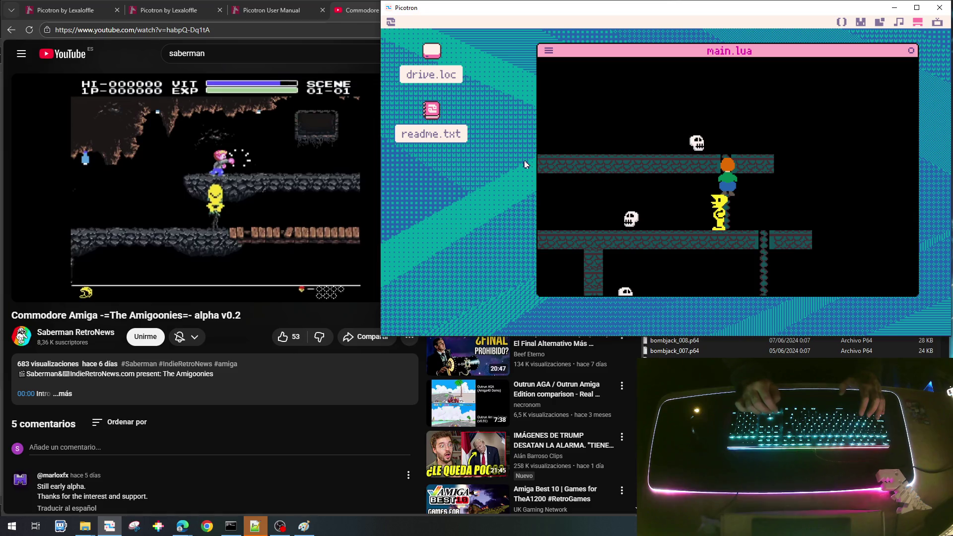
key("Up")
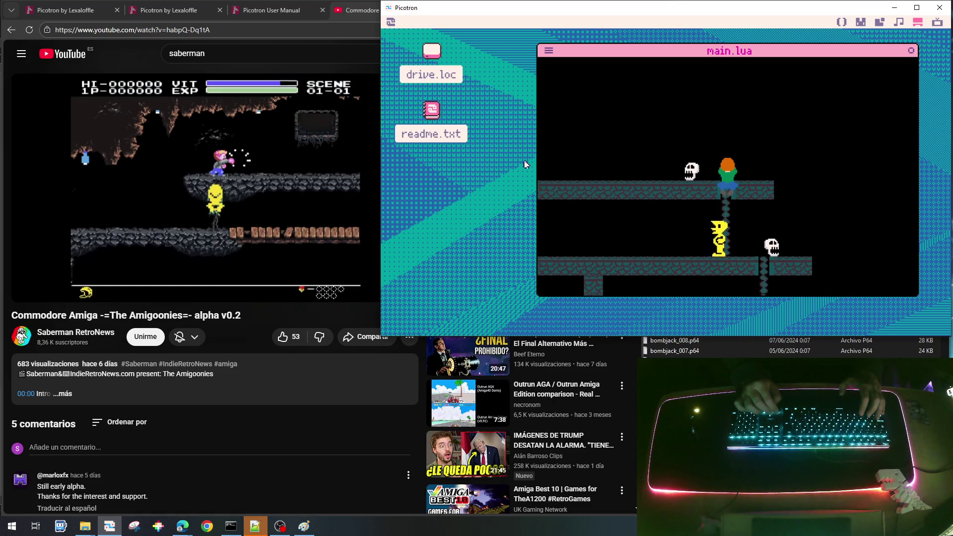
key("Up")
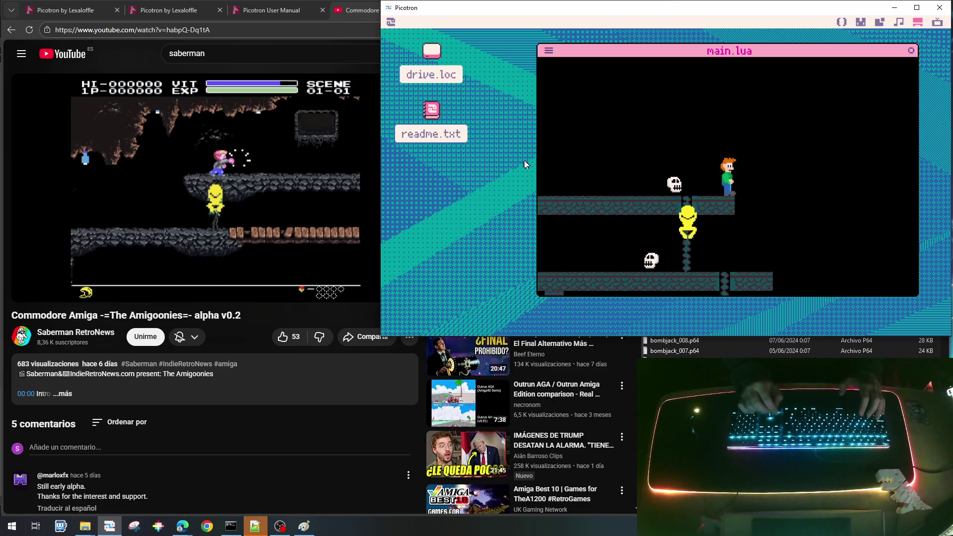
Step: Run right, climb back down the ladder, then stop the game and clear the prompt
key("Right")
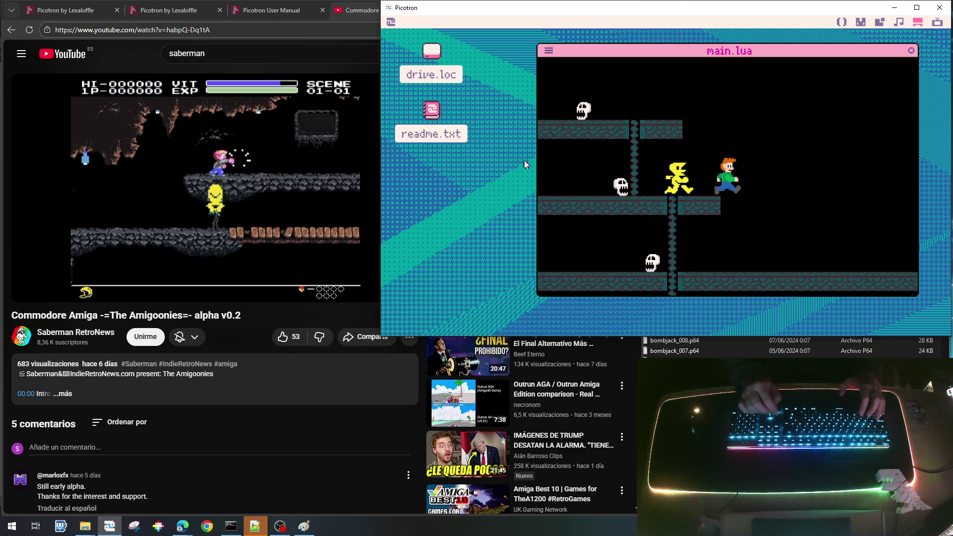
key("Left")
key("Down")
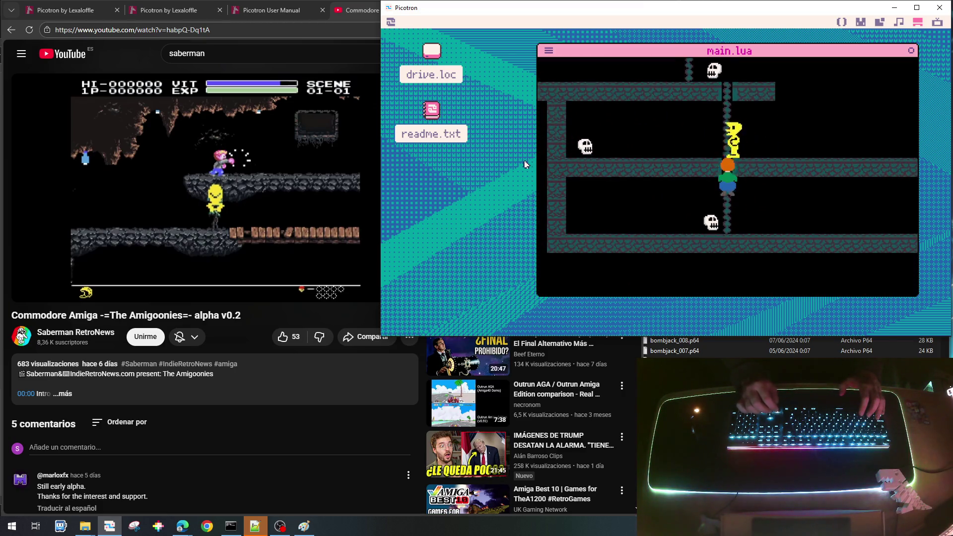
key("Down")
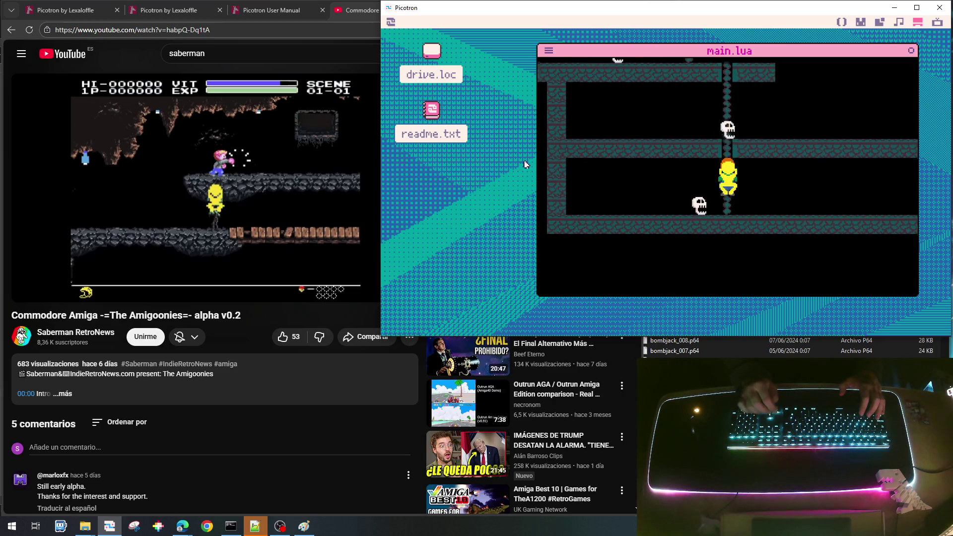
key("Escape")
key("BackSpace")
key("BackSpace")
key("BackSpace")
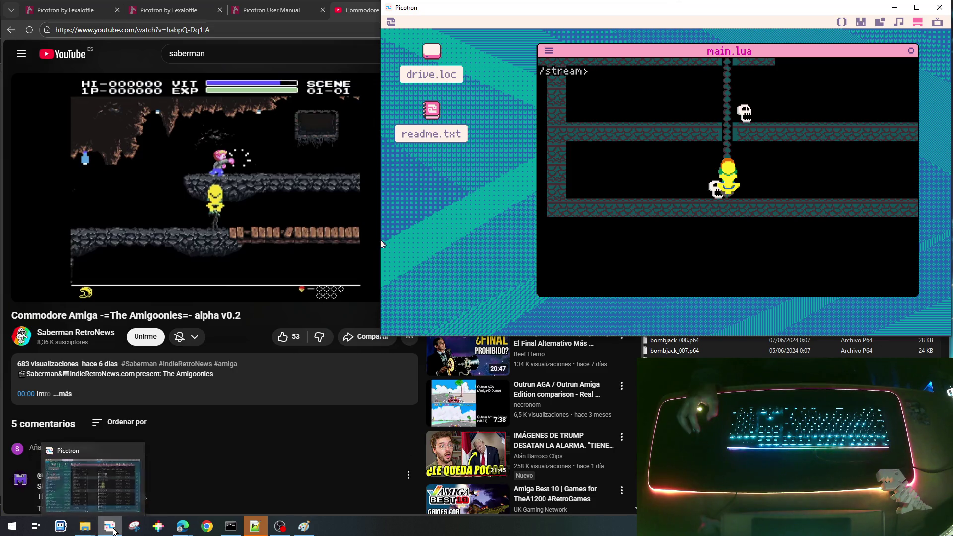
mouse_move(107, 525)
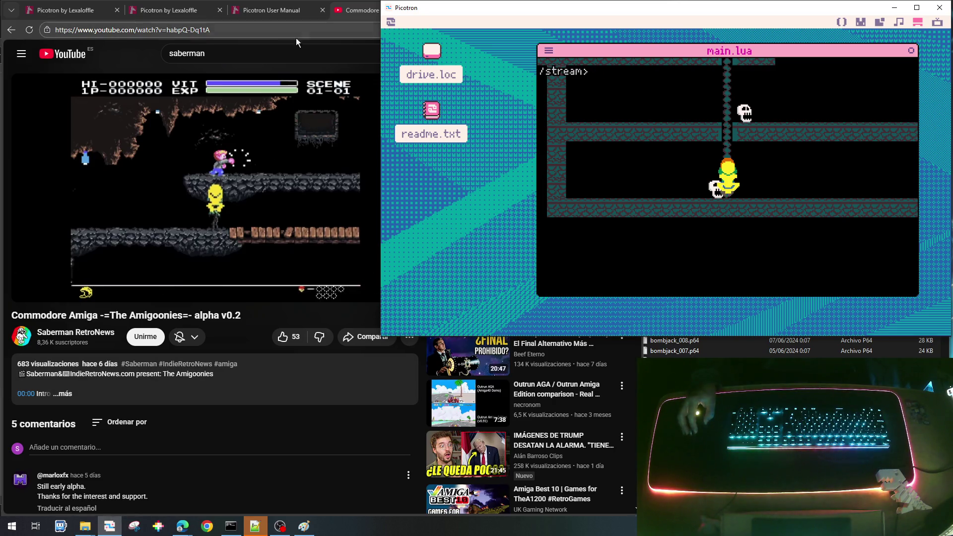
Step: Bring Edge forward and search 'wikipedia' in a new tab
left_click(124, 58)
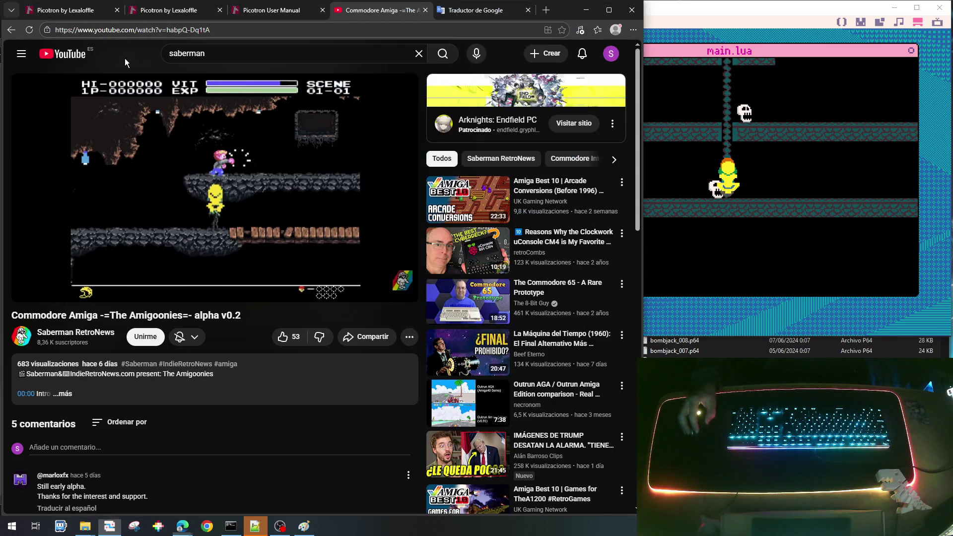
left_click(546, 10)
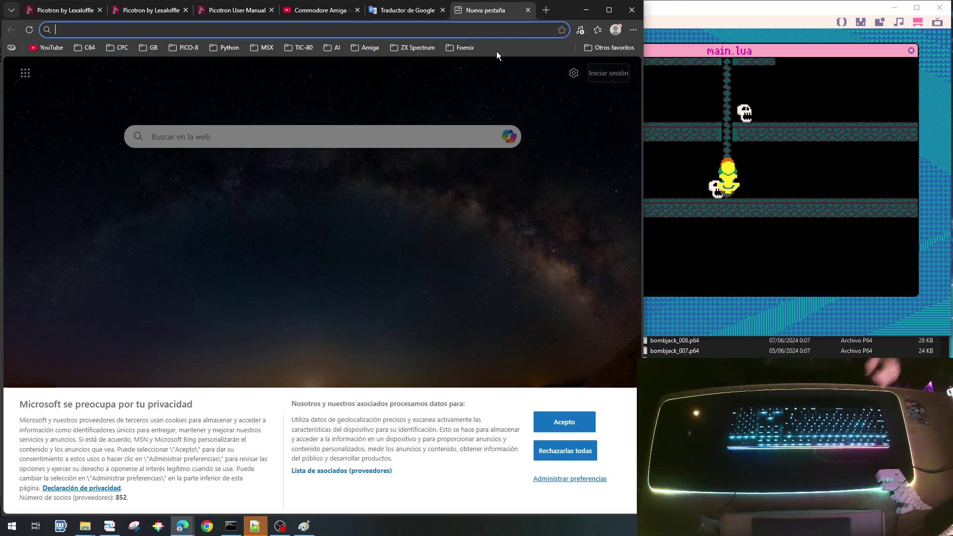
type("wikipedia")
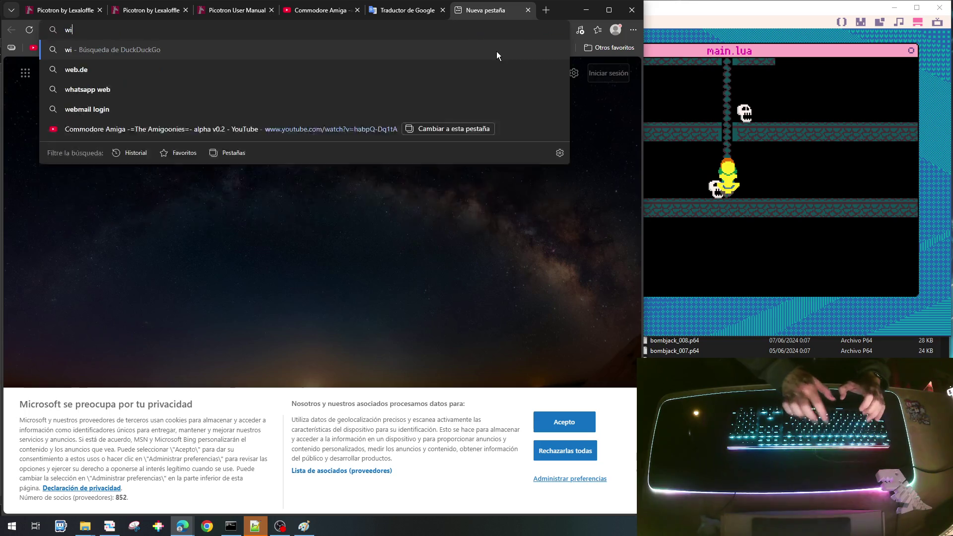
key("Return")
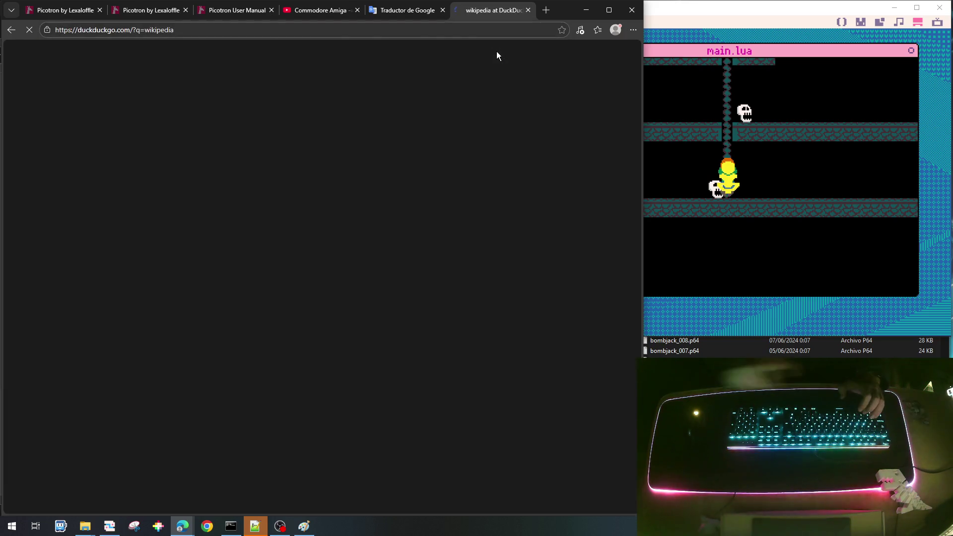
Step: Open the Spanish Wikipedia front page and switch it to the Oscuro (dark) colour theme
left_click(163, 149)
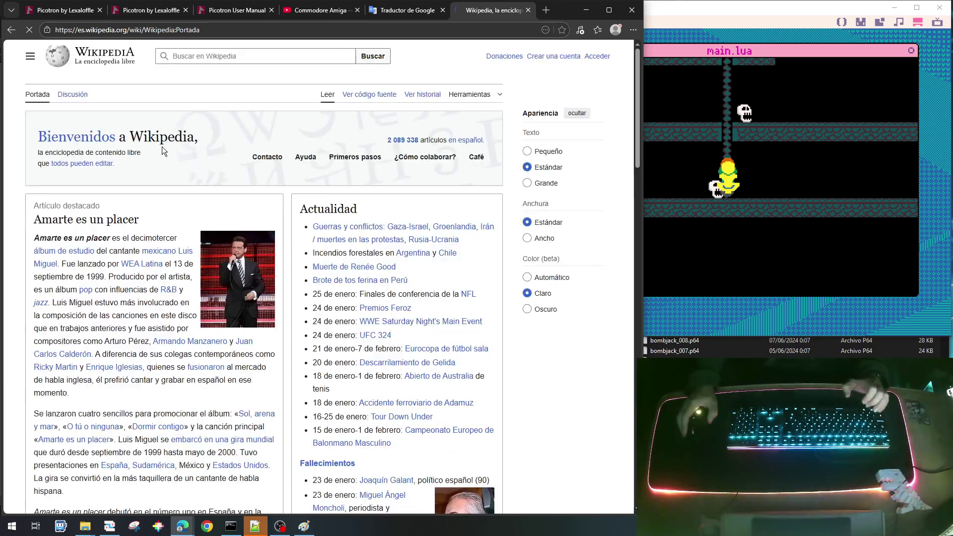
left_click(232, 58)
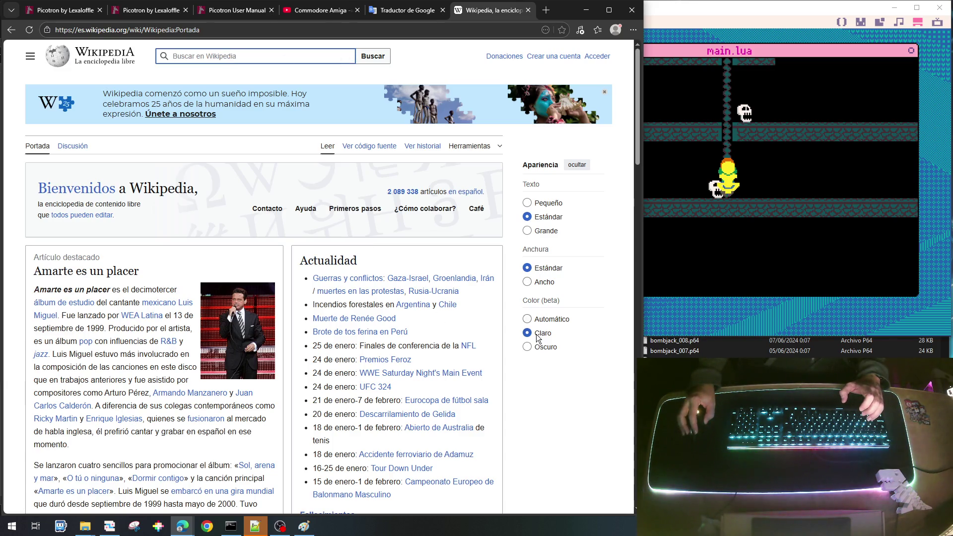
left_click(541, 347)
left_click(224, 57)
type("a*")
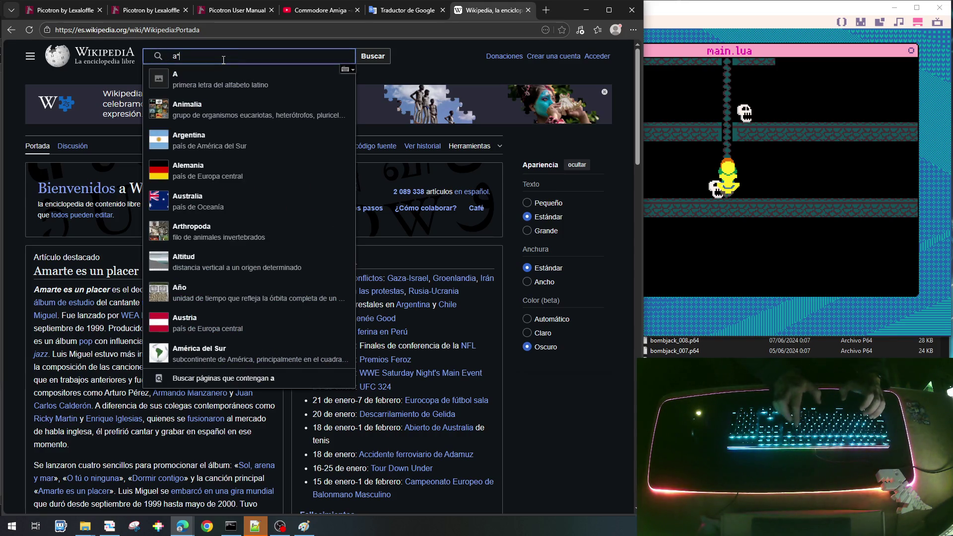
key("Return")
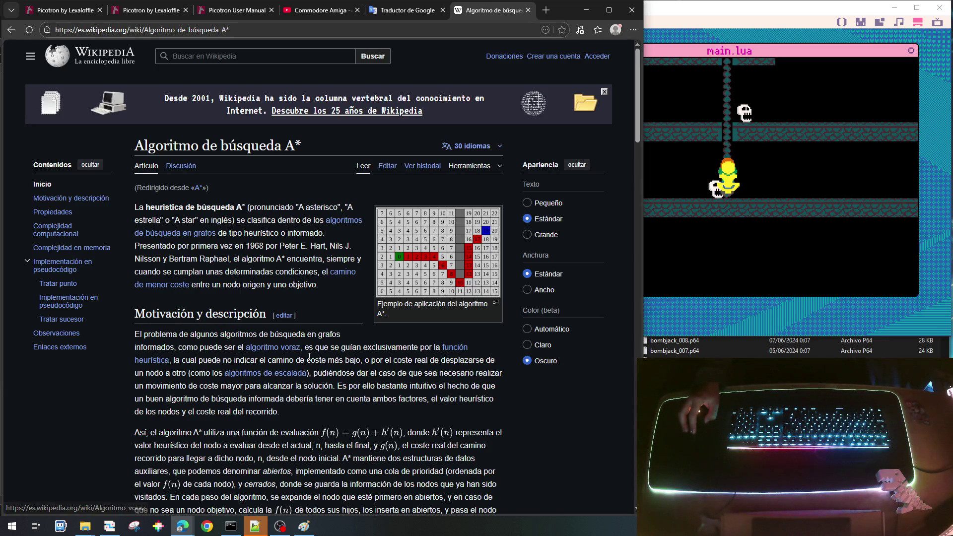
scroll(346, 359, "down", 2)
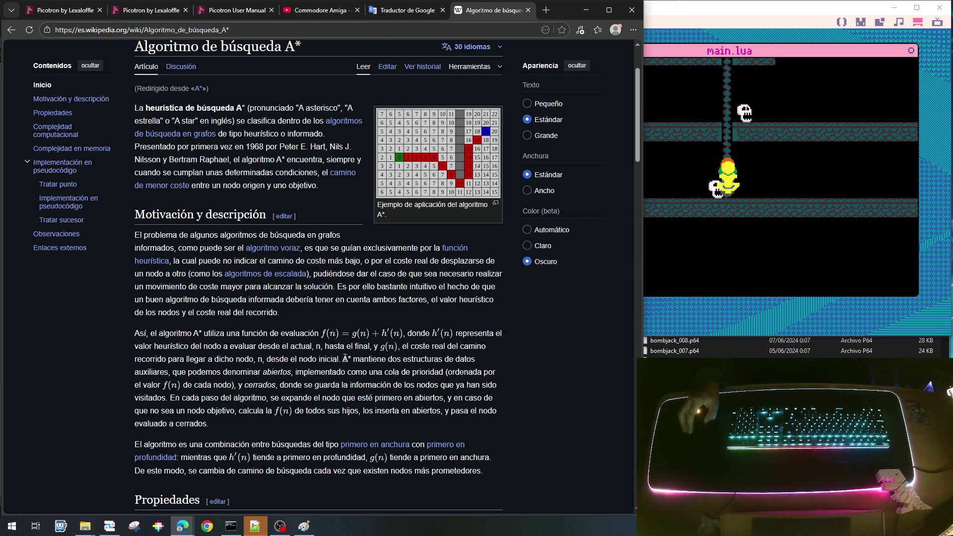
scroll(346, 358, "down", 1)
scroll(345, 358, "down", 4)
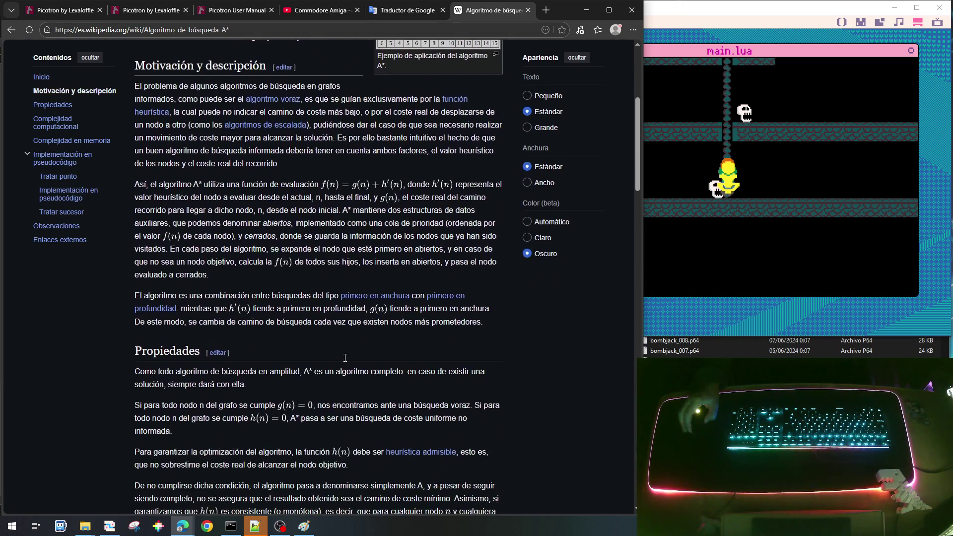
scroll(344, 357, "down", 3)
scroll(344, 358, "down", 1)
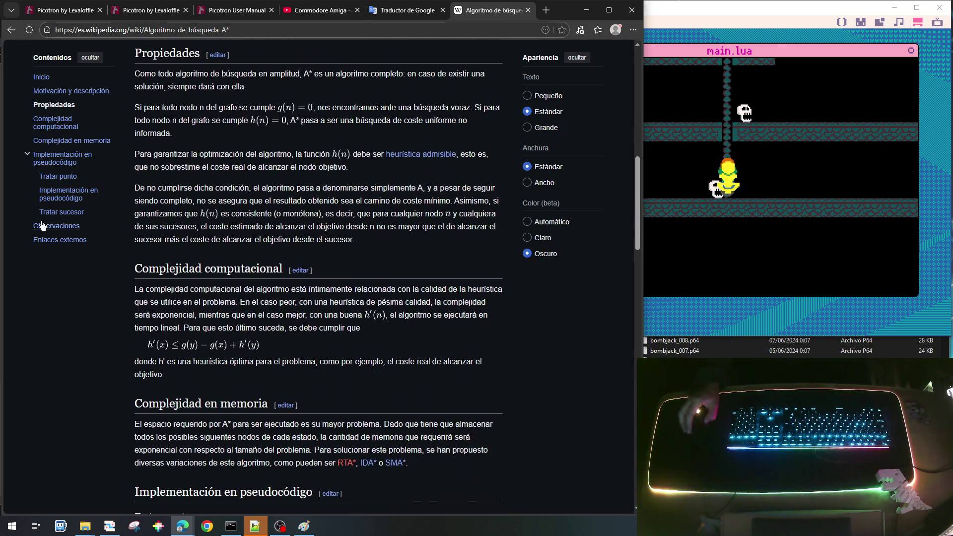
scroll(386, 351, "down", 2)
scroll(386, 351, "down", 1)
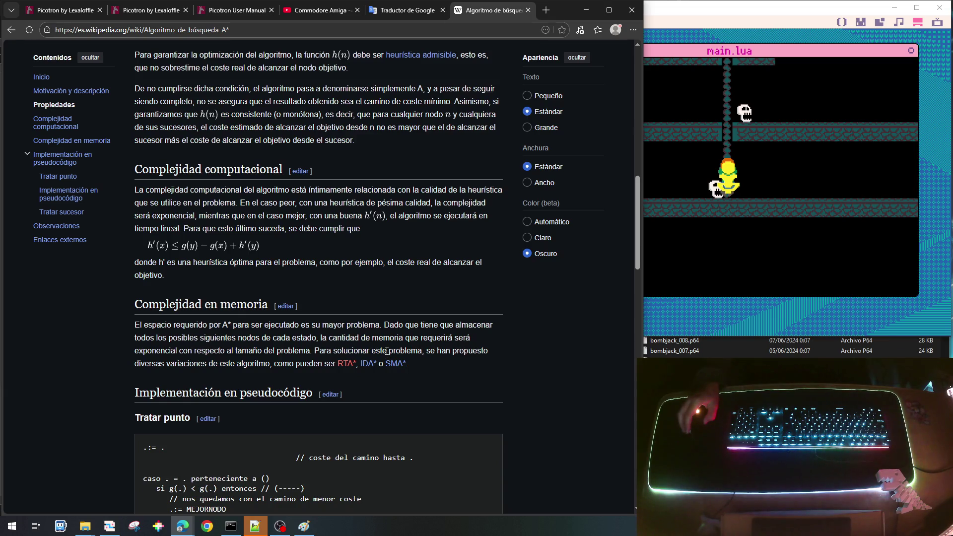
scroll(387, 350, "down", 4)
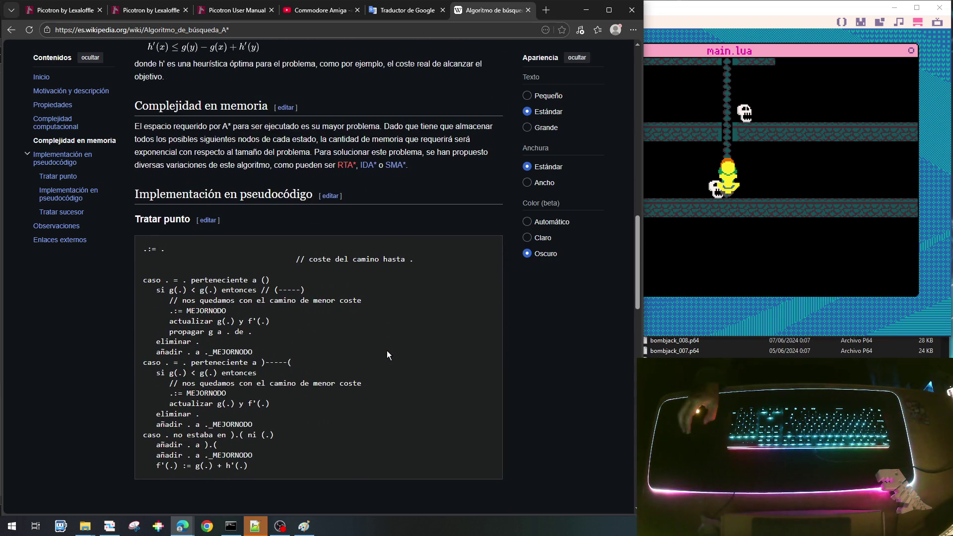
scroll(386, 351, "down", 6)
scroll(386, 351, "down", 9)
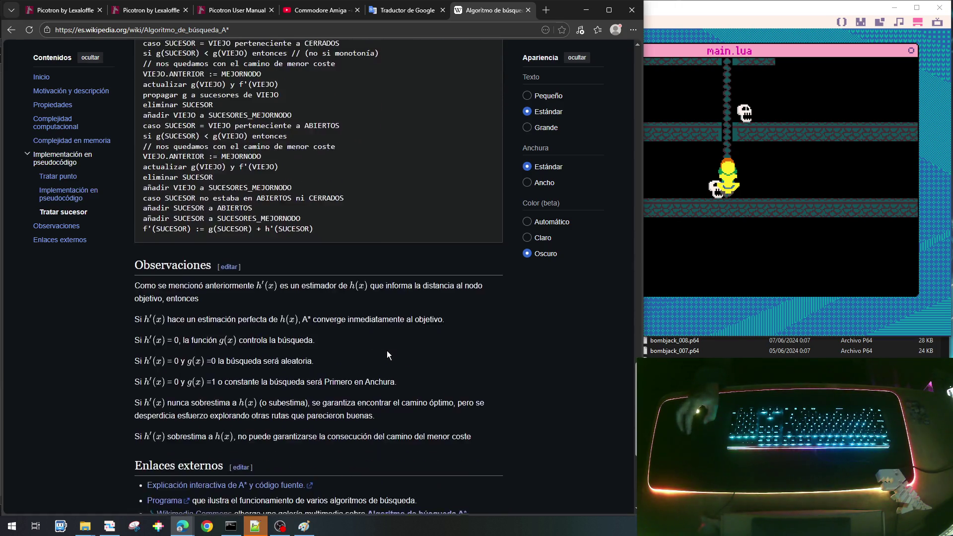
scroll(382, 354, "up", 20)
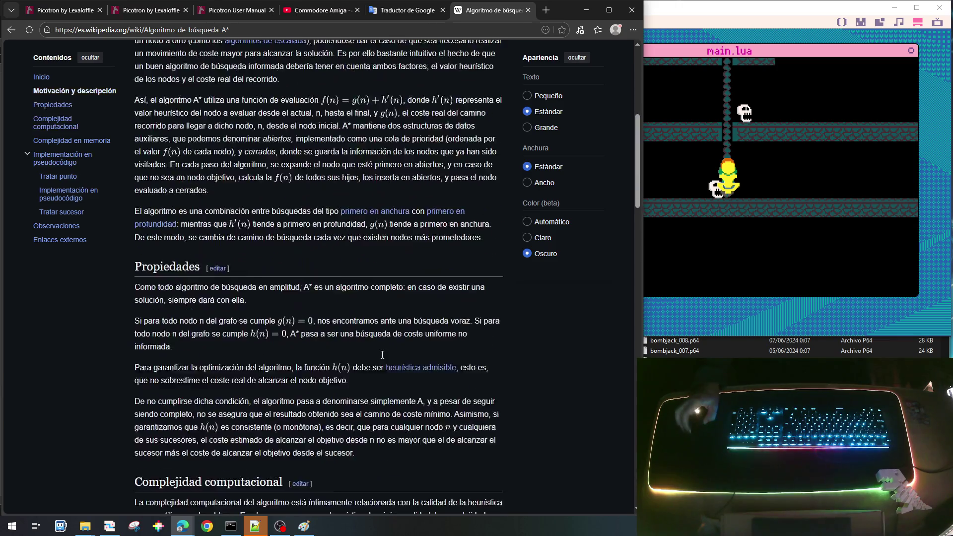
scroll(382, 354, "up", 7)
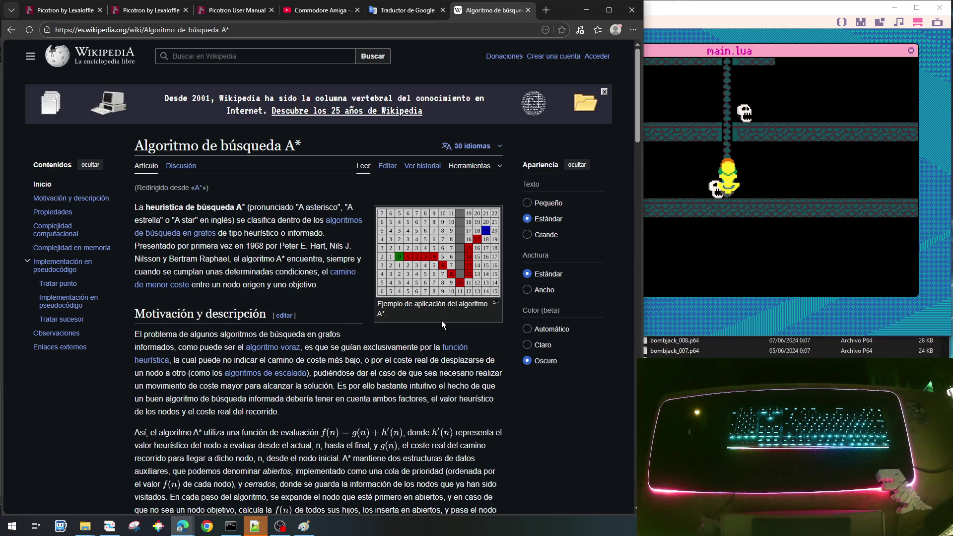
Step: Search Wikipedia for 'miga de pan' and open the Miga de pan (informática) article
left_click(247, 61)
type("migas")
key("BackSpace")
type("de pa")
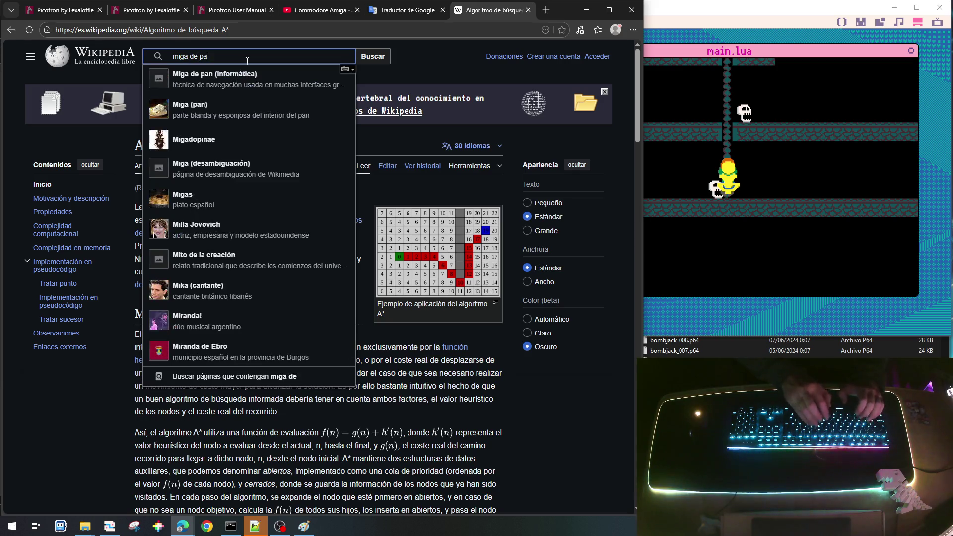
type("n")
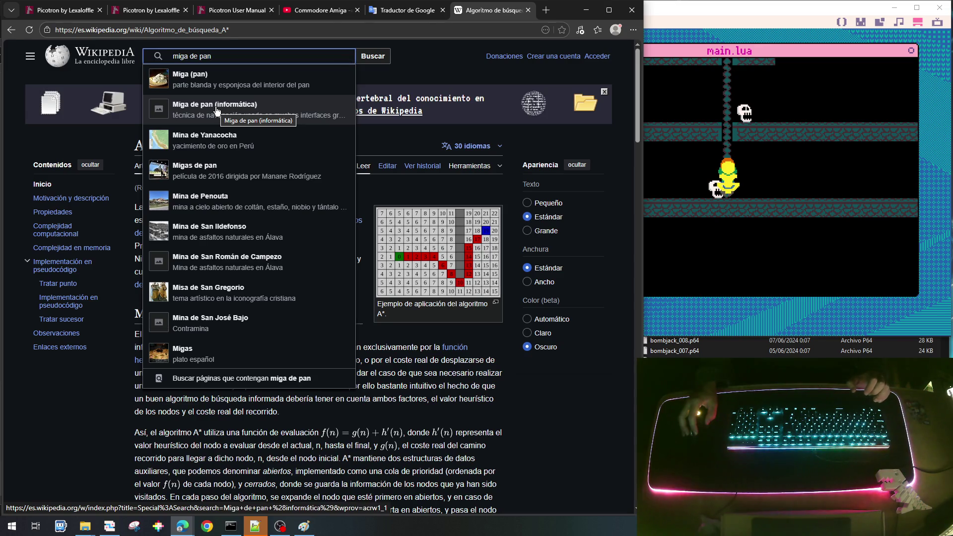
left_click(216, 110)
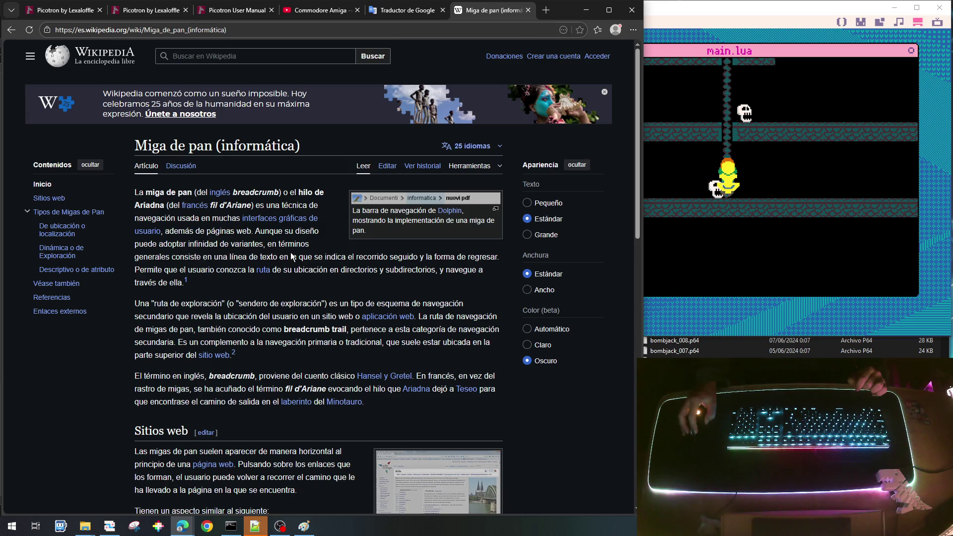
Step: Scroll down through the article to the Sitios web section and partway back up
scroll(299, 315, "down", 1)
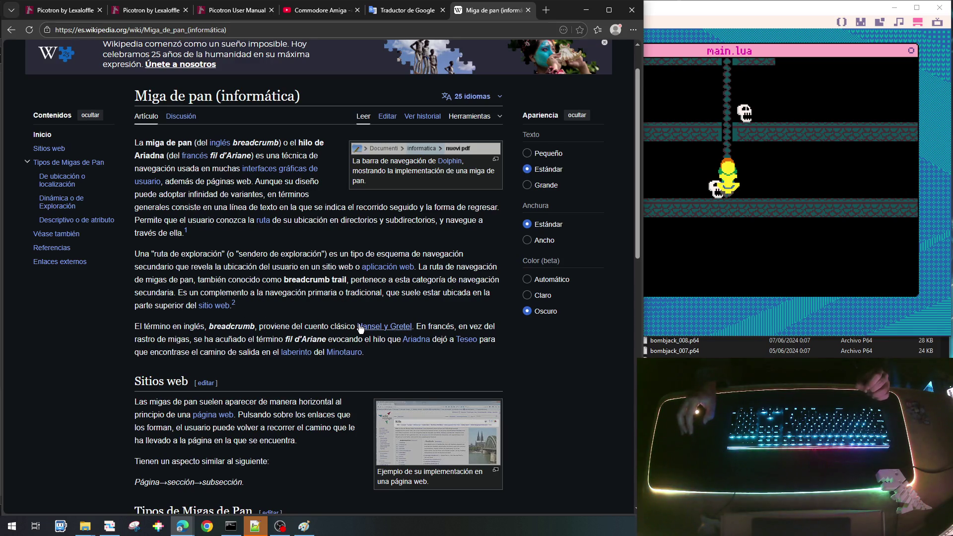
mouse_move(378, 331)
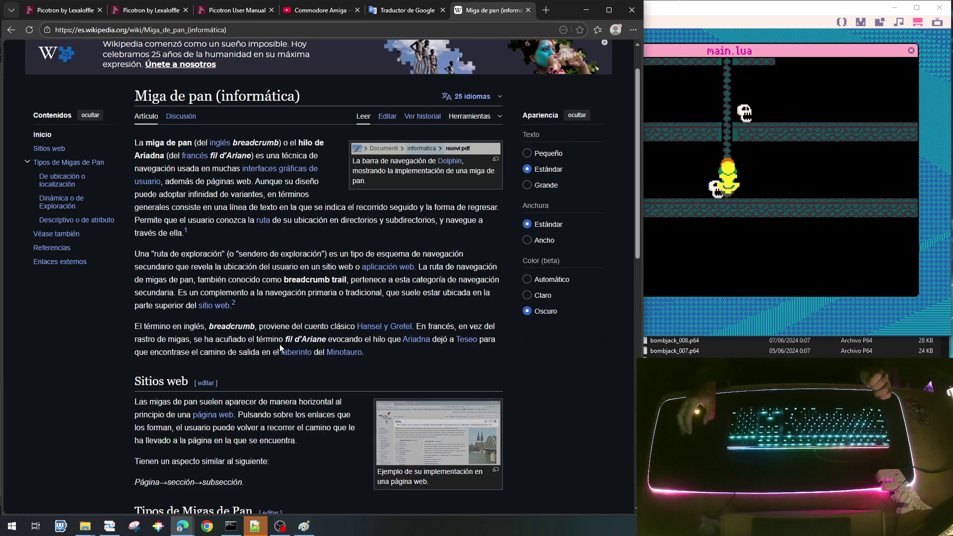
scroll(253, 343, "down", 1)
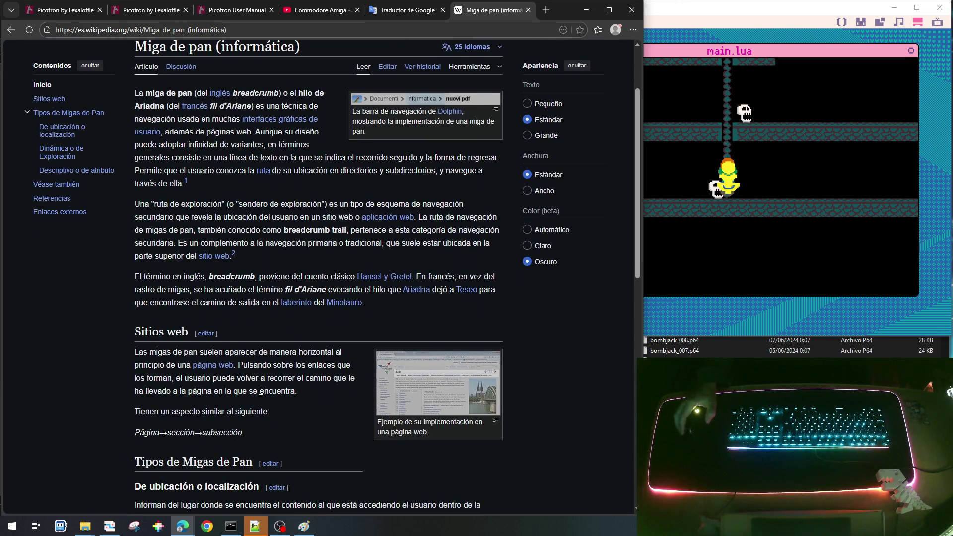
scroll(319, 390, "down", 1)
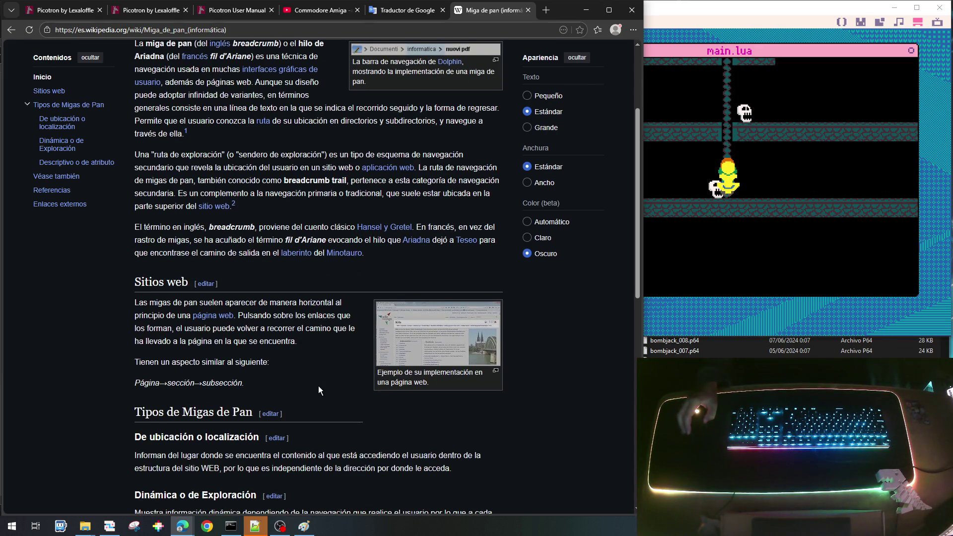
scroll(323, 389, "down", 3)
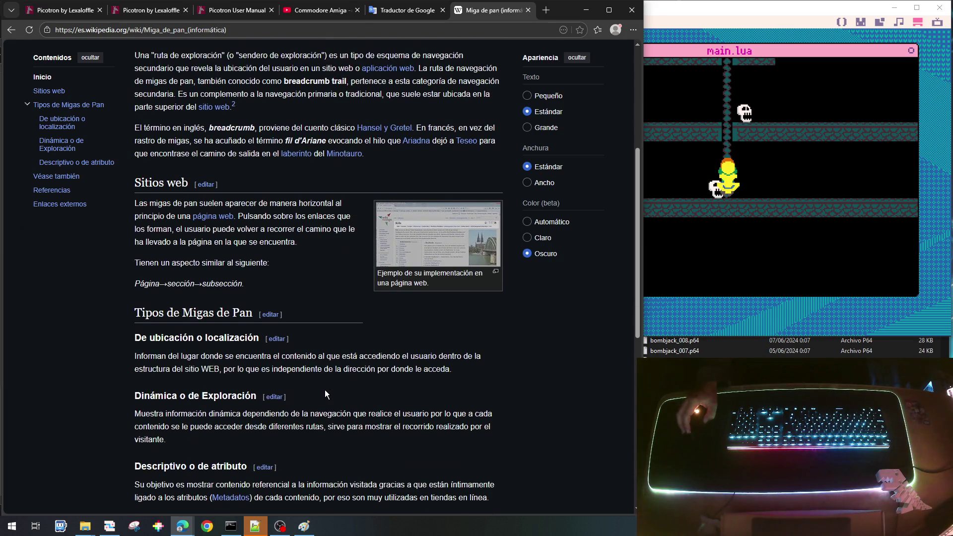
scroll(325, 389, "down", 1)
scroll(325, 389, "down", 1)
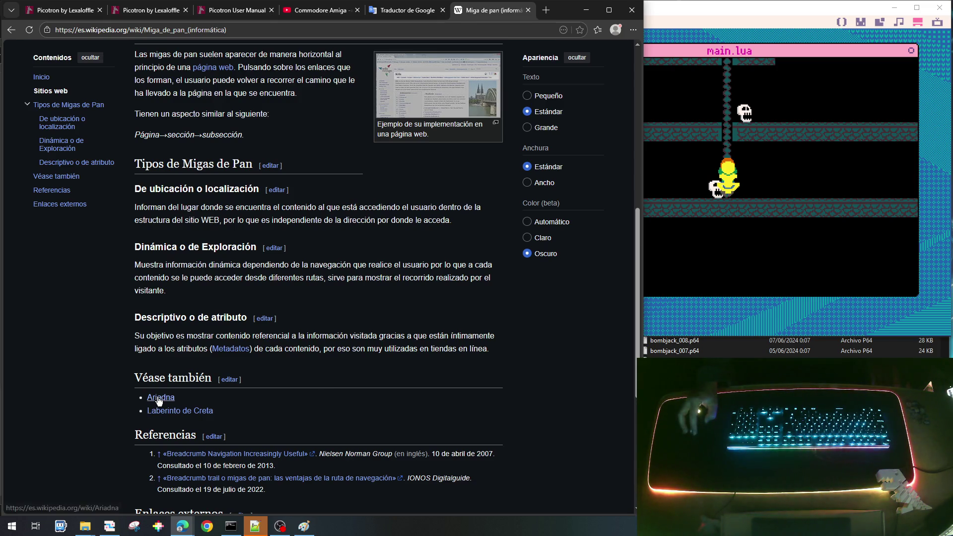
mouse_move(160, 398)
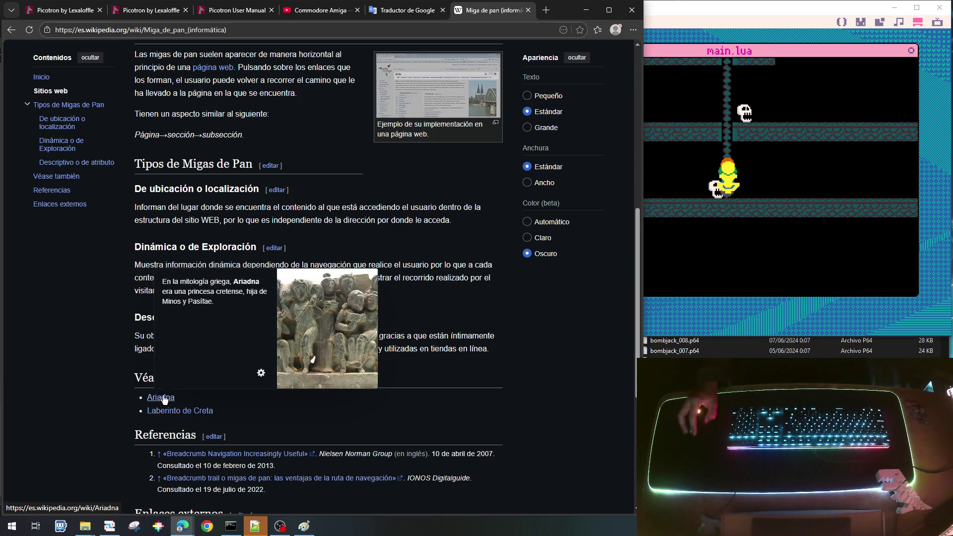
scroll(381, 420, "down", 4)
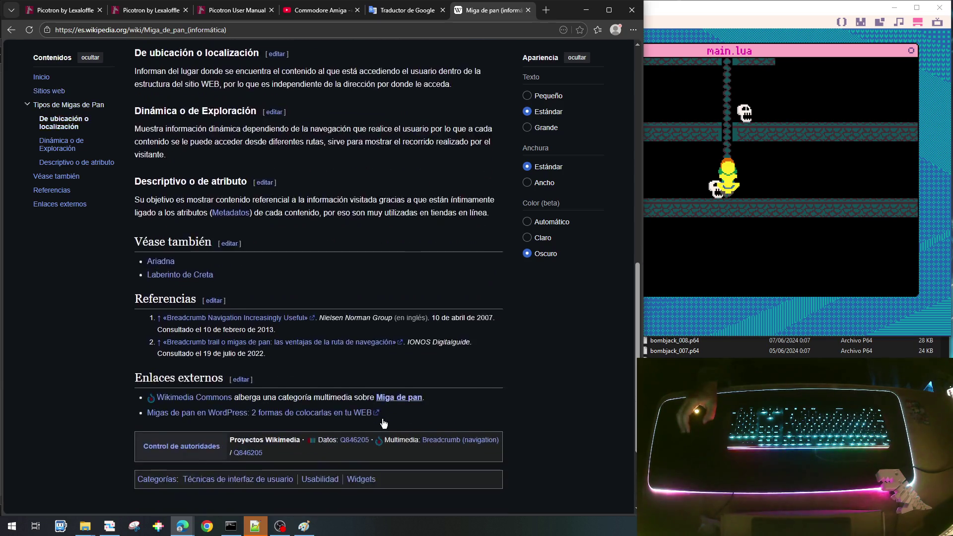
scroll(383, 419, "up", 7)
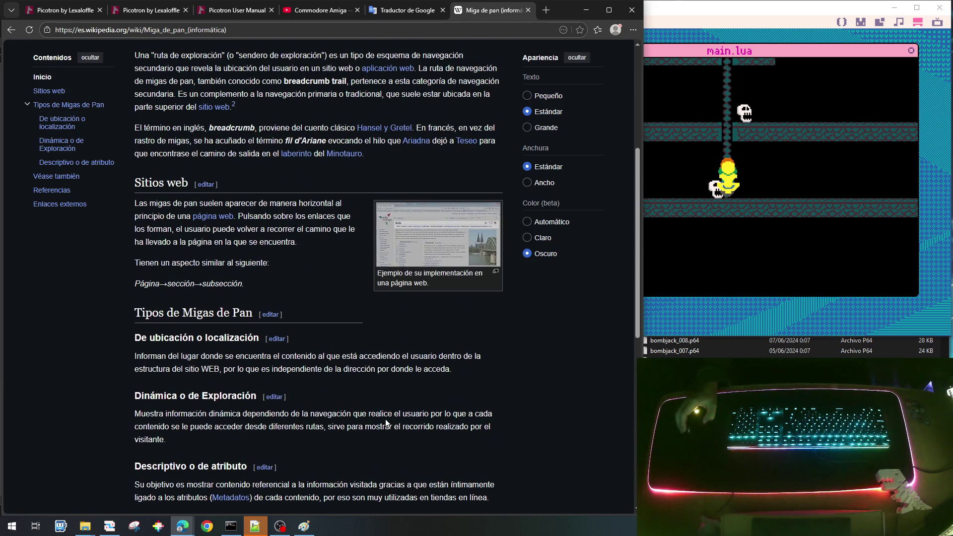
scroll(389, 419, "up", 3)
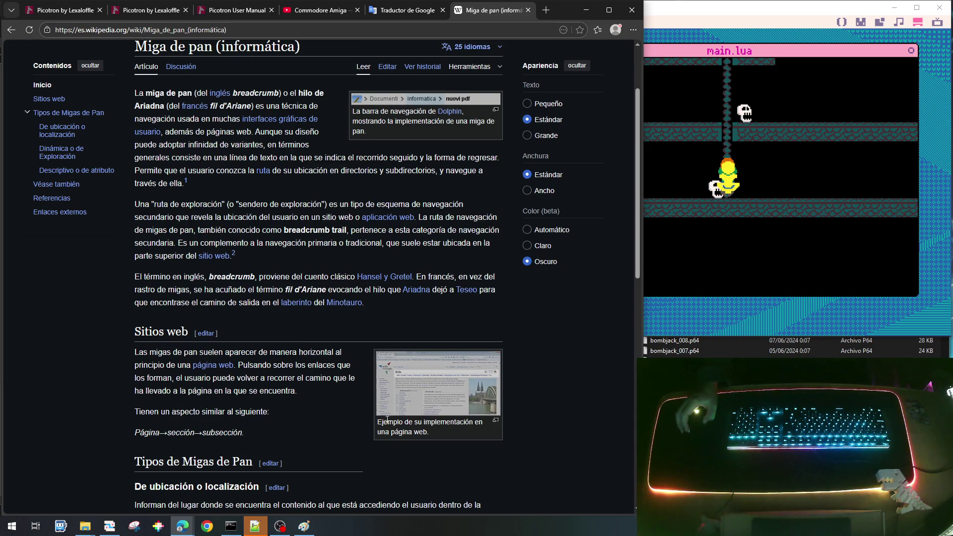
scroll(387, 420, "up", 1)
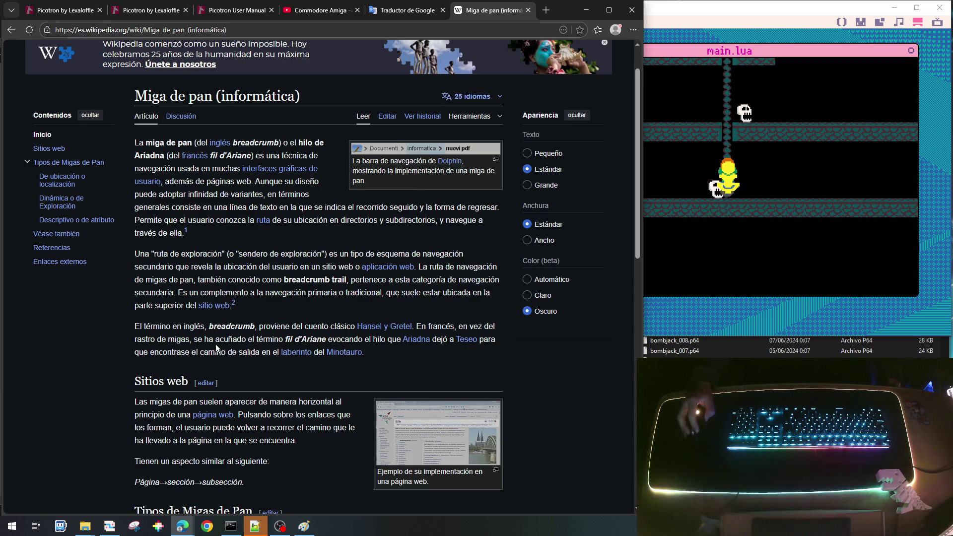
Step: Read through the Miga de pan article, return to its top, and open a new browser tab
scroll(297, 335, "down", 5)
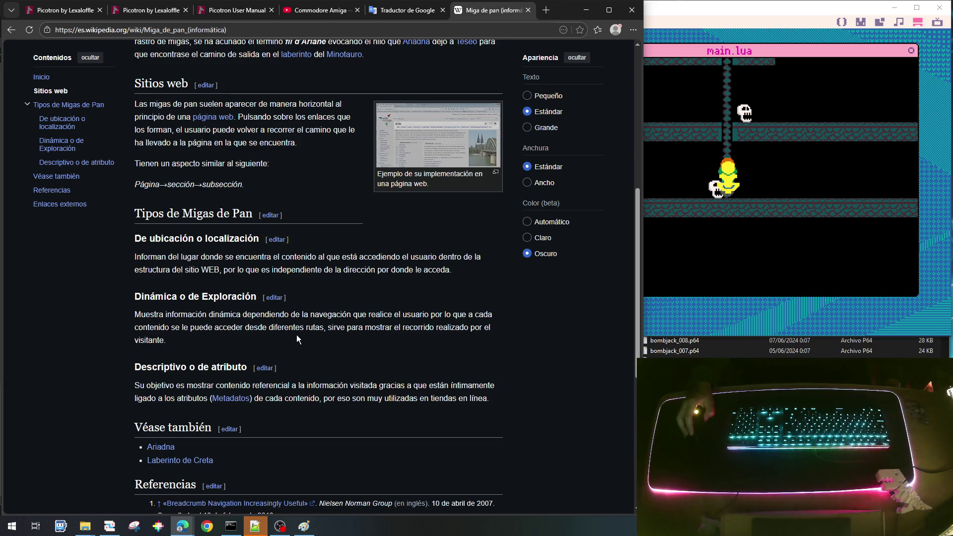
scroll(297, 339, "down", 3)
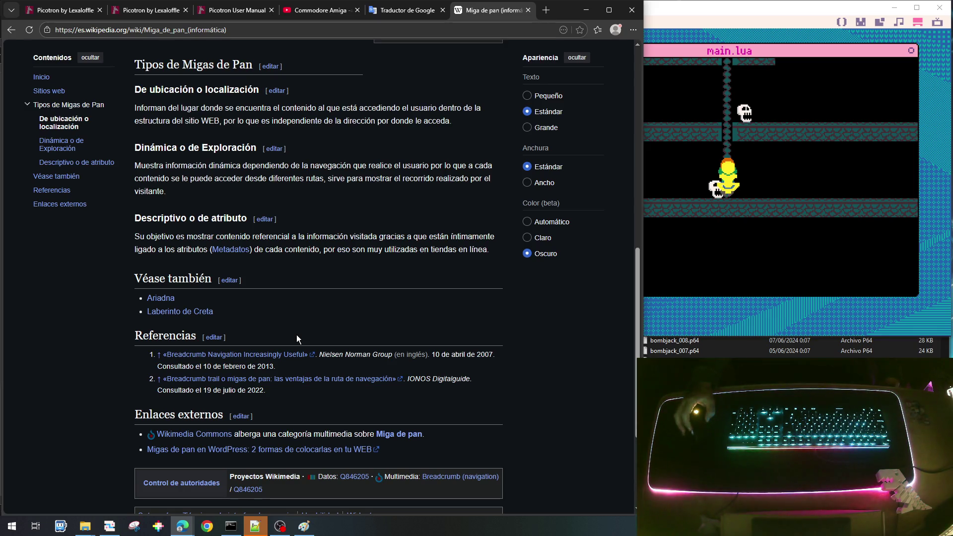
scroll(296, 335, "up", 5)
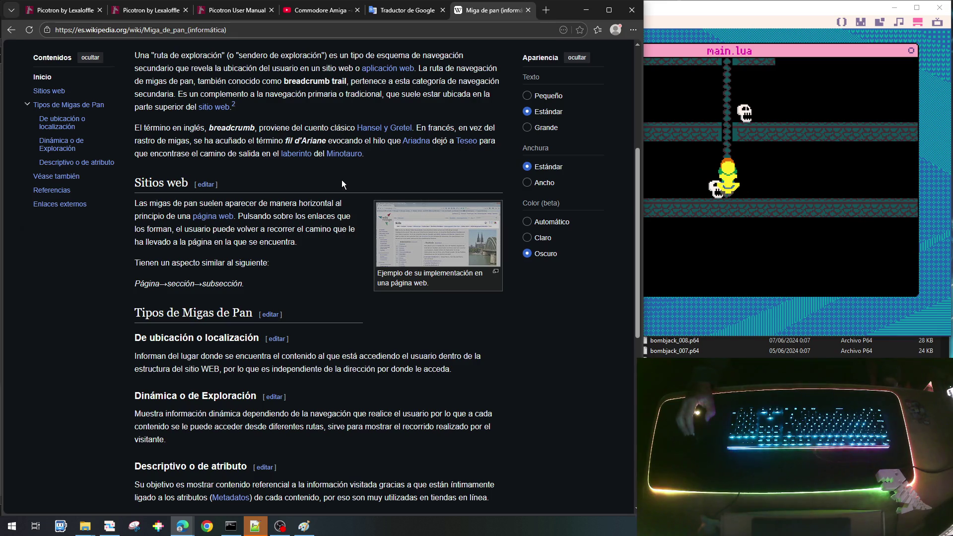
scroll(323, 298, "up", 5)
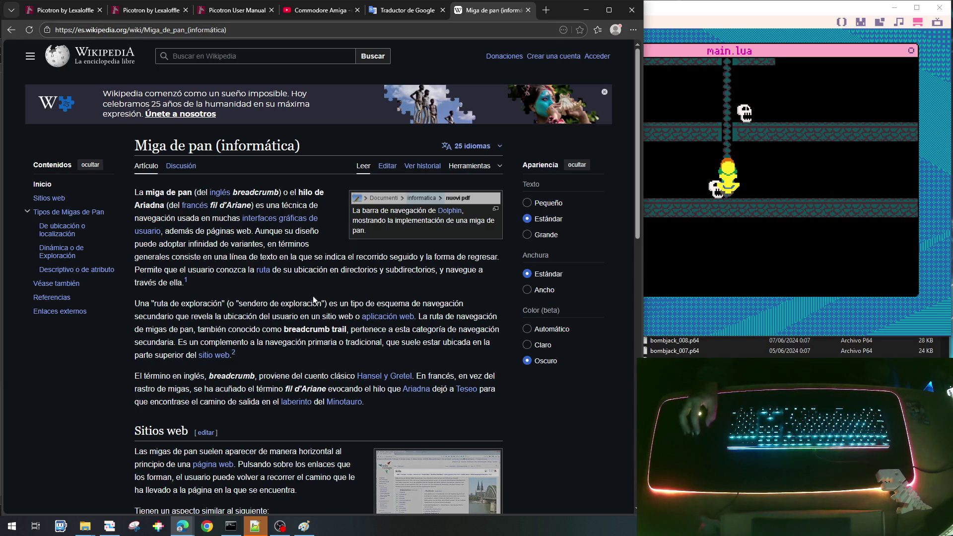
scroll(363, 312, "down", 3)
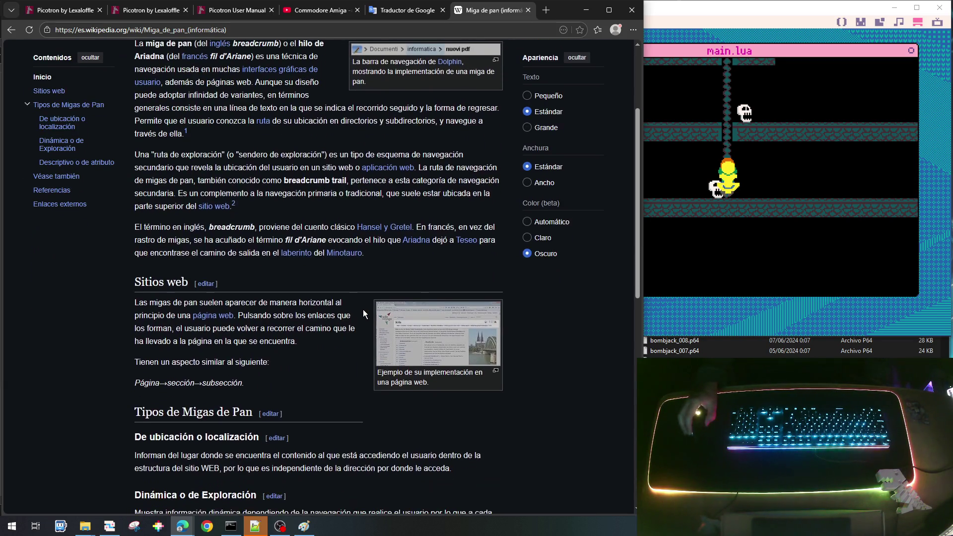
scroll(307, 325, "down", 5)
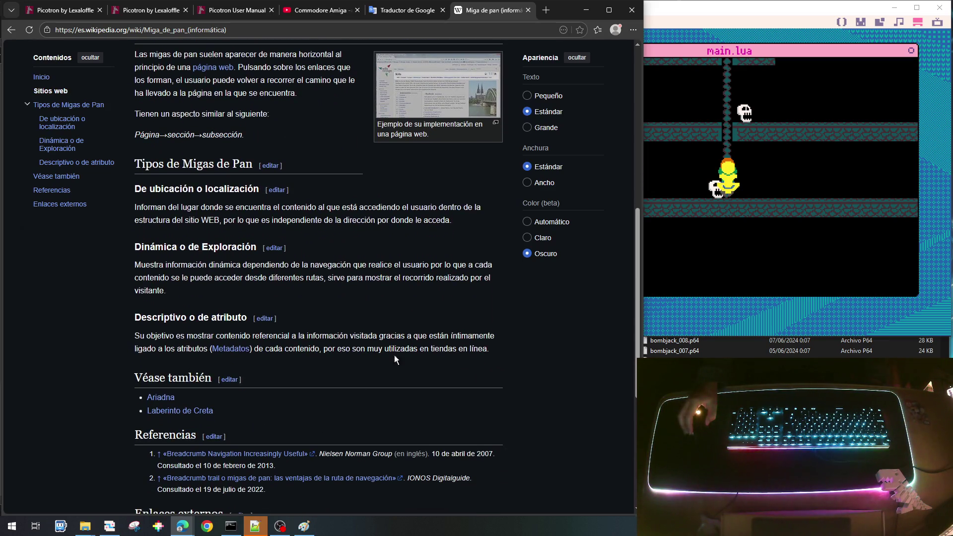
scroll(392, 308, "up", 1)
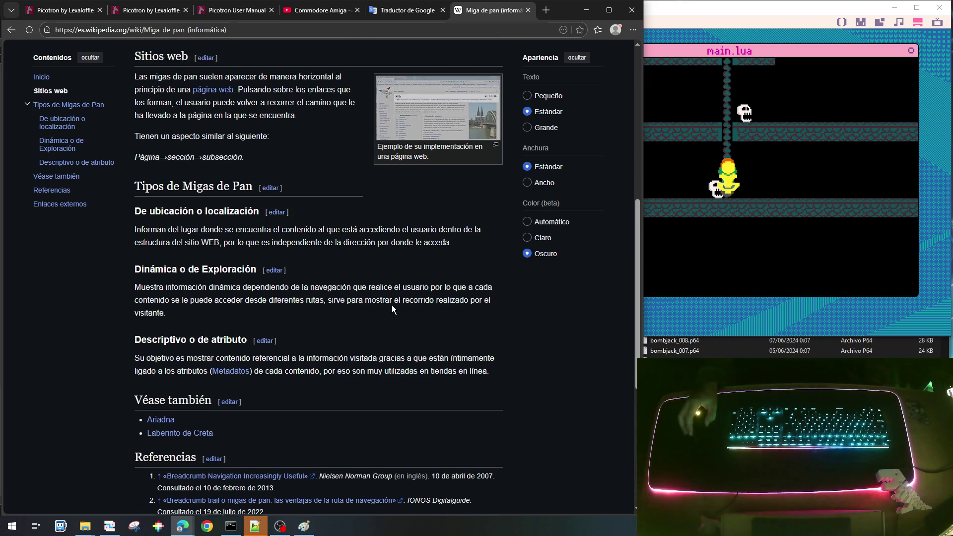
scroll(397, 340, "up", 3)
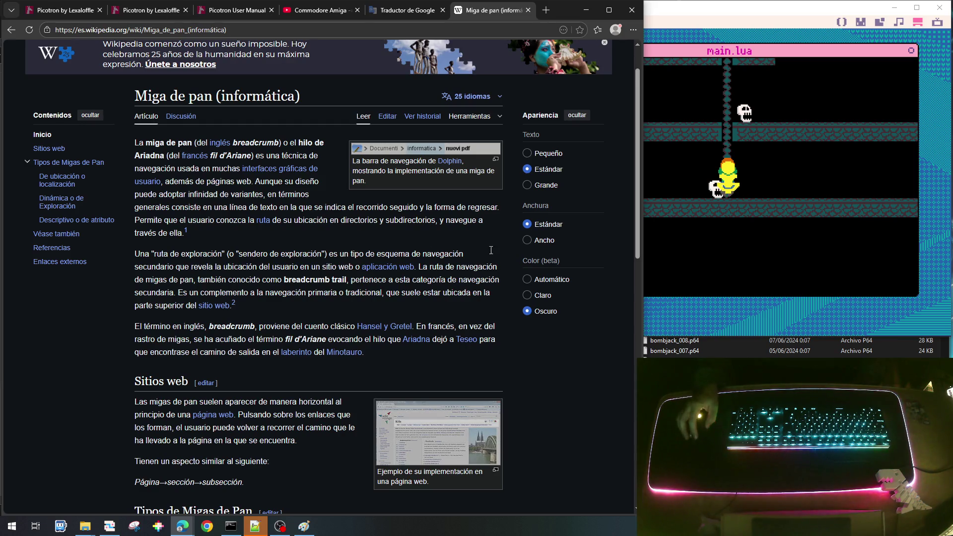
scroll(133, 55, "up", 1)
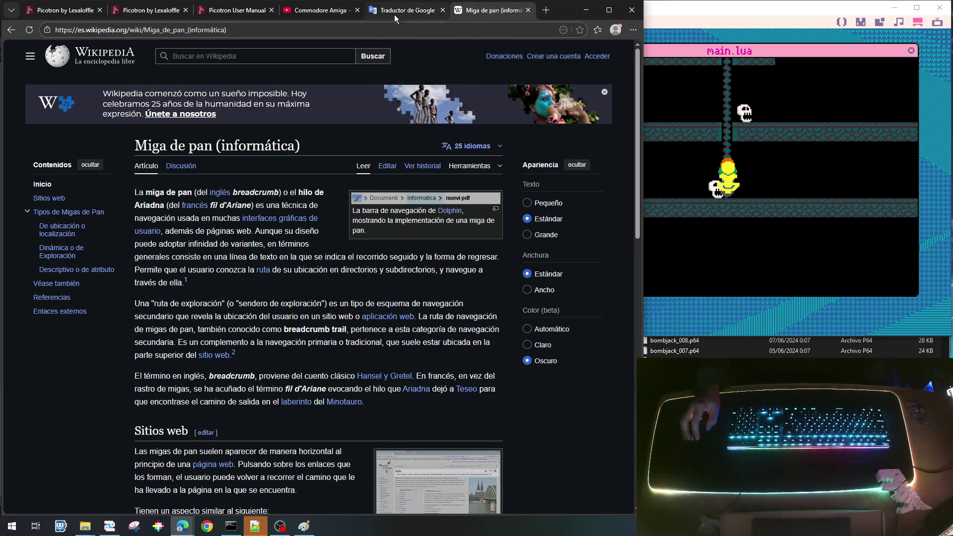
left_click(546, 10)
Step: Search YouTube for 'a* path finding' and open the A* Pathfinding (E01: algorithm explanation) video
left_click(40, 48)
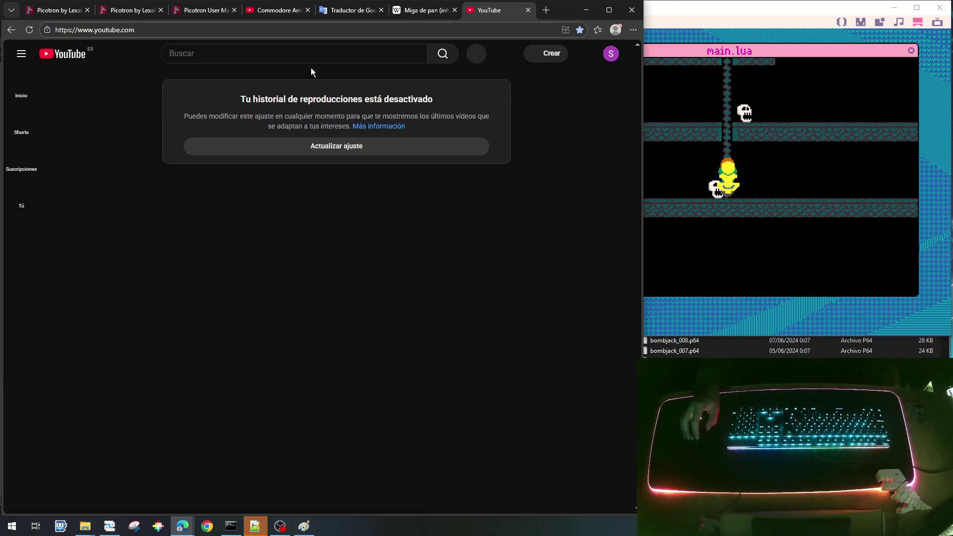
left_click(264, 54)
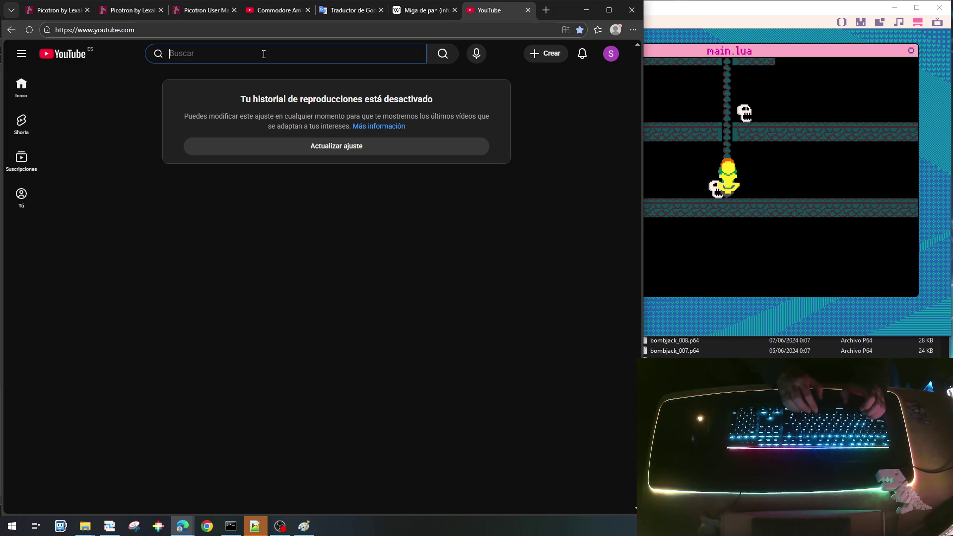
type("a")
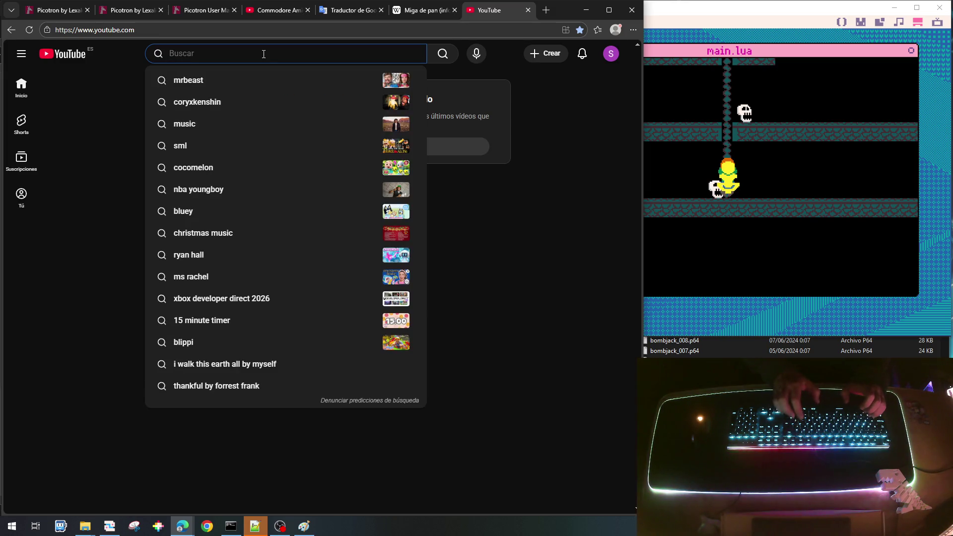
type("* pa")
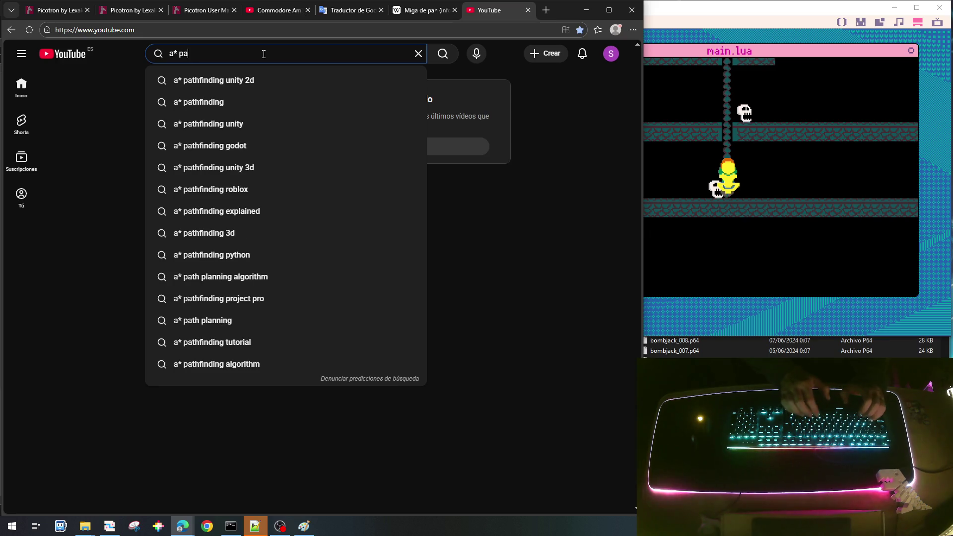
type("th finding")
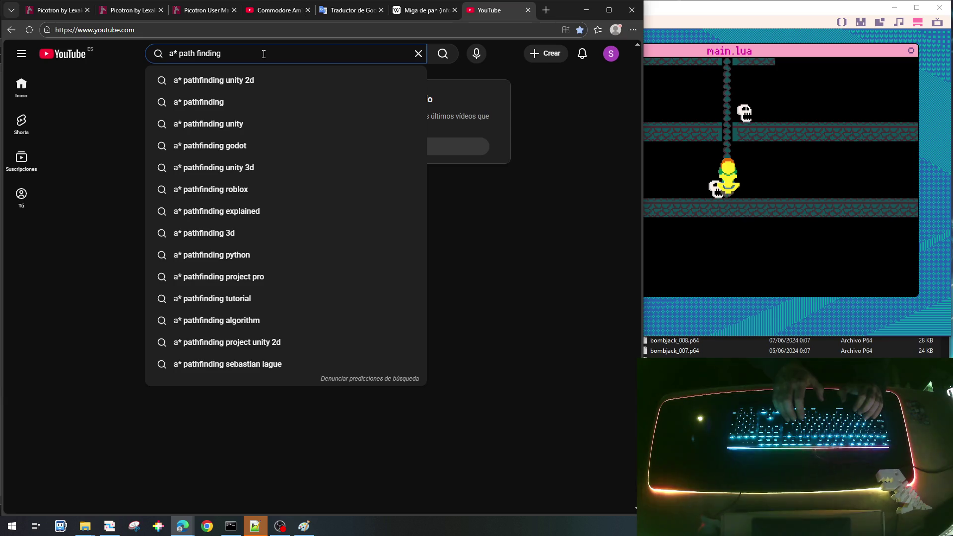
key("Return")
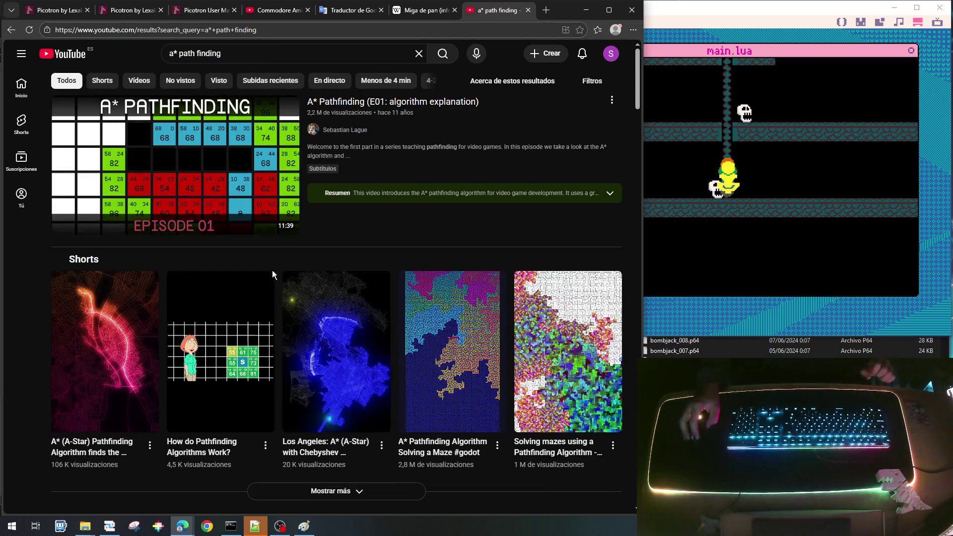
mouse_move(212, 147)
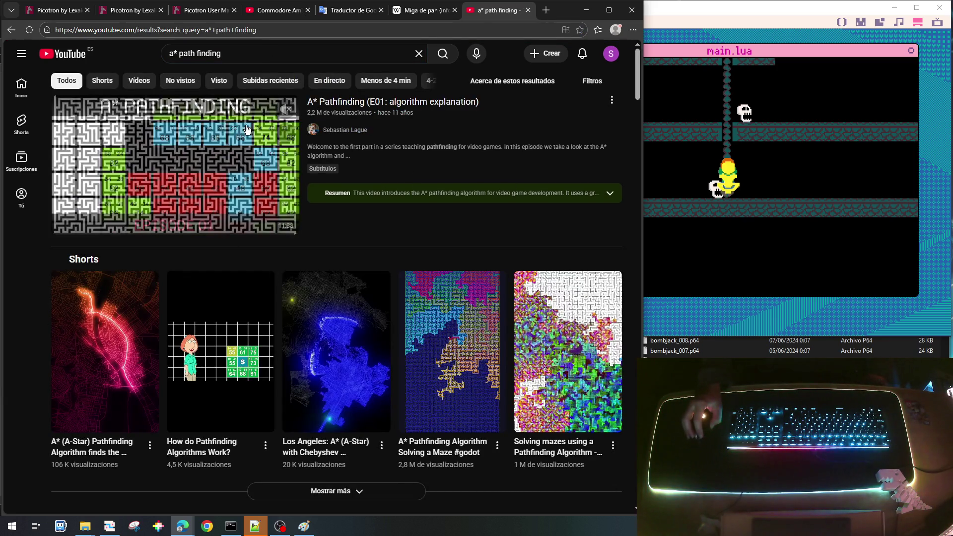
left_click(212, 147)
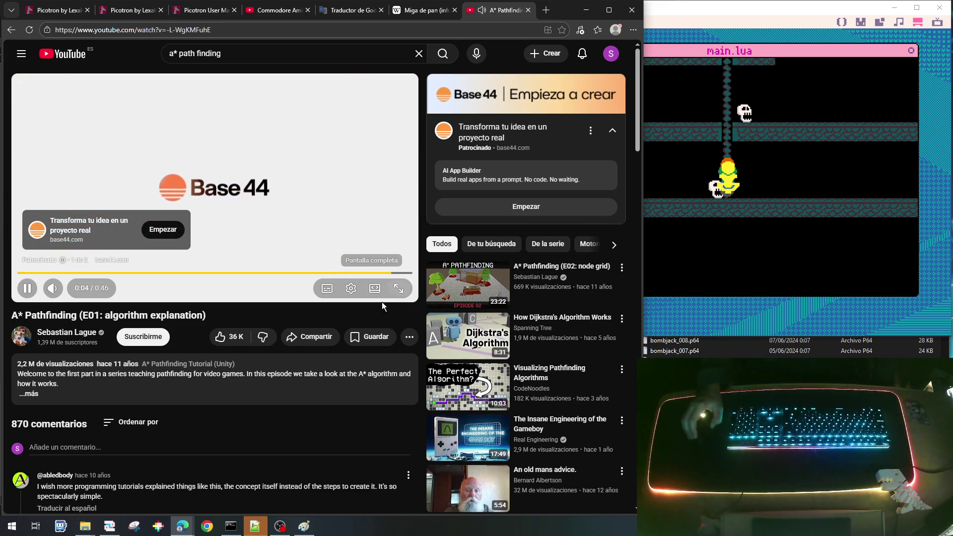
Step: Skip the ad with Saltar and watch the A* Pathfinding video up to about 1:34
left_click(381, 257)
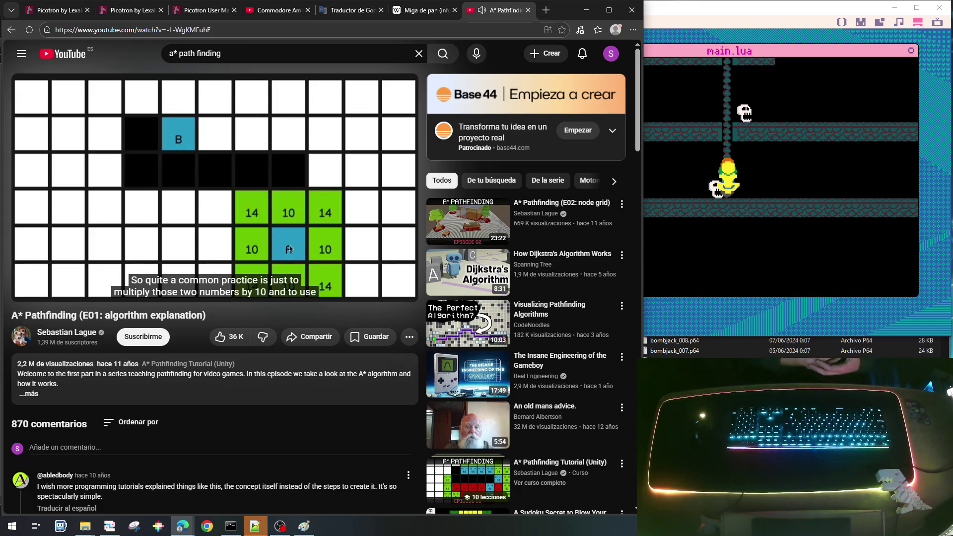
mouse_move(272, 171)
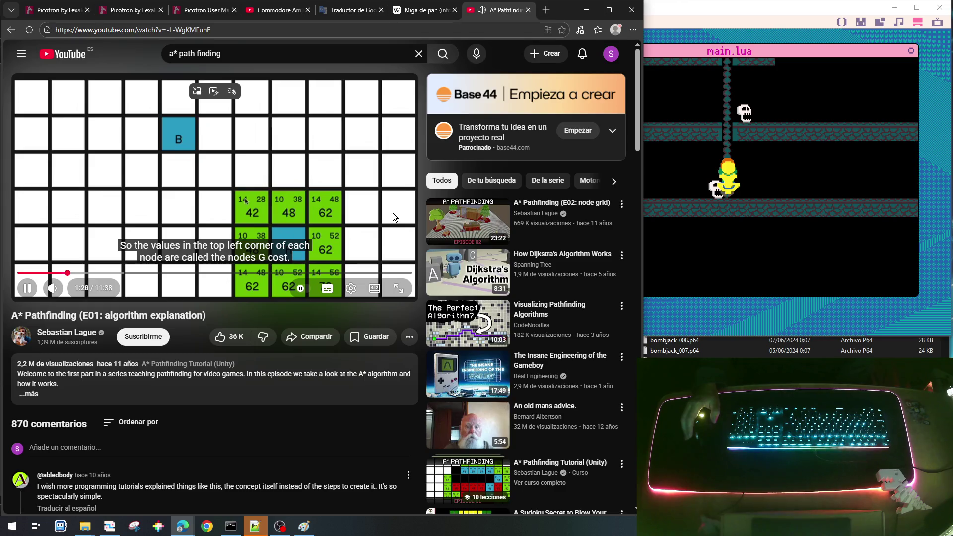
Step: Seek the video forward in jumps past 3:17 to the G, H and F cost grid near 4:46
left_click(93, 274)
left_click(110, 274)
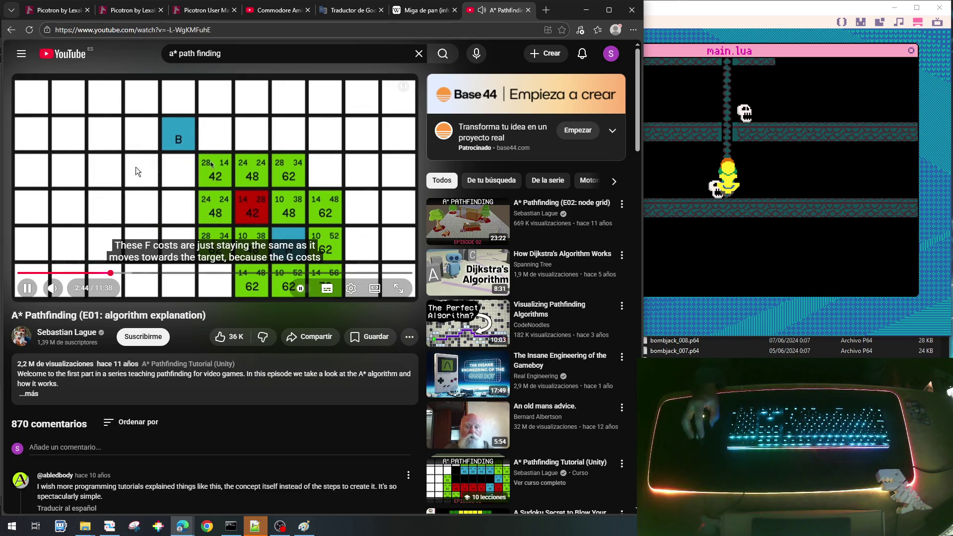
left_click(121, 274)
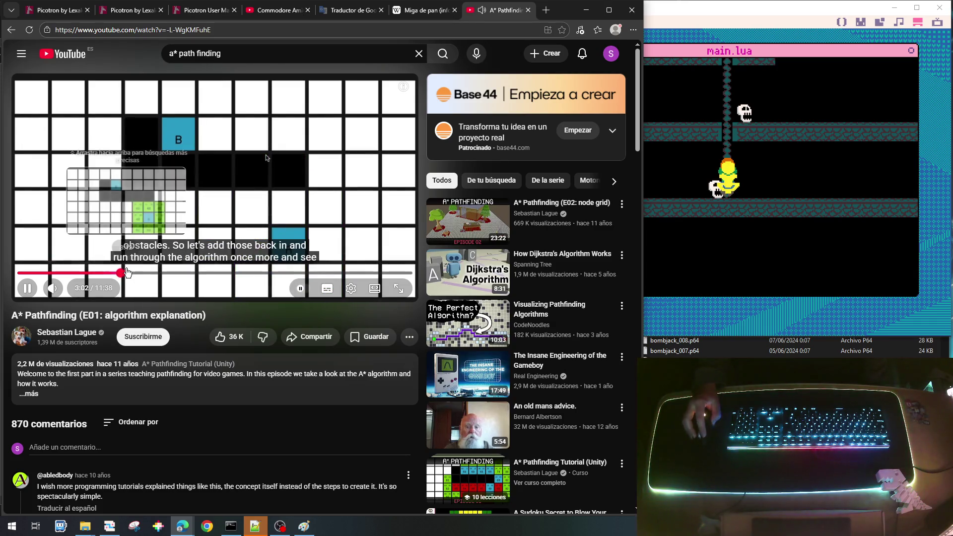
left_click(130, 273)
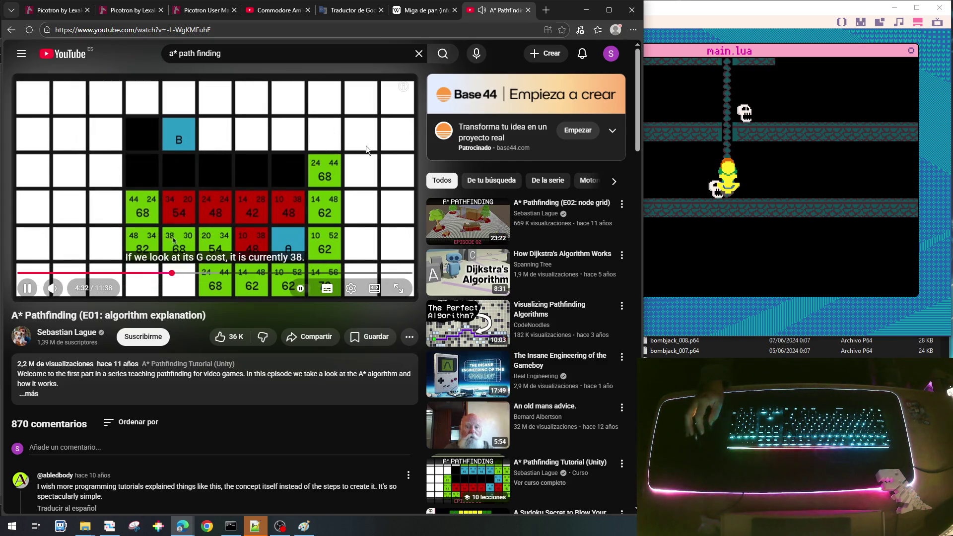
left_click_drag(172, 273, 178, 273)
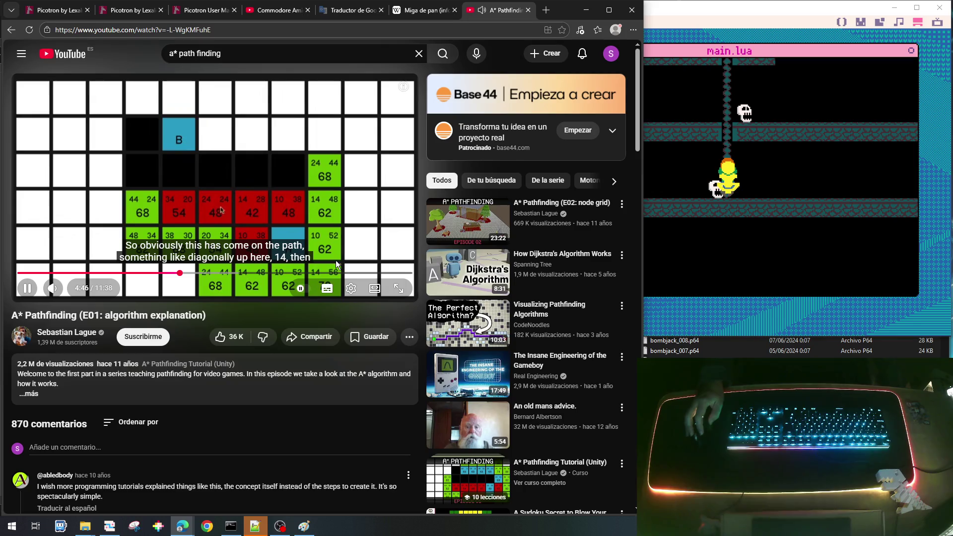
Step: Jump the video to about 5:58, then drag the playhead ahead to around 7:04
left_click(191, 273)
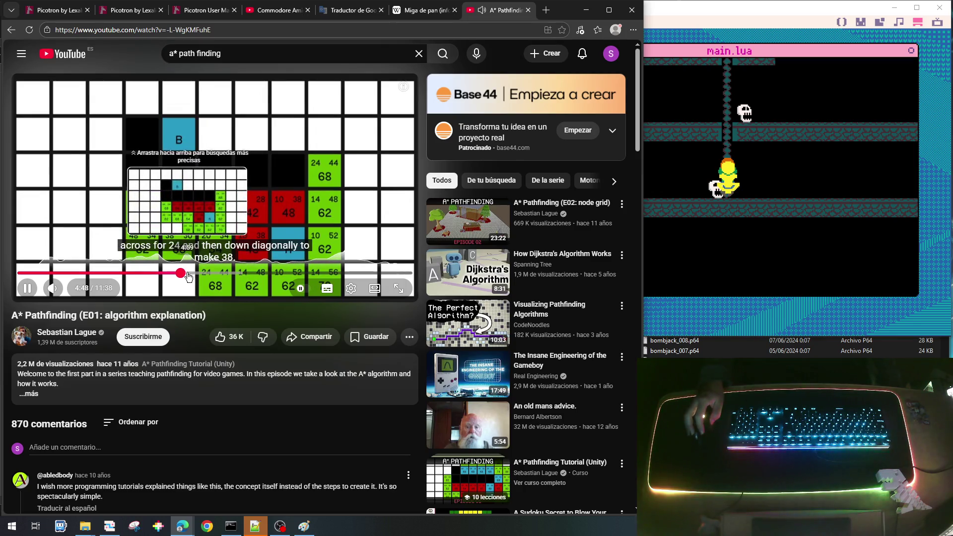
left_click(220, 273)
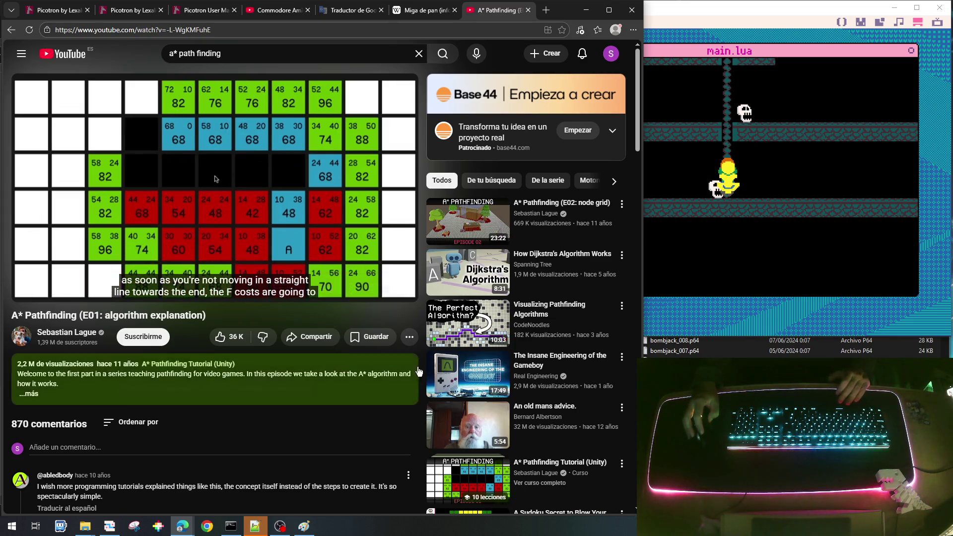
mouse_move(497, 300)
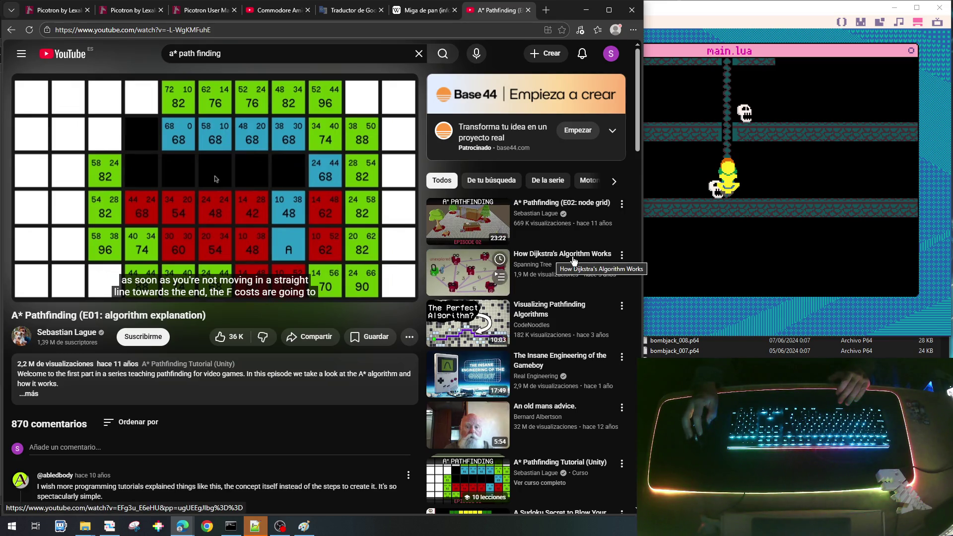
mouse_move(273, 146)
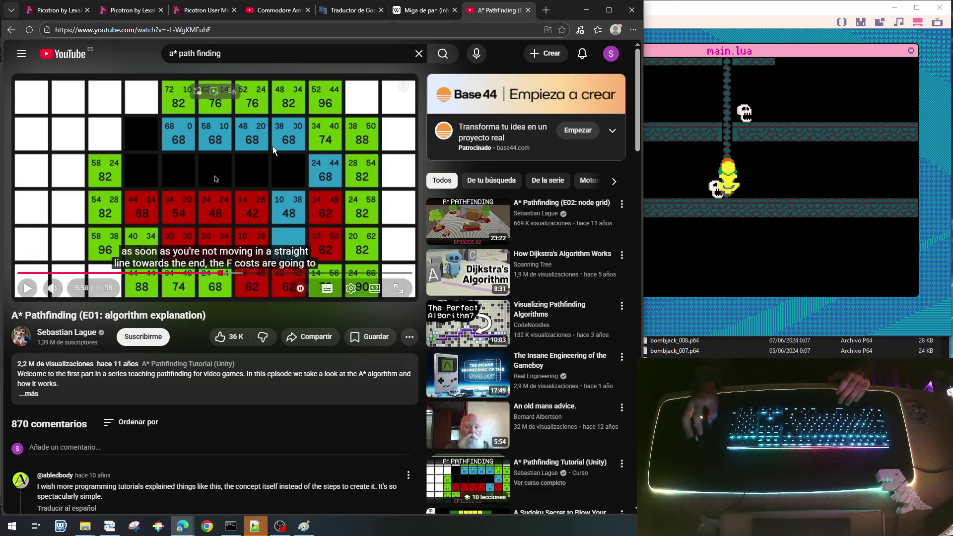
mouse_move(524, 275)
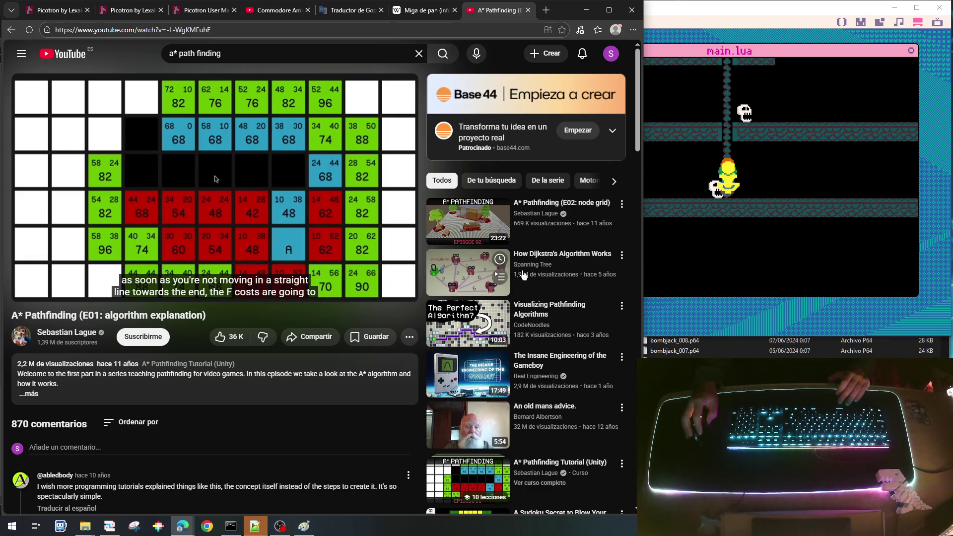
mouse_move(304, 192)
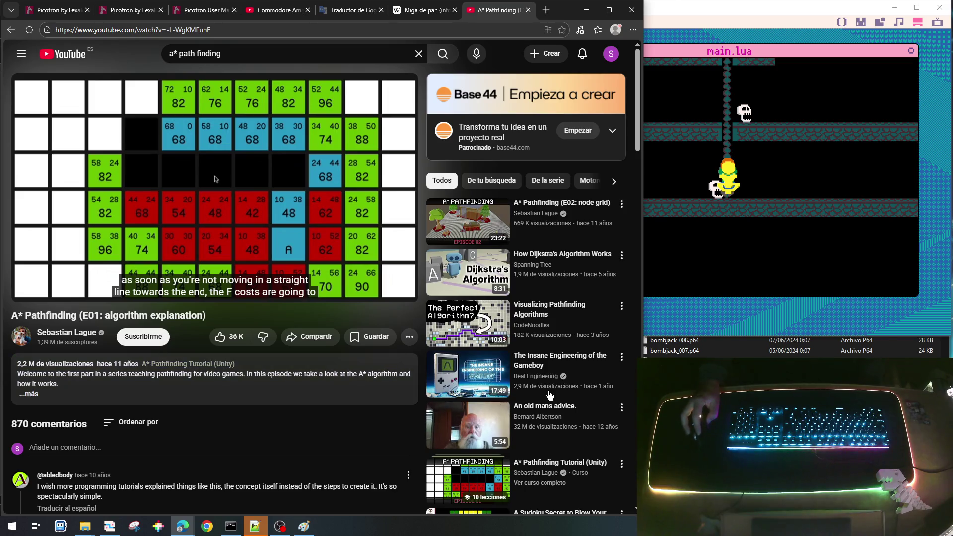
mouse_move(466, 328)
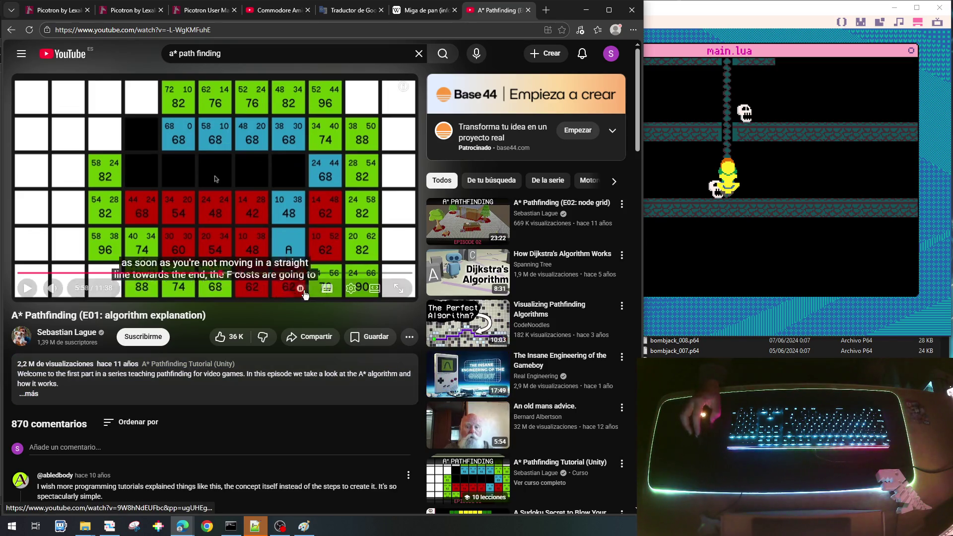
left_click(224, 278)
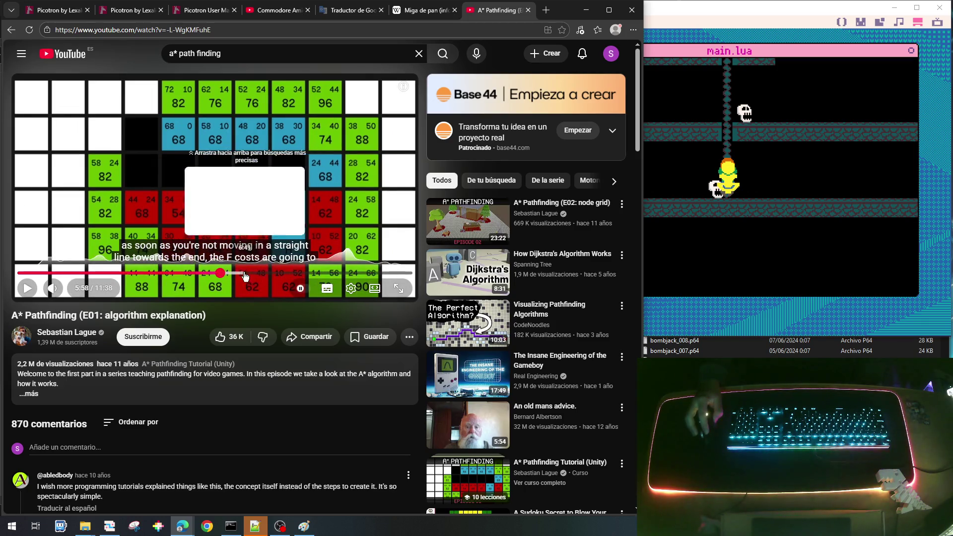
left_click_drag(237, 277, 300, 271)
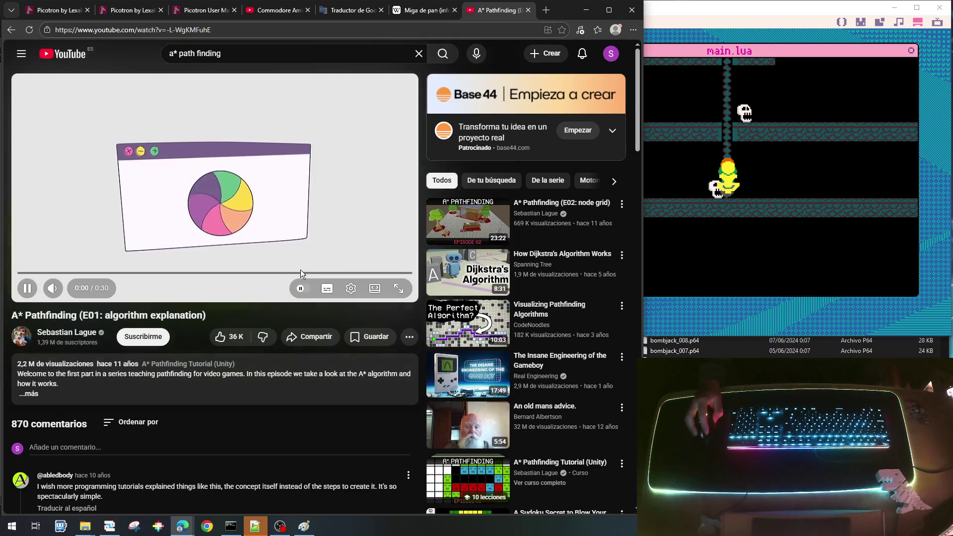
Step: Pause the playing ad and search YouTube for 'warcraft 1'
left_click(273, 242)
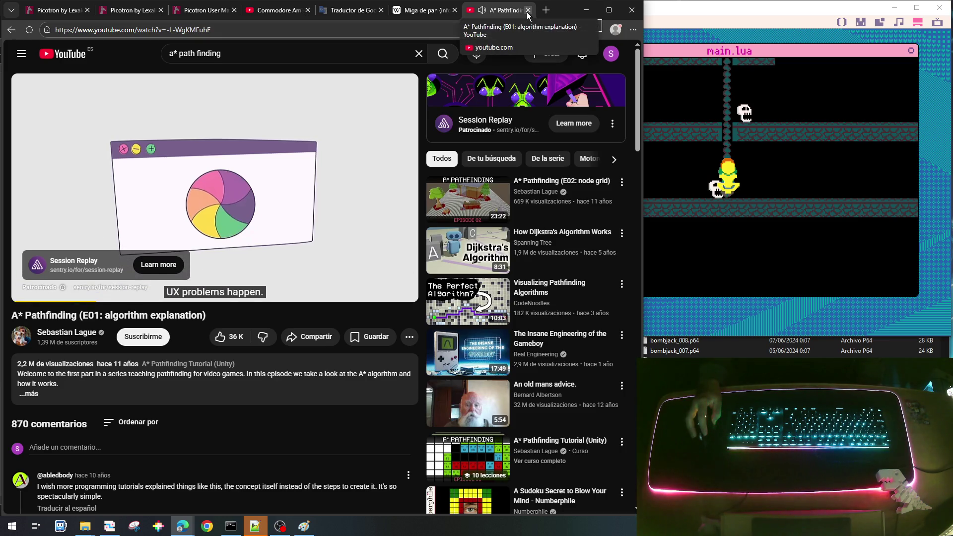
key("slash")
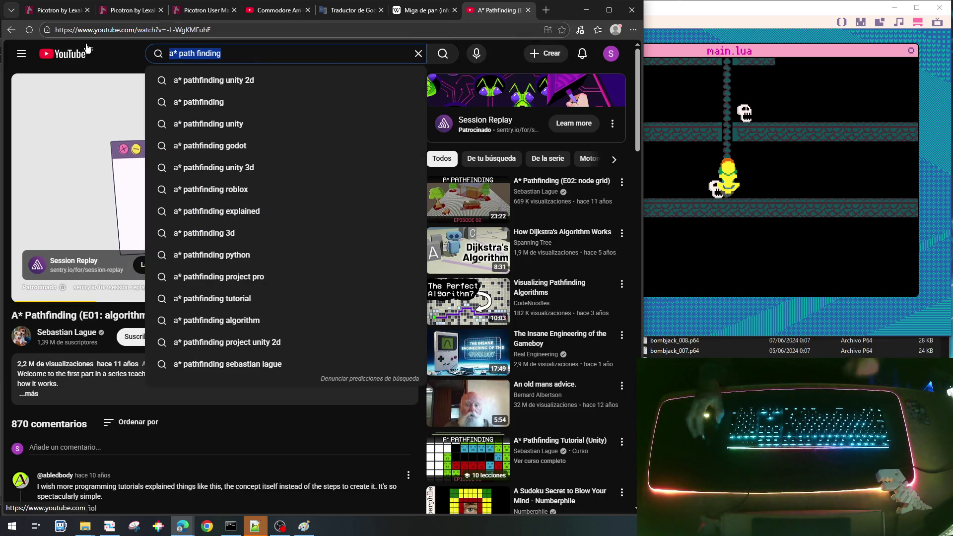
type("warce")
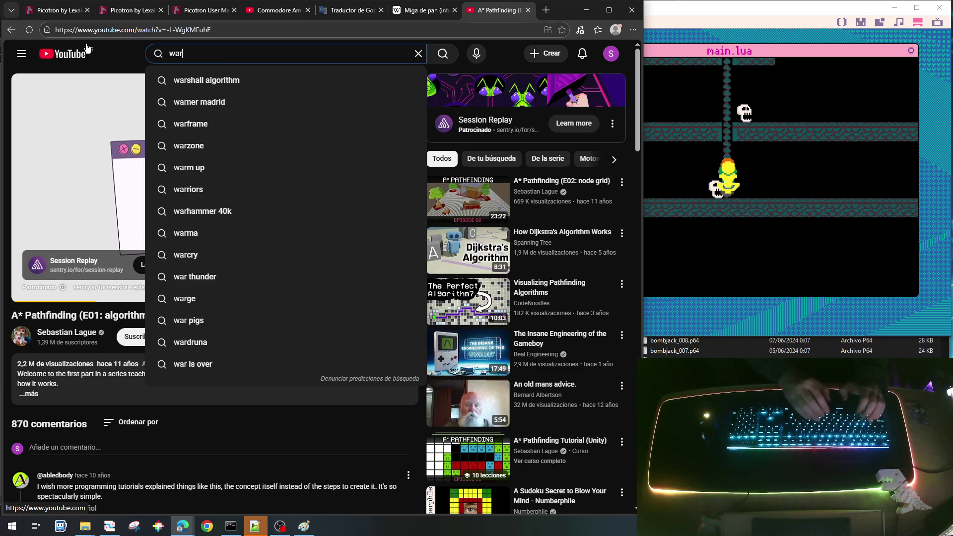
key("BackSpace")
type("ra")
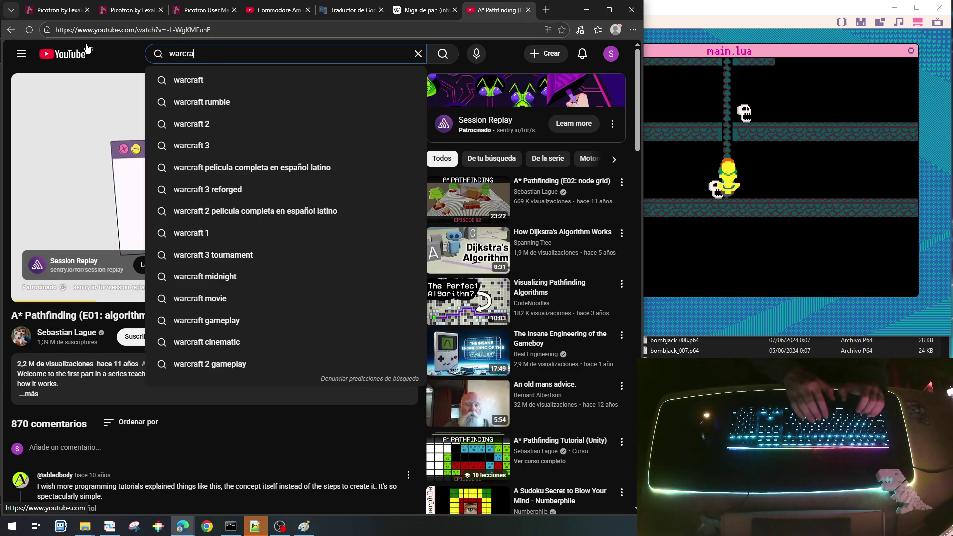
type("ft")
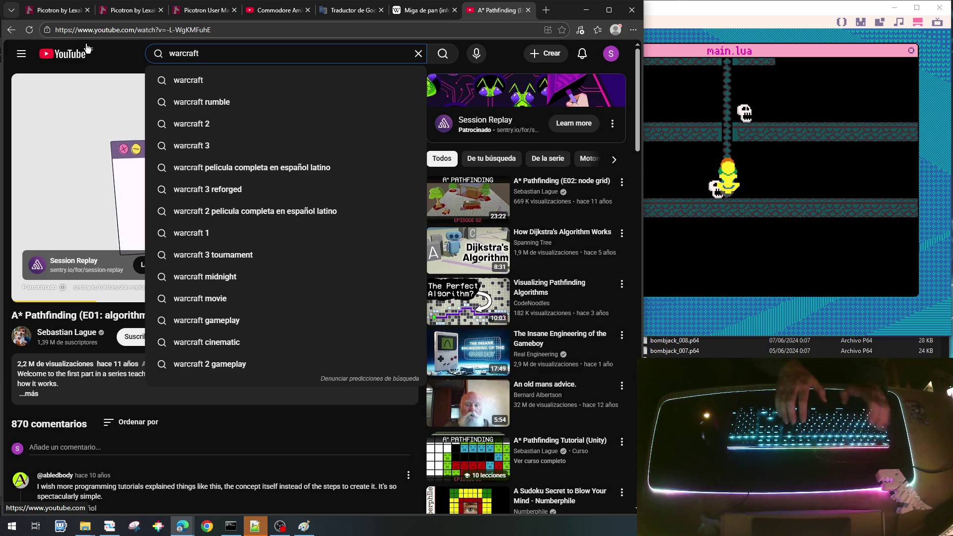
type(" 1")
key("Return")
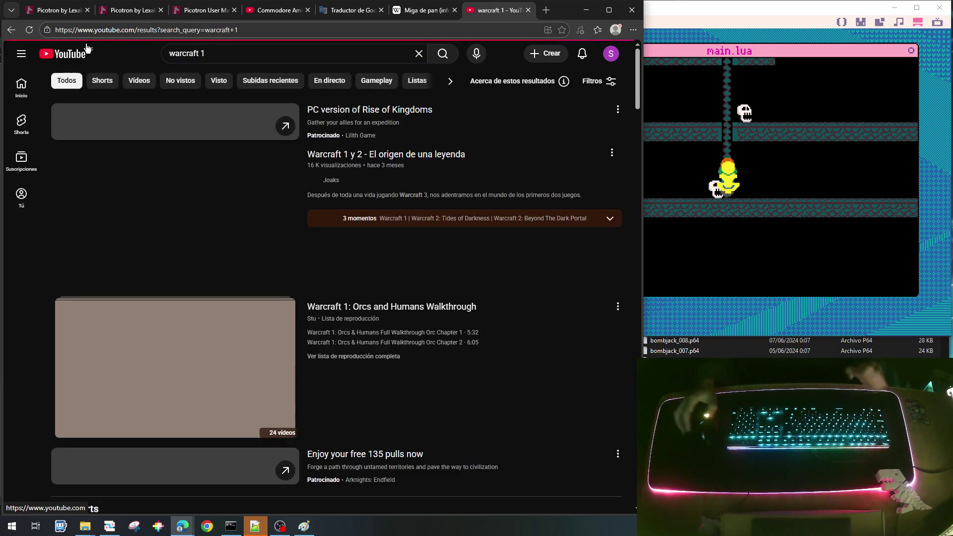
Step: Scroll the warcraft 1 results down to the Orcs and Humans walkthrough playlist
scroll(207, 340, "down", 3)
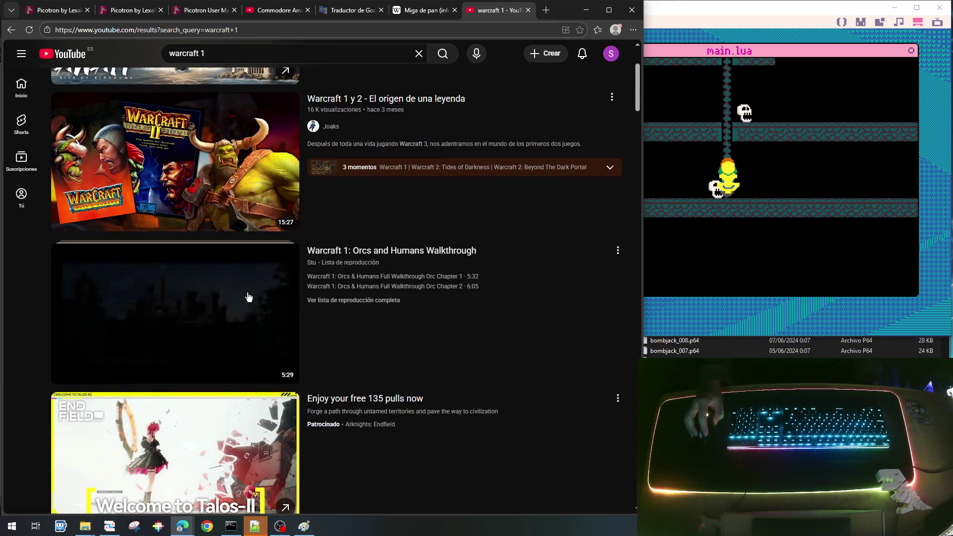
mouse_move(207, 301)
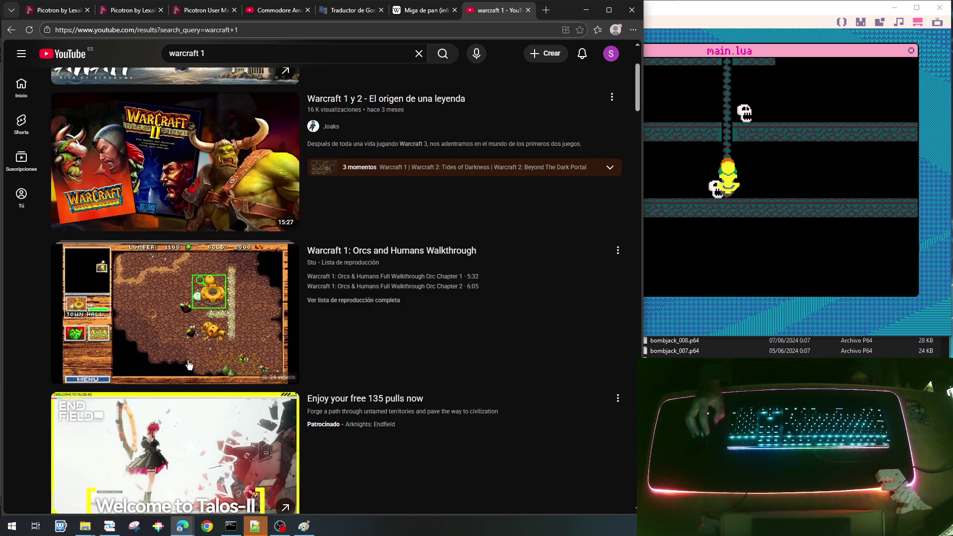
mouse_move(118, 331)
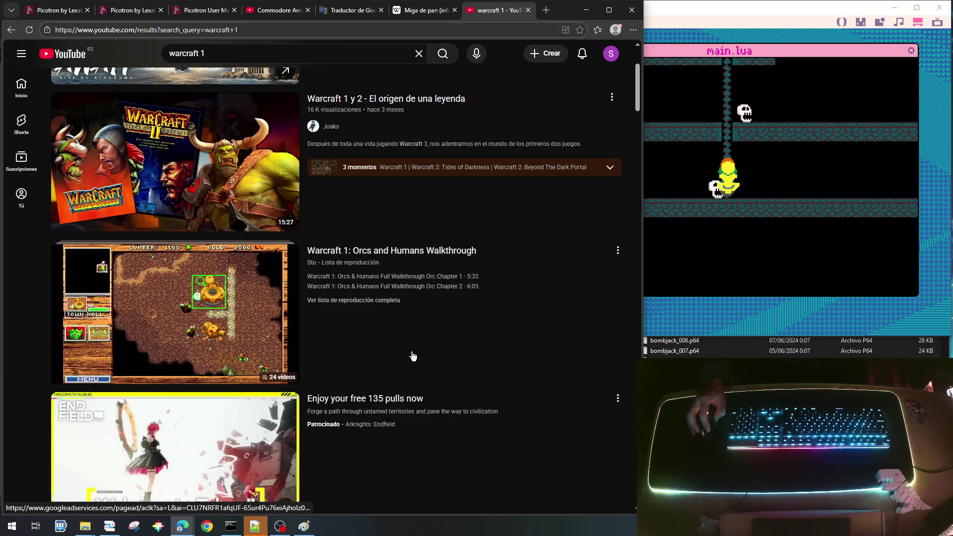
scroll(412, 350, "down", 5)
scroll(412, 355, "down", 1)
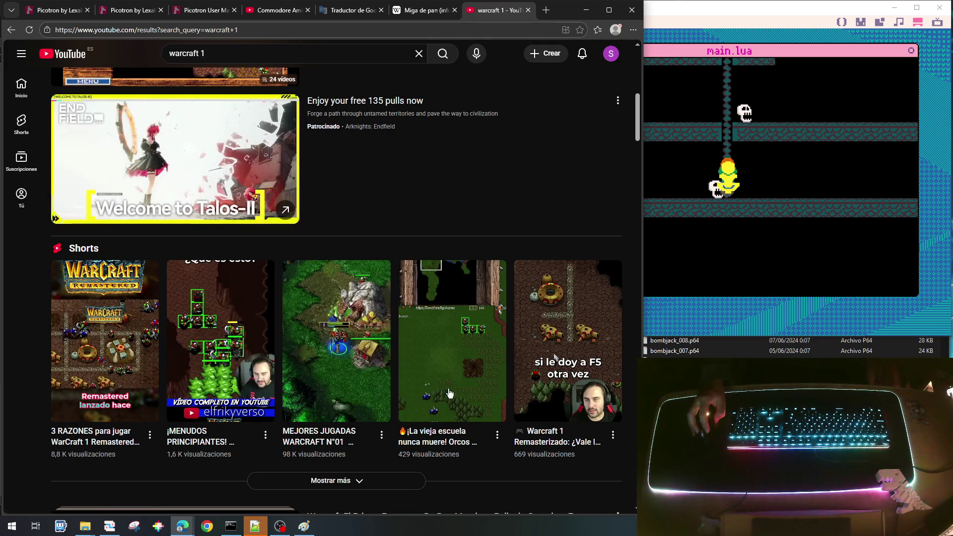
scroll(528, 340, "down", 5)
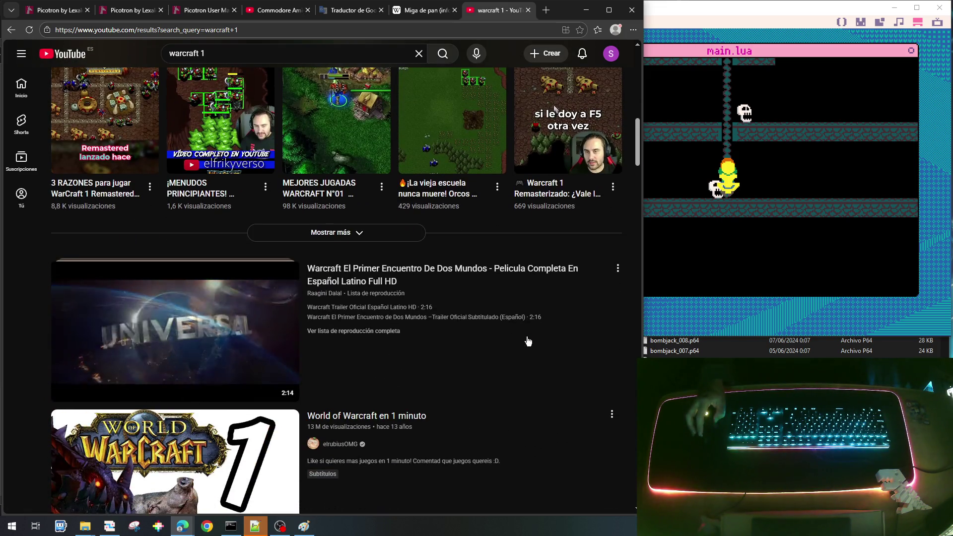
scroll(528, 341, "down", 7)
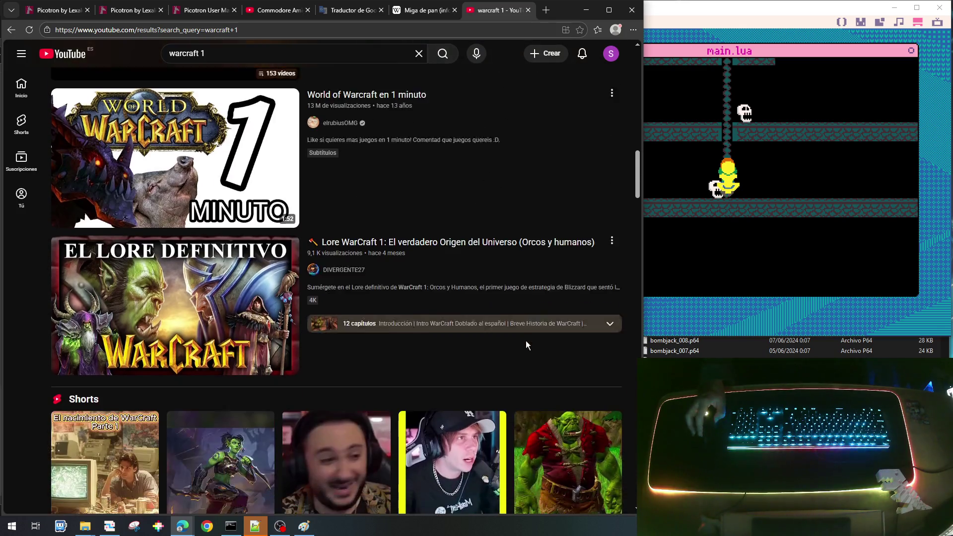
scroll(508, 399, "down", 5)
scroll(489, 422, "down", 4)
scroll(489, 427, "down", 3)
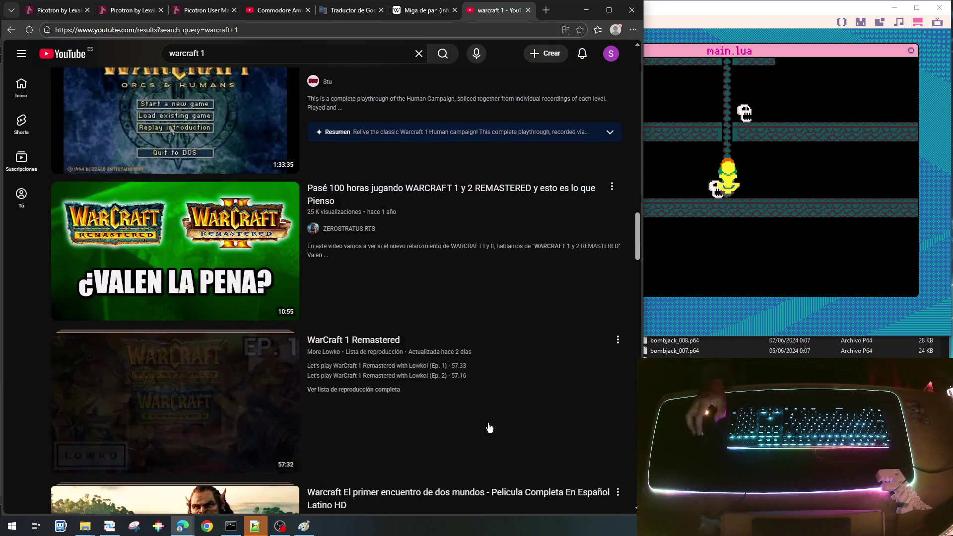
scroll(489, 427, "down", 4)
scroll(489, 427, "down", 4)
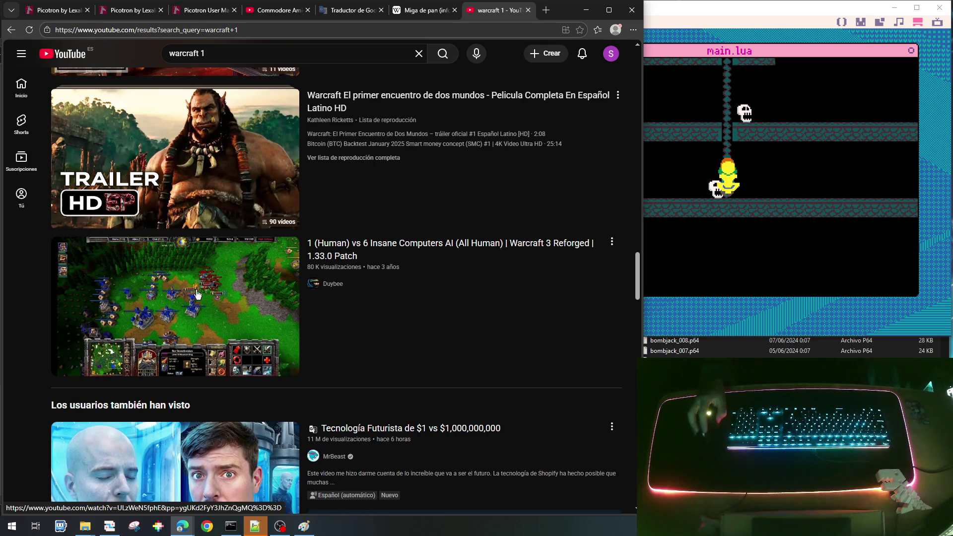
mouse_move(222, 279)
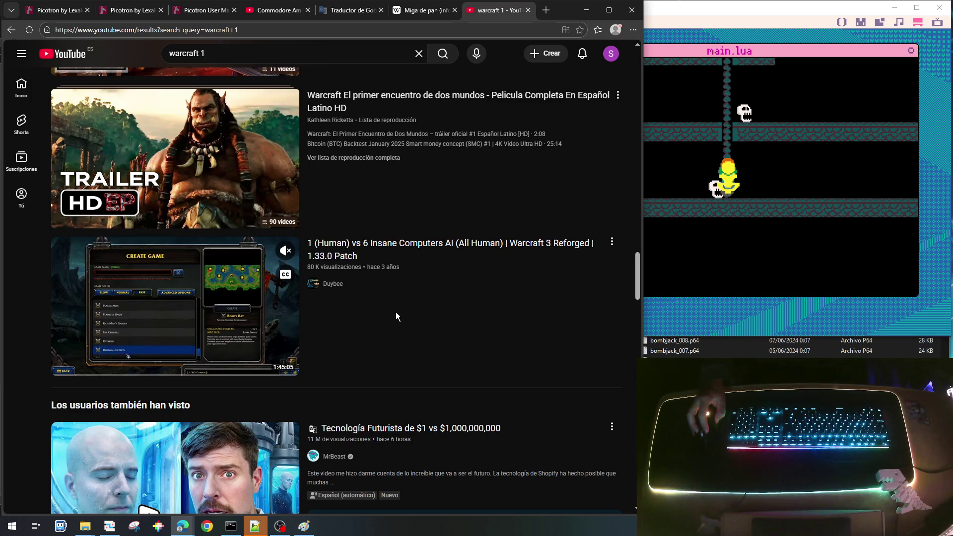
scroll(421, 338, "down", 3)
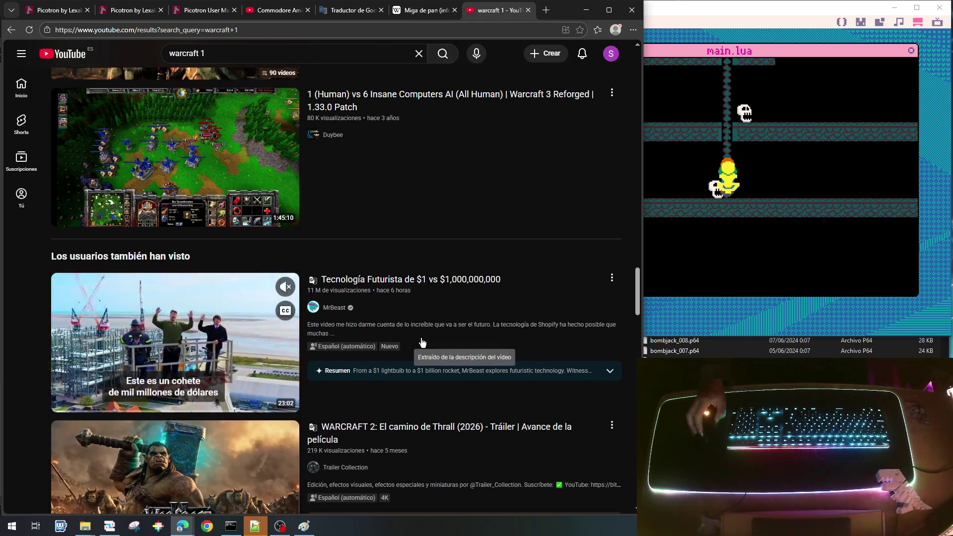
scroll(544, 242, "up", 2)
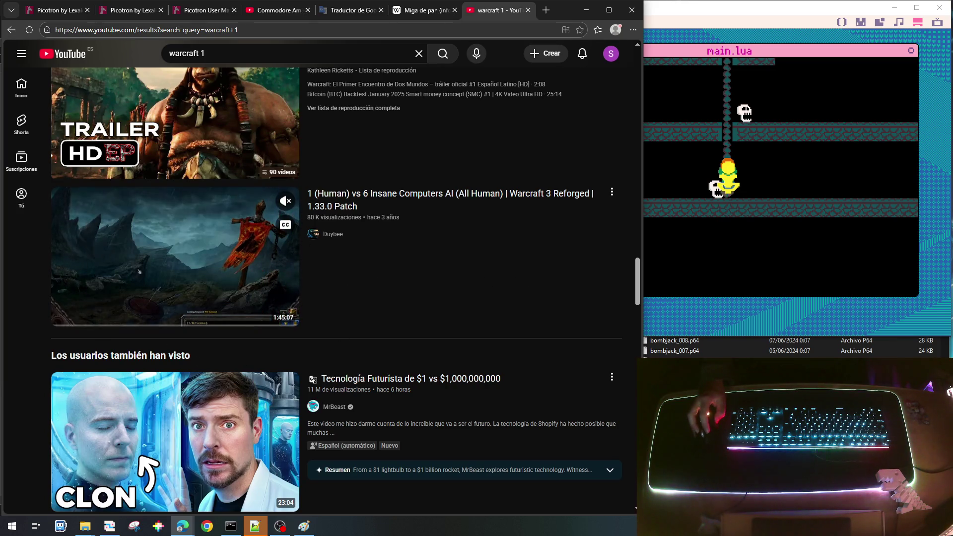
scroll(477, 274, "down", 1)
scroll(476, 278, "down", 10)
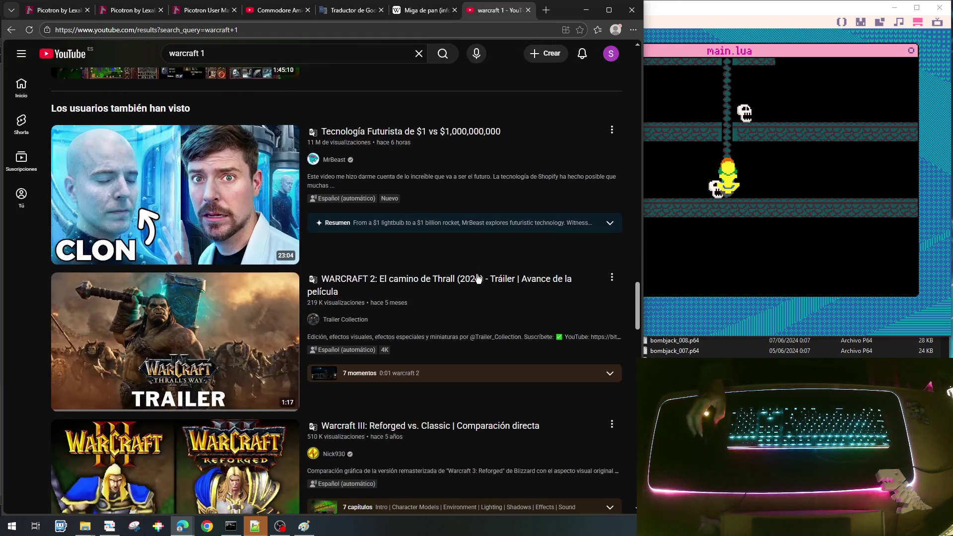
scroll(476, 274, "up", 15)
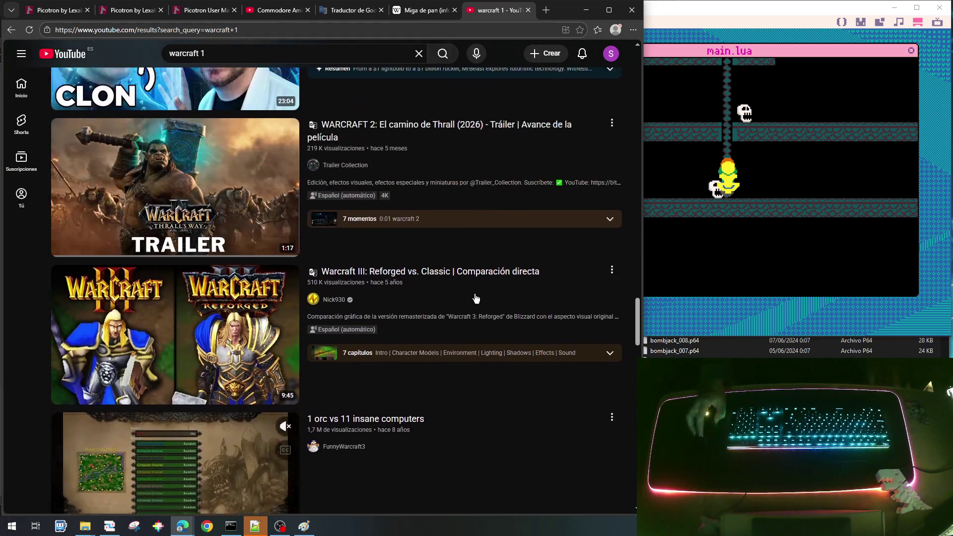
mouse_move(244, 351)
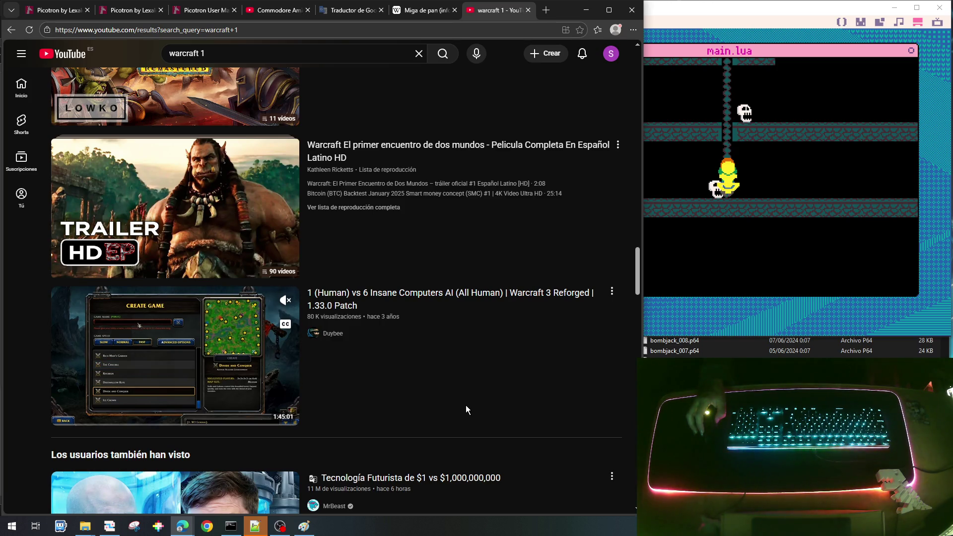
scroll(466, 406, "up", 2)
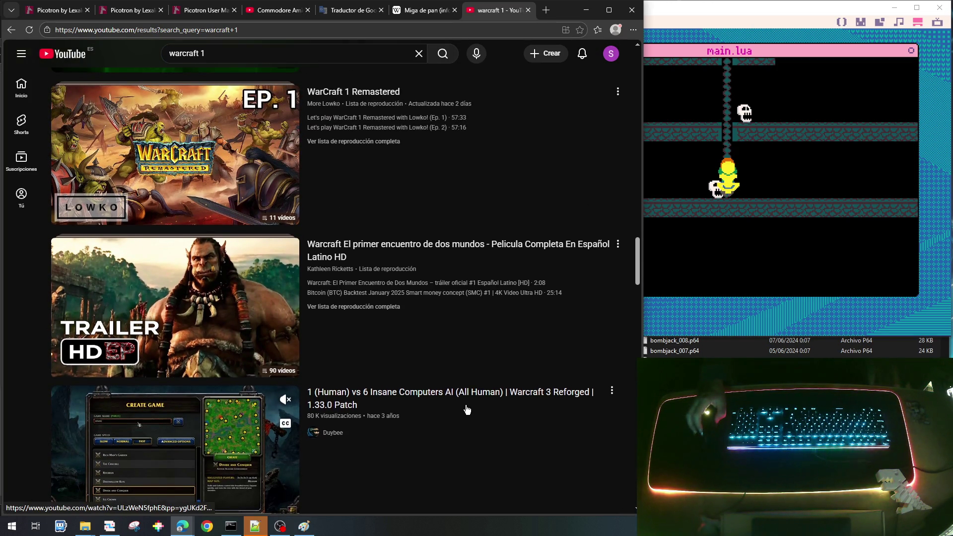
scroll(466, 409, "up", 7)
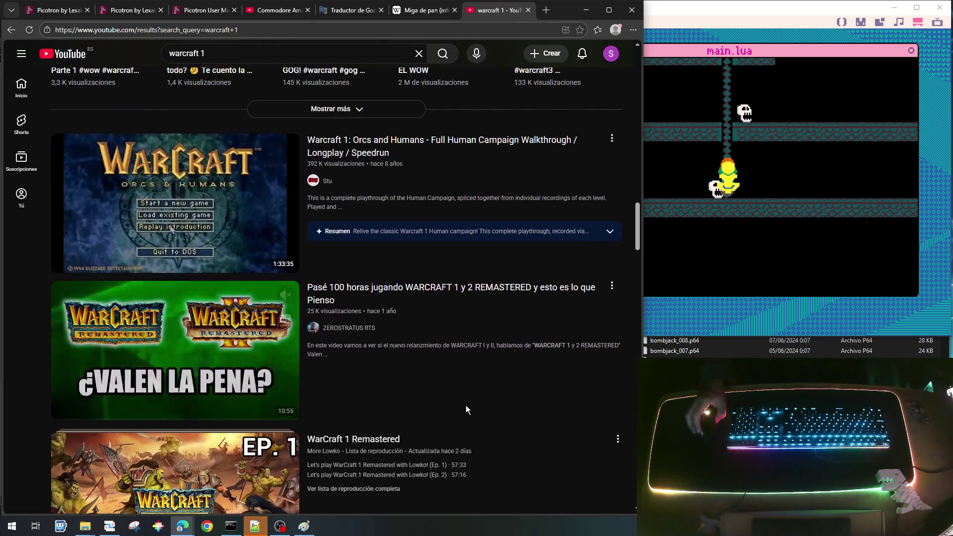
scroll(465, 405, "up", 8)
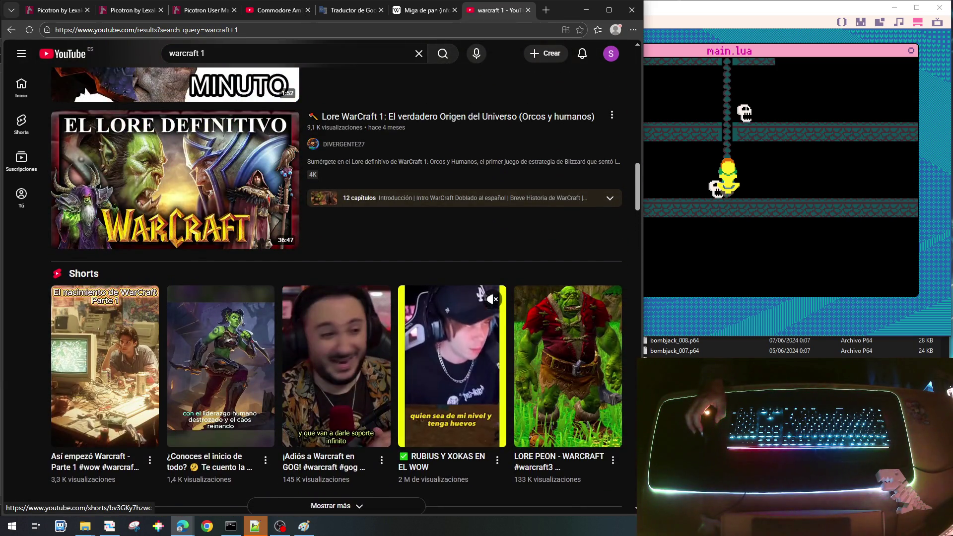
scroll(467, 409, "up", 12)
scroll(467, 409, "up", 8)
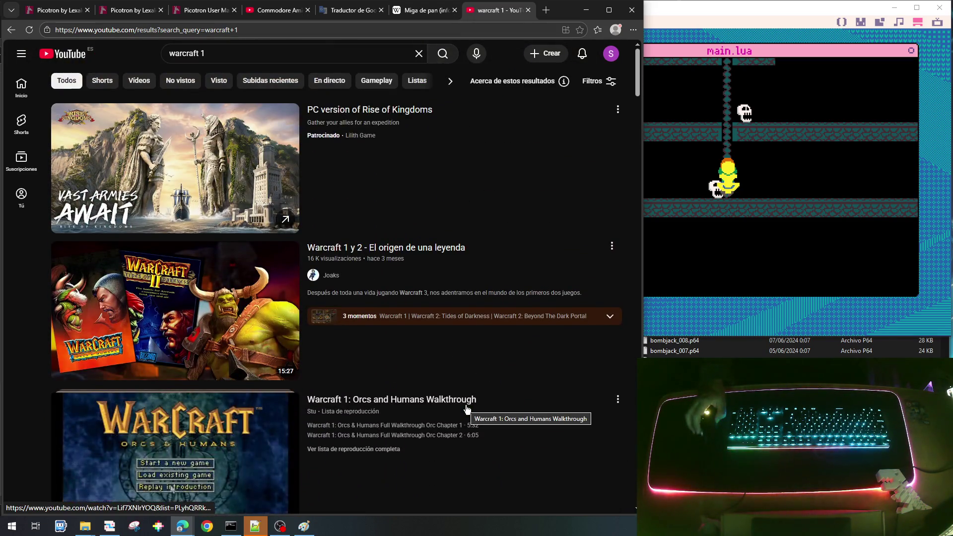
scroll(467, 409, "down", 5)
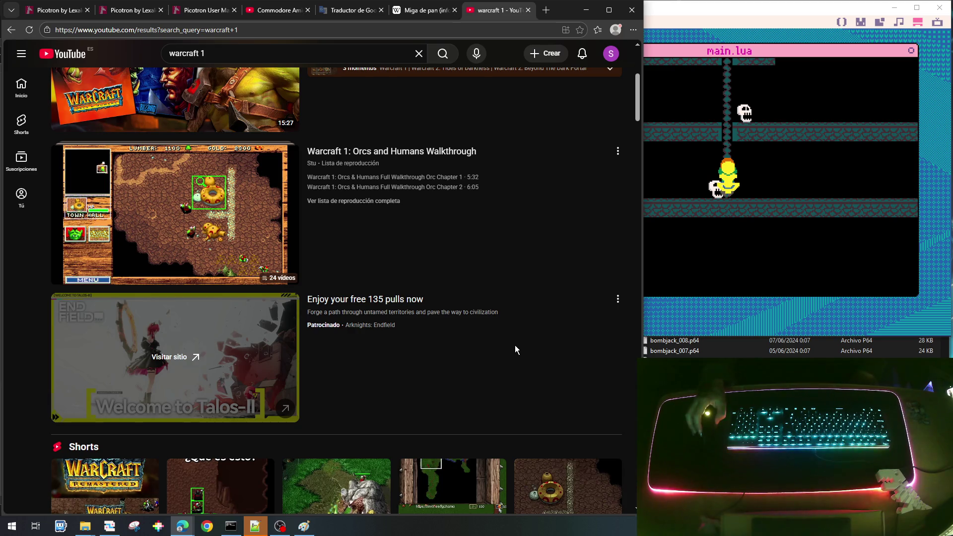
scroll(516, 349, "up", 5)
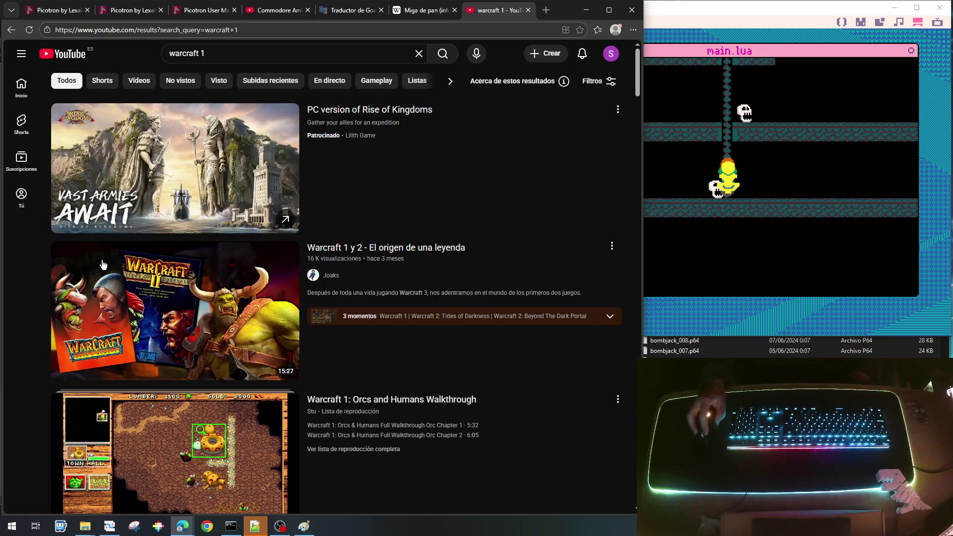
scroll(430, 284, "down", 1)
scroll(431, 284, "down", 2)
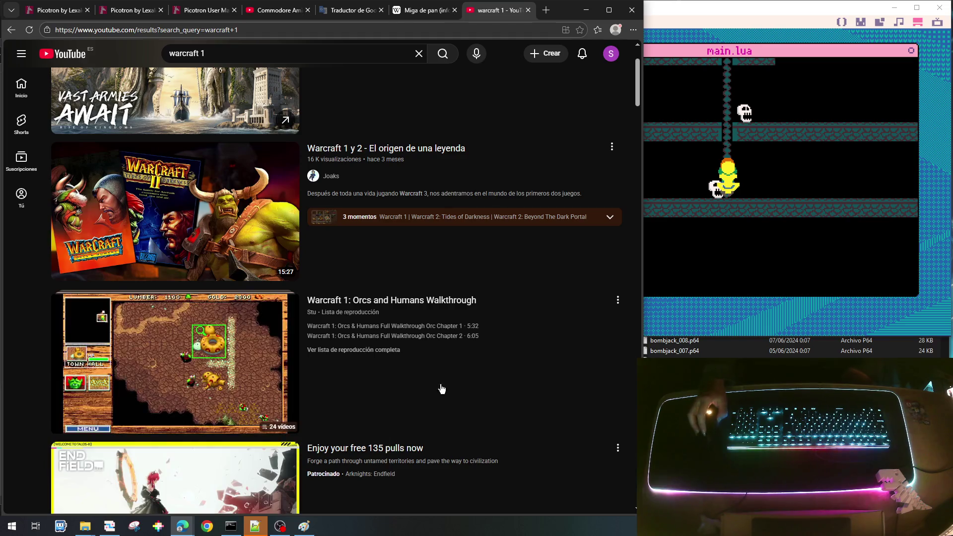
scroll(370, 377, "down", 3)
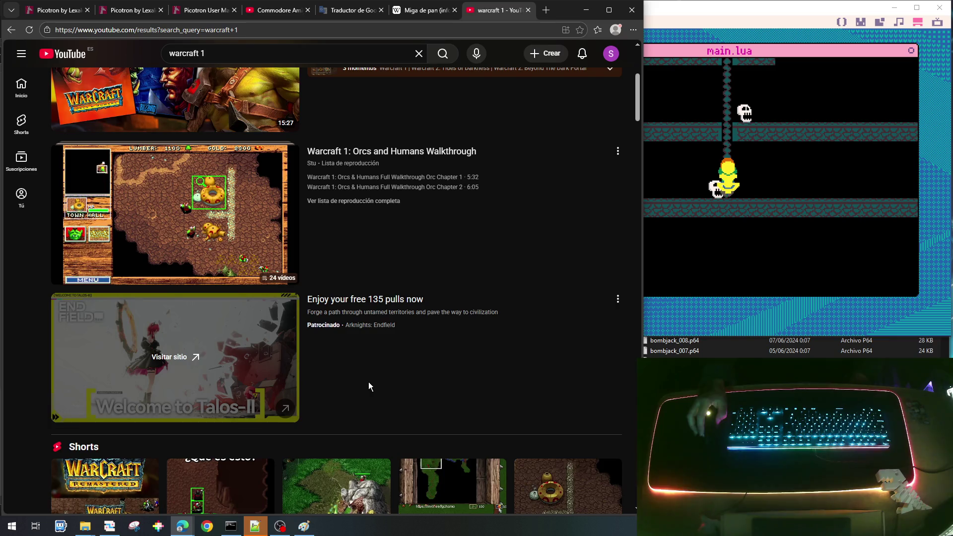
scroll(369, 386, "down", 3)
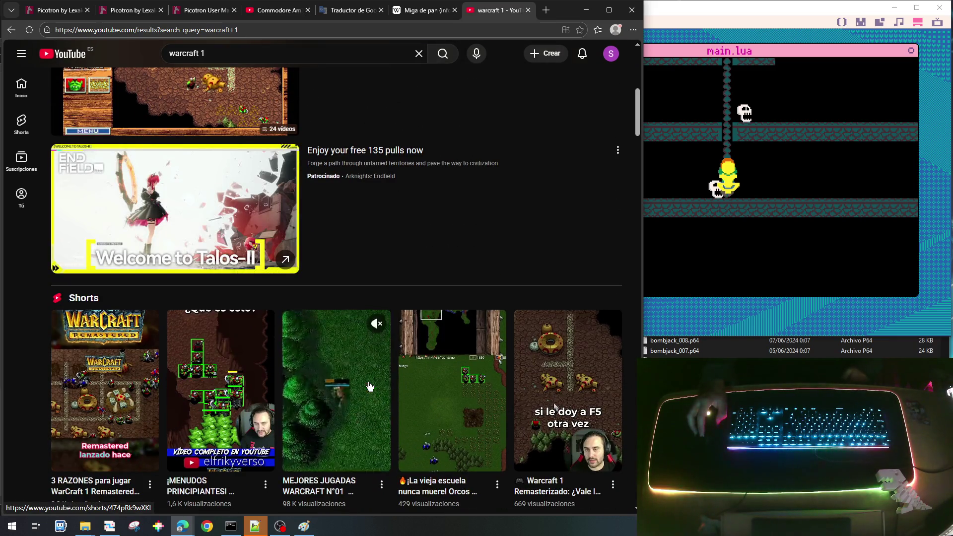
scroll(369, 385, "down", 7)
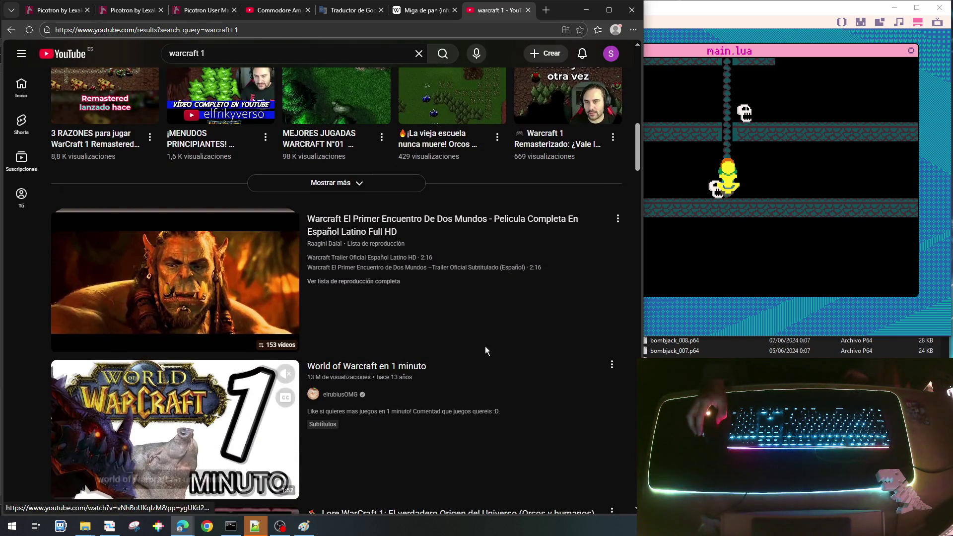
scroll(514, 333, "down", 2)
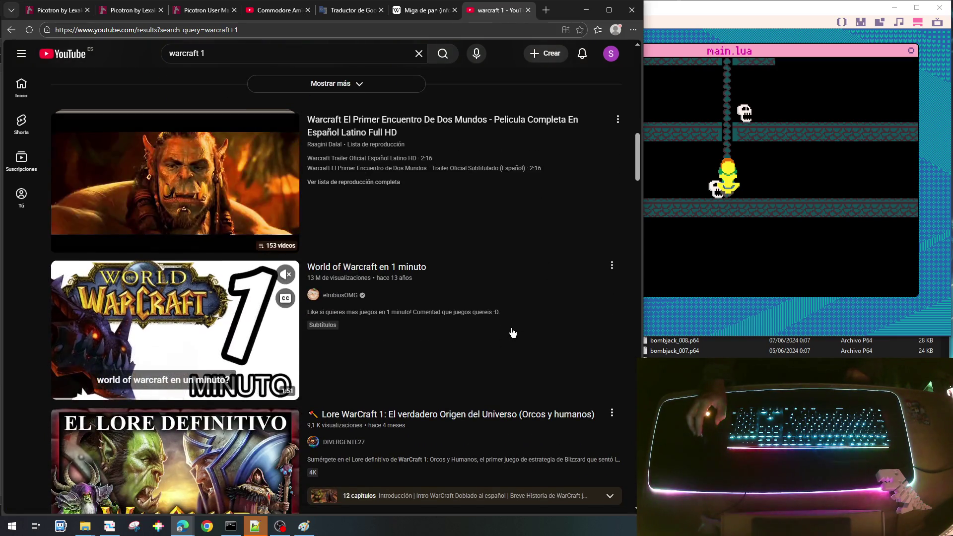
scroll(512, 333, "down", 2)
scroll(511, 331, "down", 5)
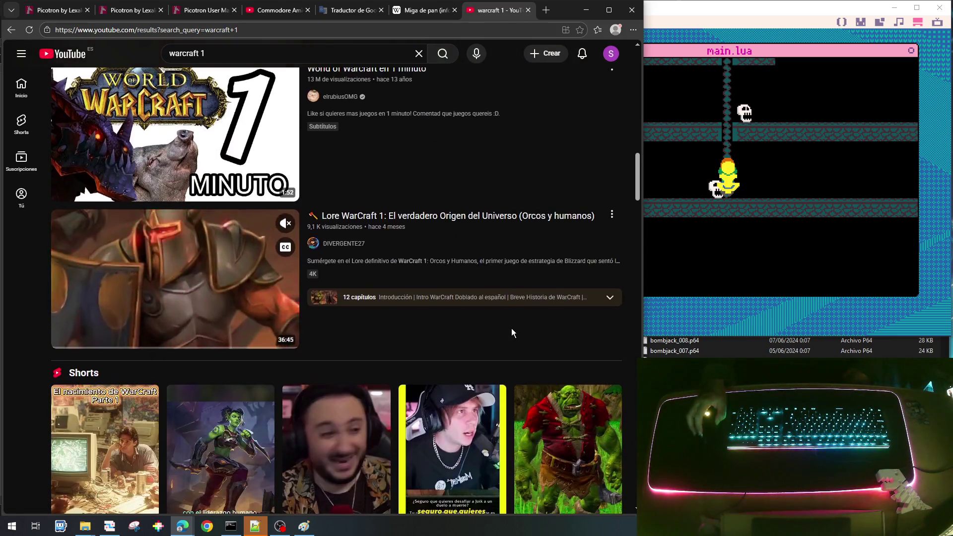
scroll(512, 331, "down", 11)
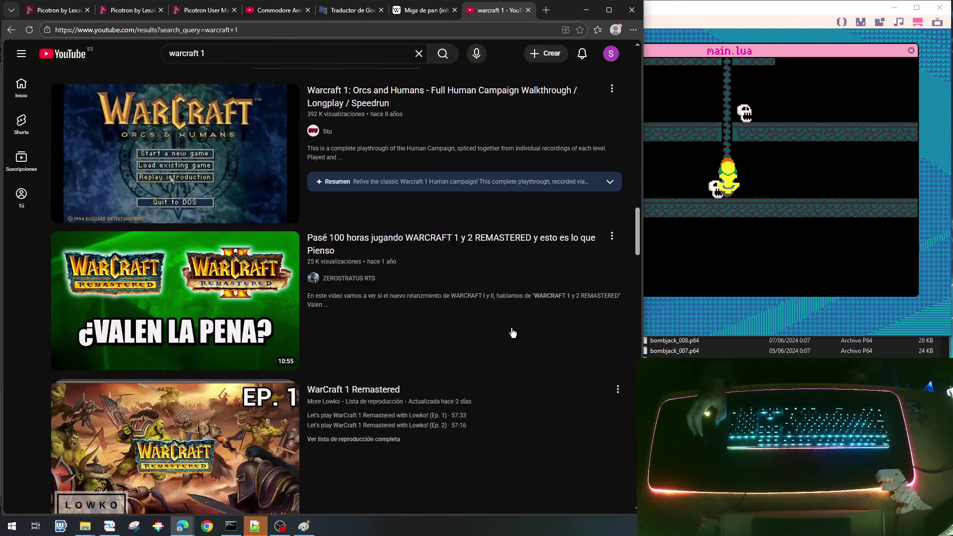
scroll(511, 334, "down", 1)
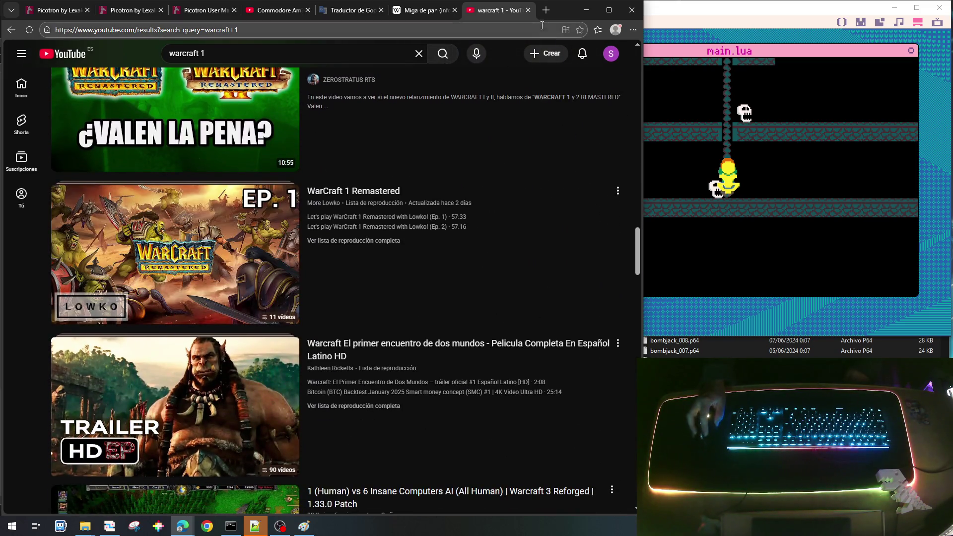
left_click(529, 10)
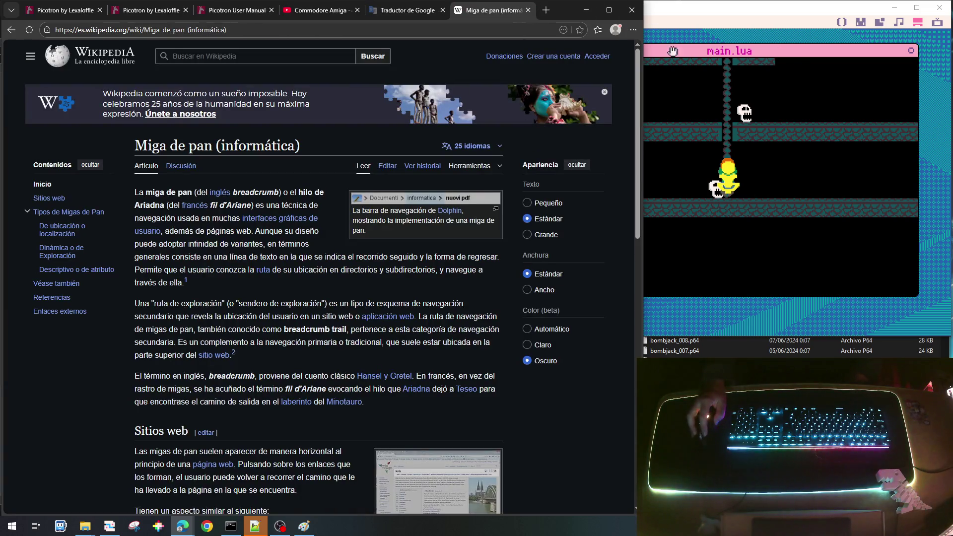
Step: Move from Edge back to the Picotron window showing main.lua beside the game scene
left_click(690, 50)
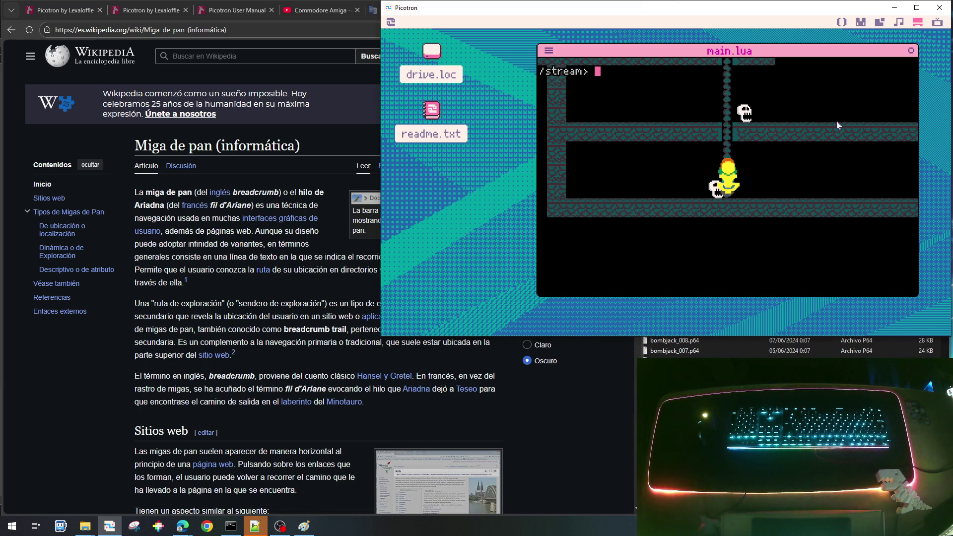
left_click(338, 74)
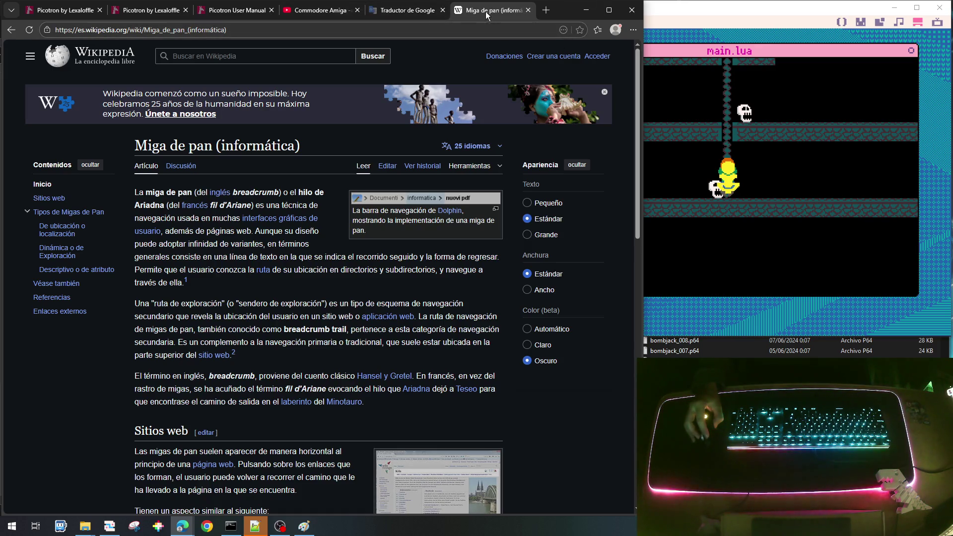
mouse_move(404, 14)
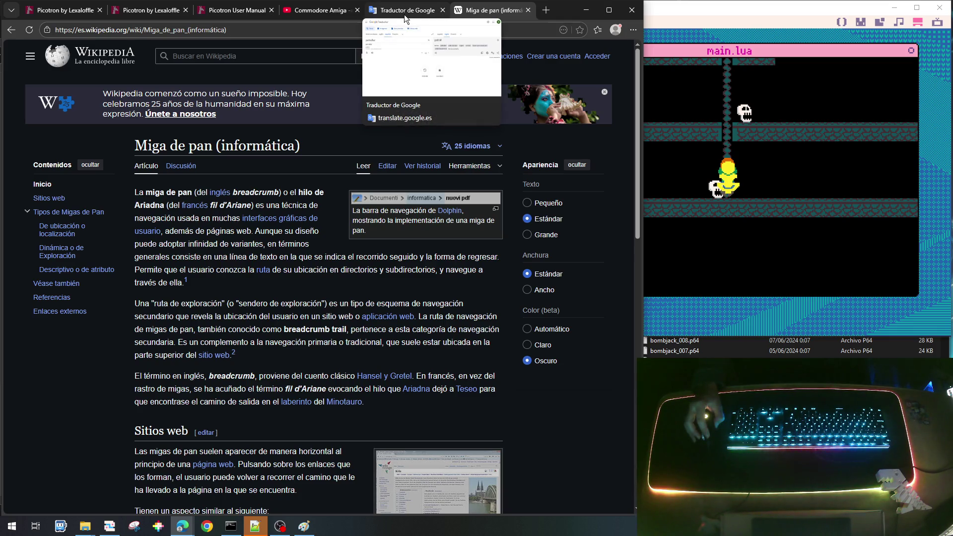
left_click(730, 50)
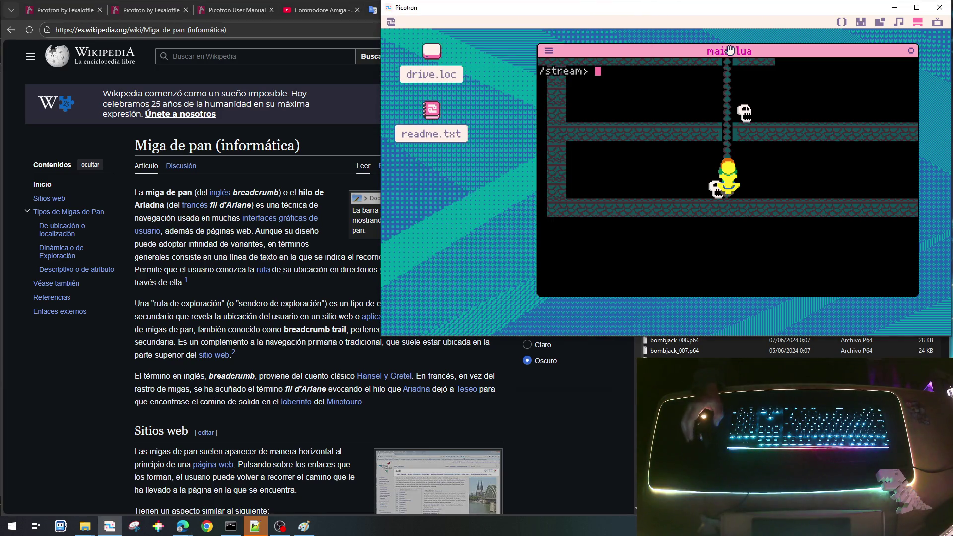
Step: Rerun the cart and climb the hero down and back up the first ladder
key("ctrl+r")
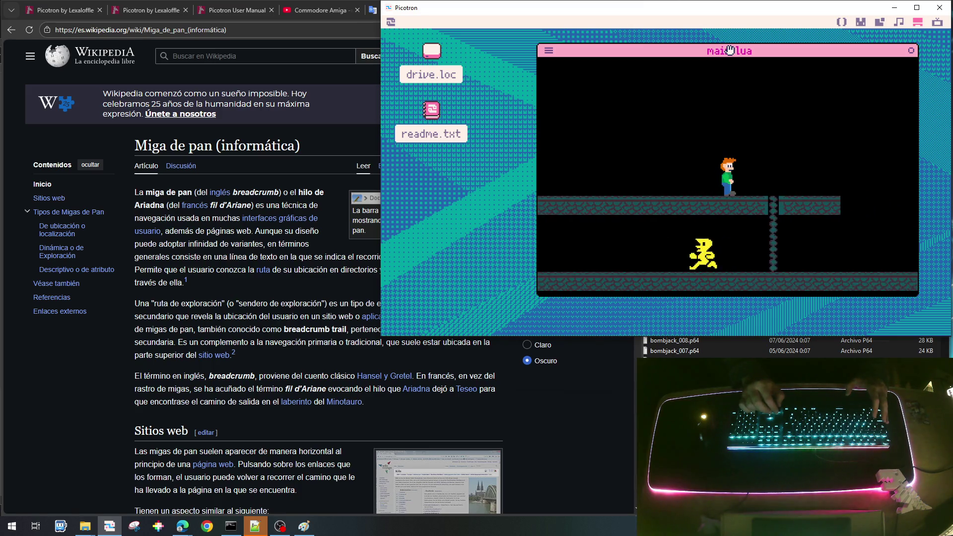
key("Down")
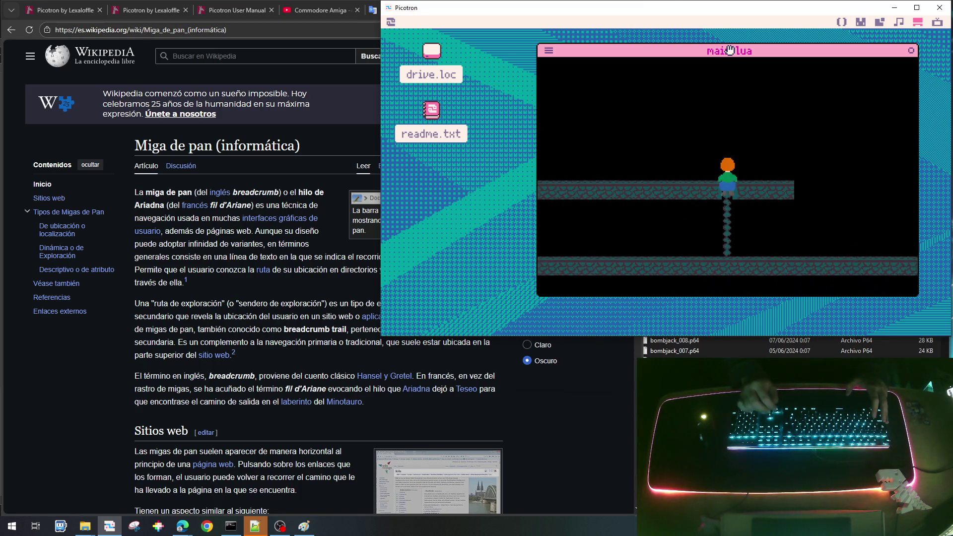
key("Left")
key("Right")
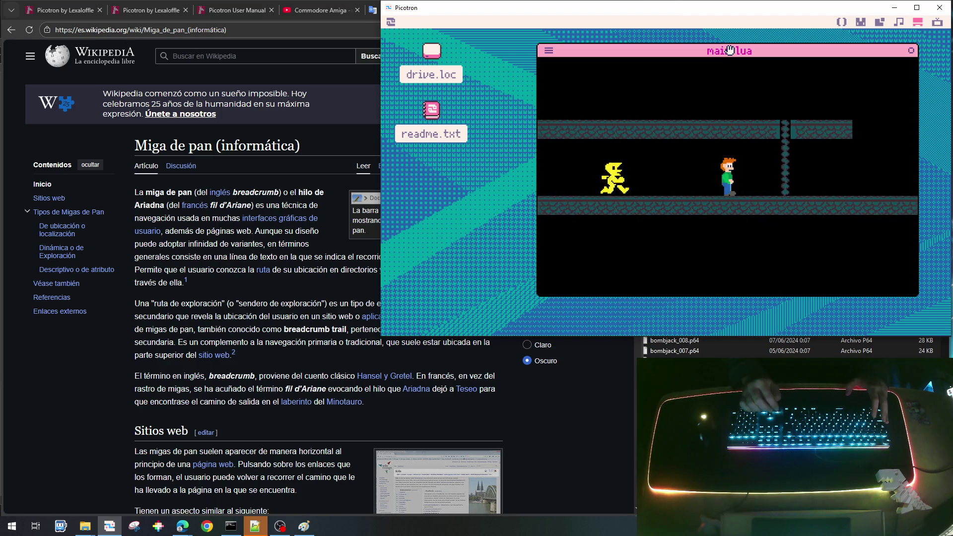
key("Up")
key("Left")
Step: Run left and climb the next ladder onto the platform above, then stop the game
key("Left")
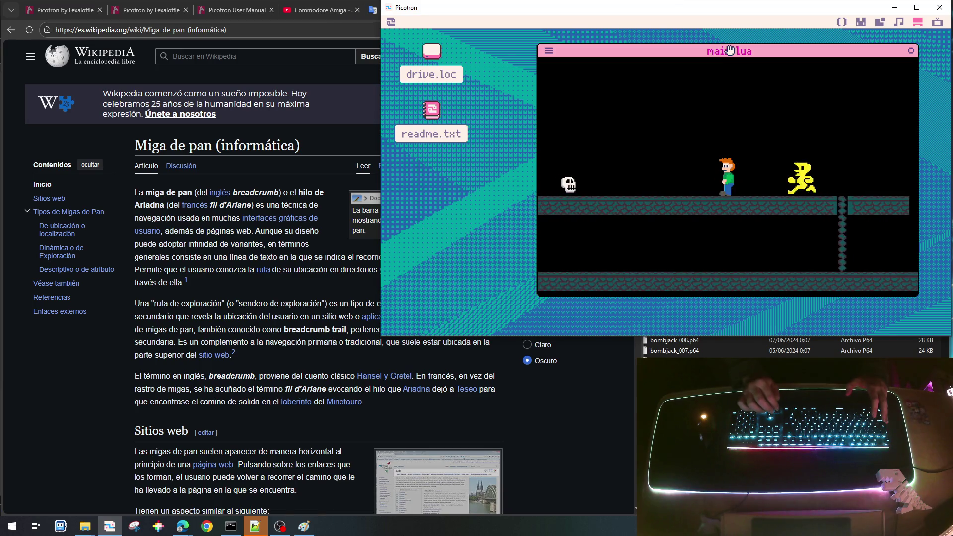
key("Left")
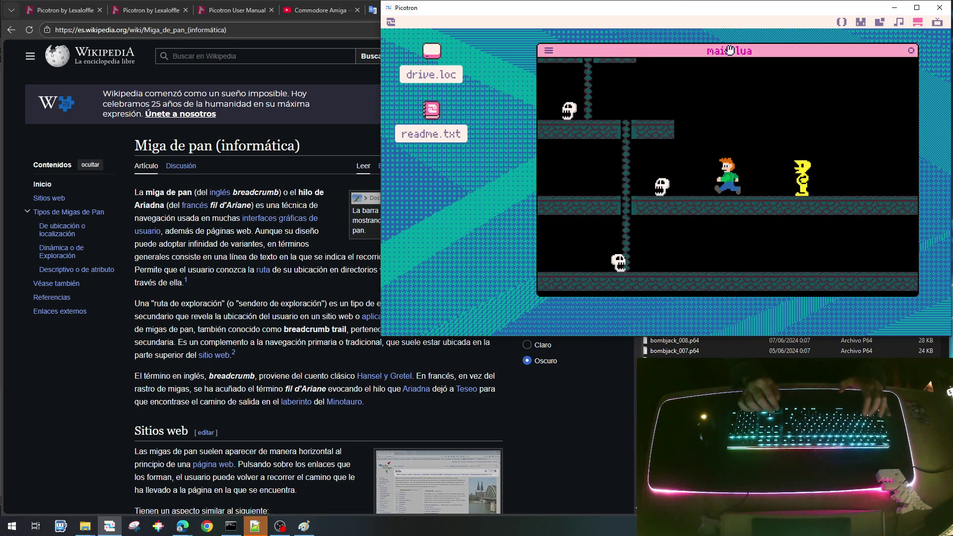
key("Up")
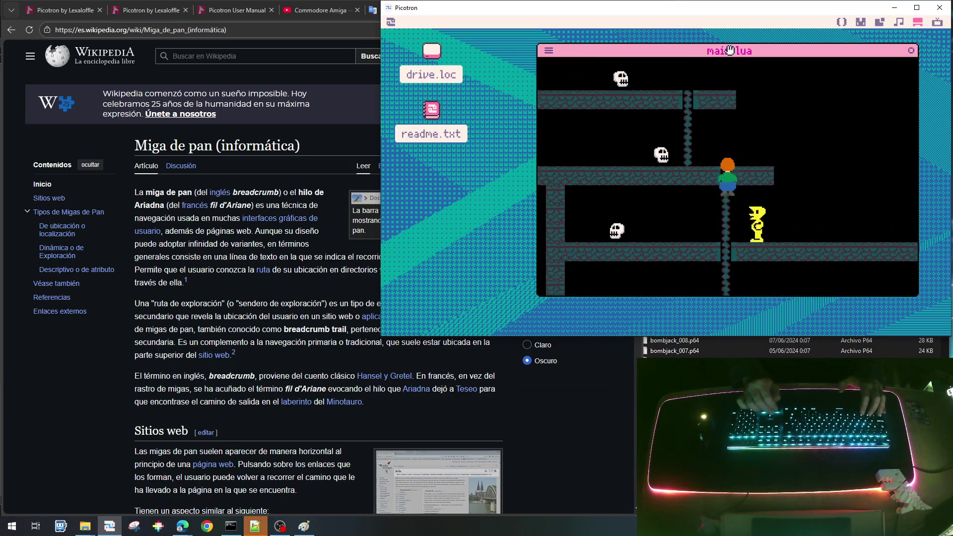
key("Up")
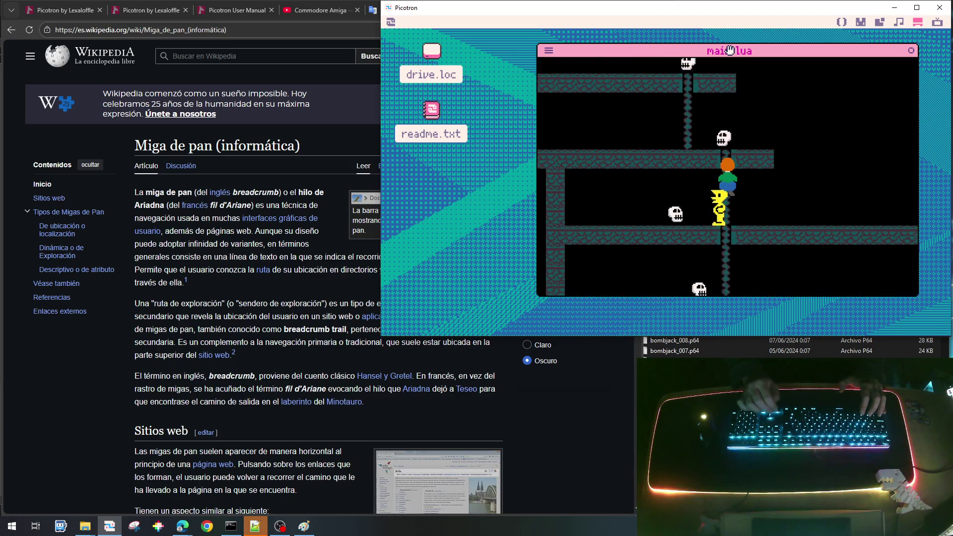
key("Up")
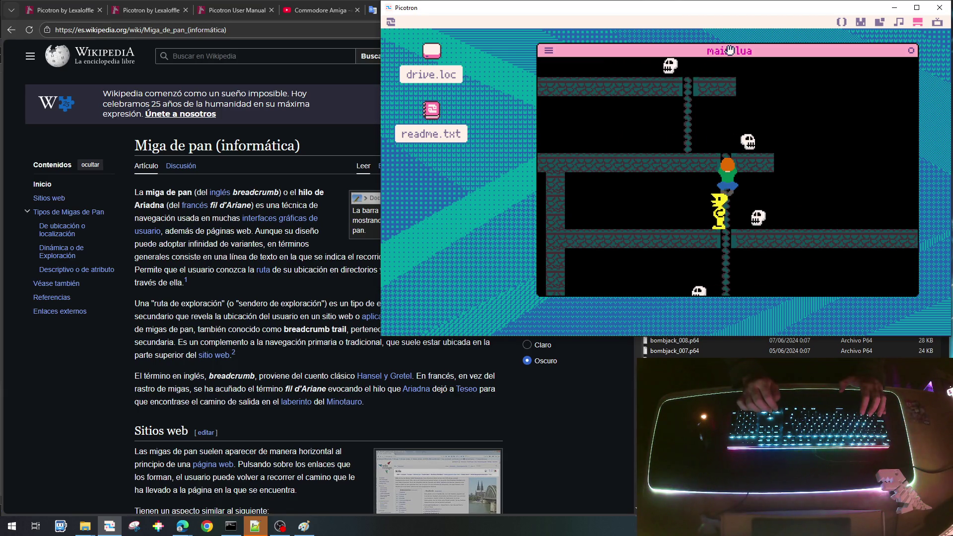
key("Up")
key("Up")
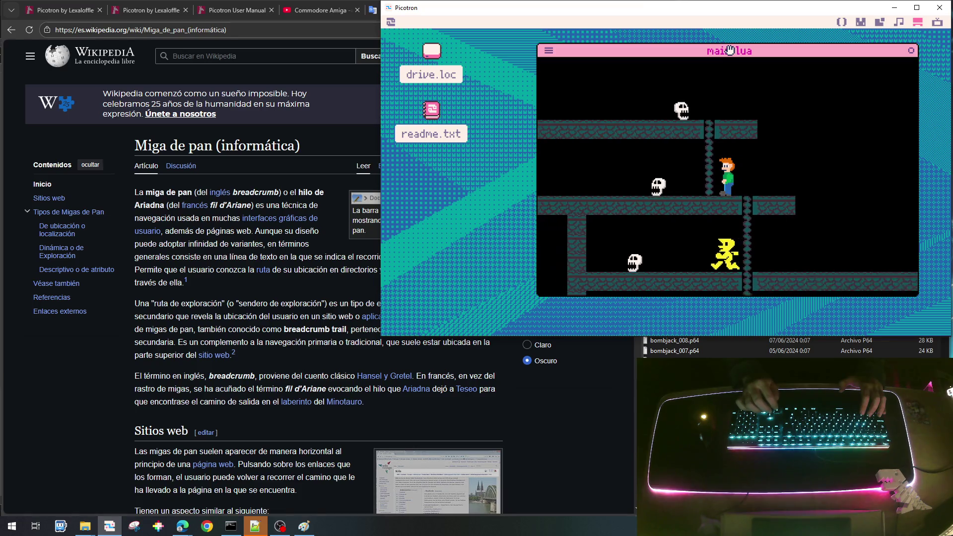
key("Left")
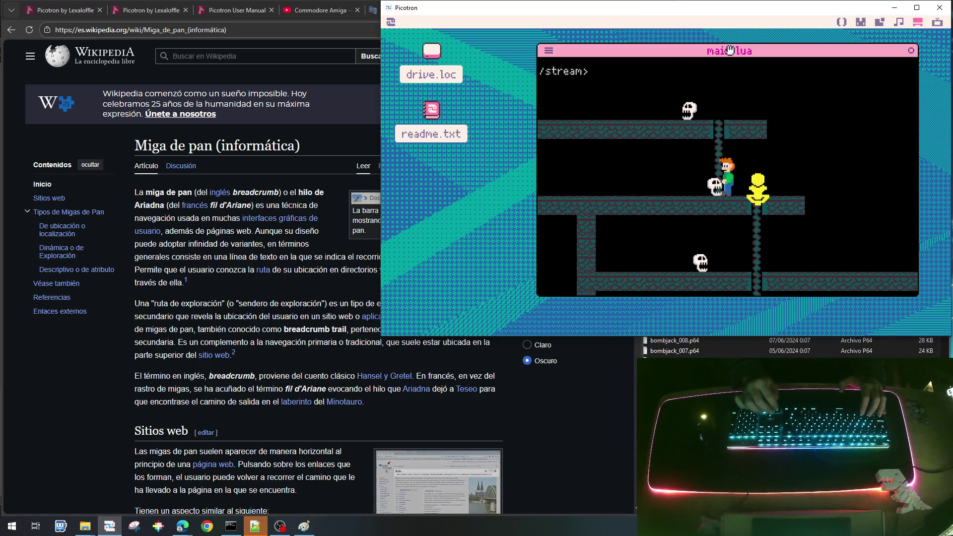